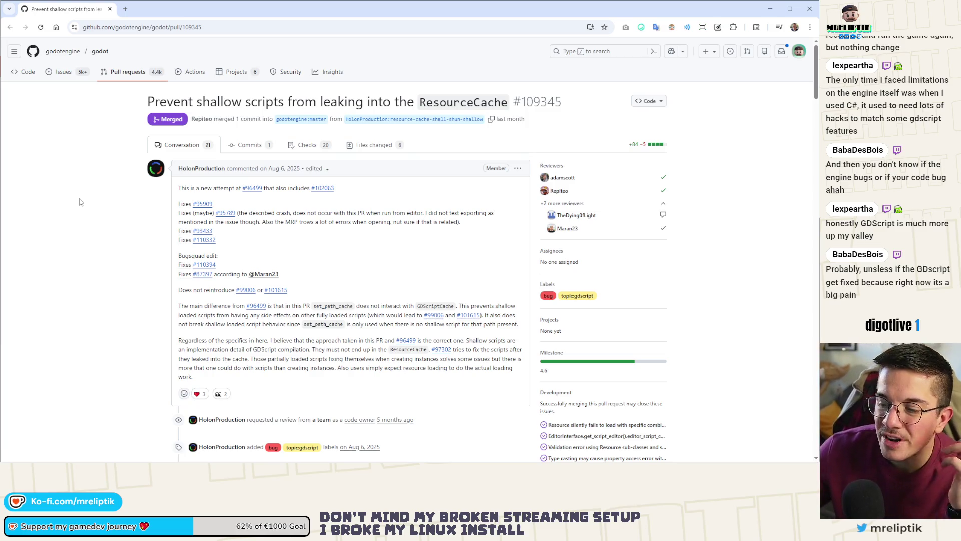
# Delete the stray blank line 284 after spawn_gemorb() in spawn_manager.gd and save the script.
pyautogui.scroll(-2, 105, 220)
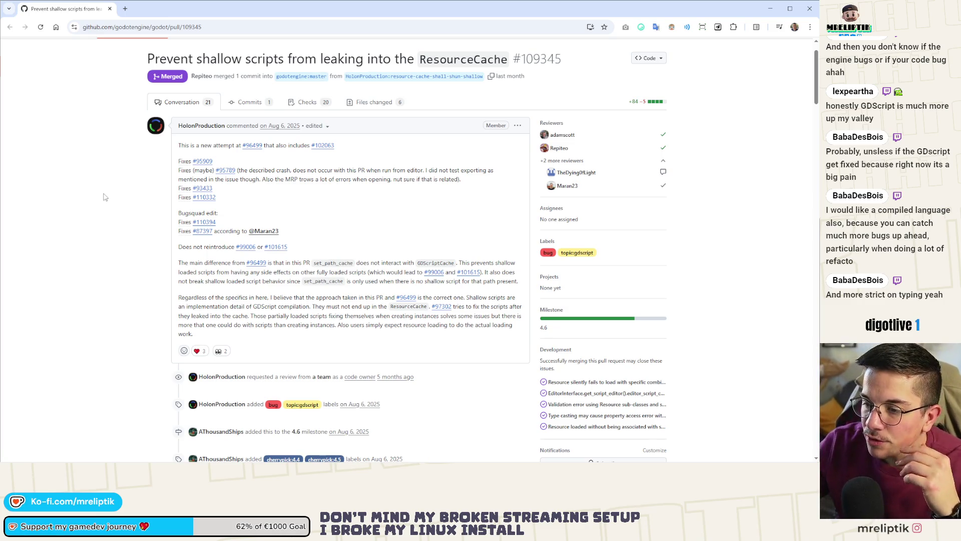
pyautogui.scroll(-4, 158, 182)
pyautogui.scroll(-6, 90, 200)
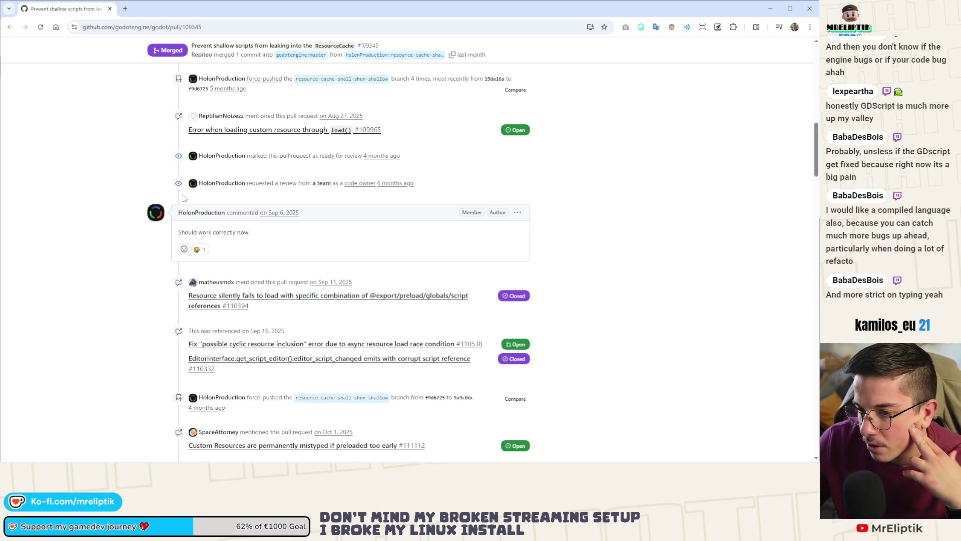
pyautogui.scroll(-7, 114, 197)
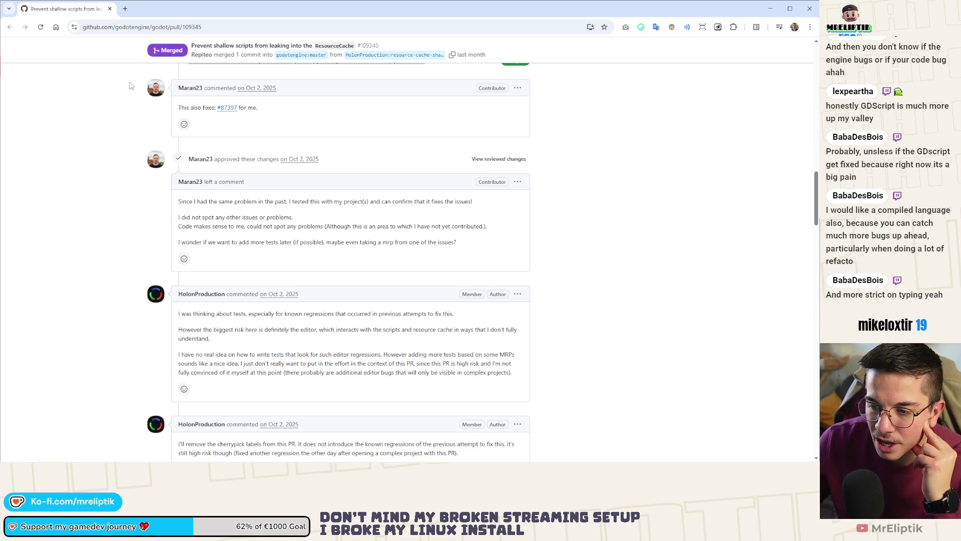
pyautogui.scroll(-5, 99, 120)
pyautogui.scroll(-6, 99, 121)
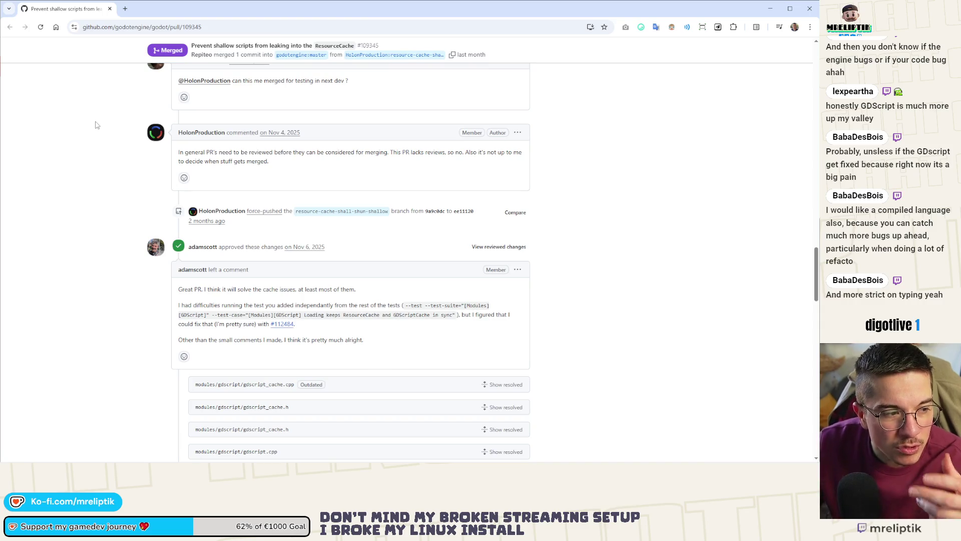
pyautogui.hotkey('alt', 'Tab')
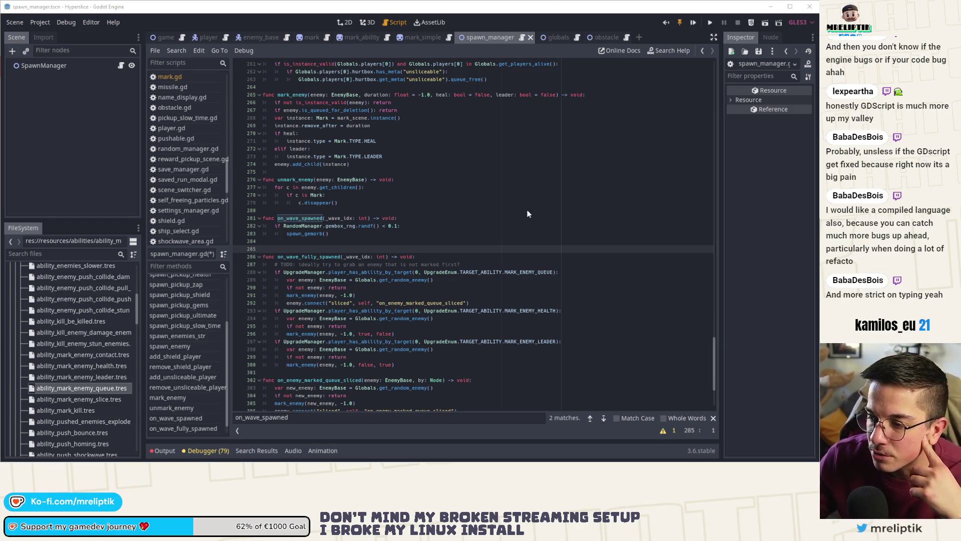
pyautogui.click(310, 243)
pyautogui.press('BackSpace')
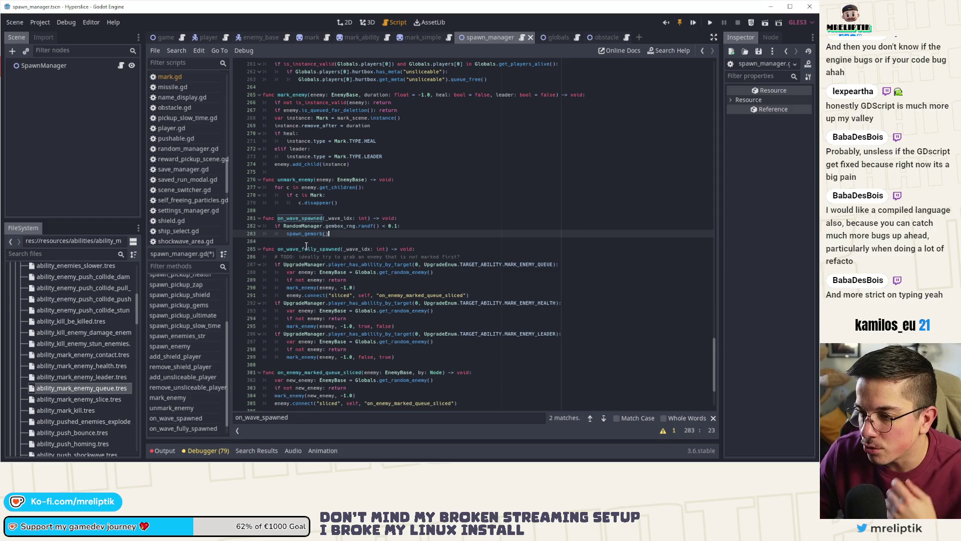
pyautogui.hotkey('ctrl', 's')
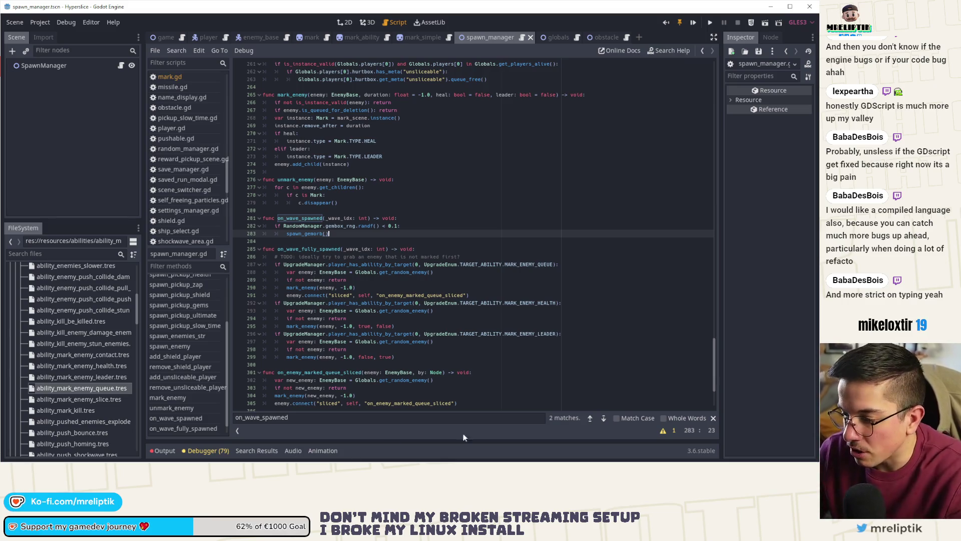
# Briefly bring up the Discord chat window, then return focus to the Godot editor.
pyautogui.moveTo(630, 459)
pyautogui.click(695, 455)
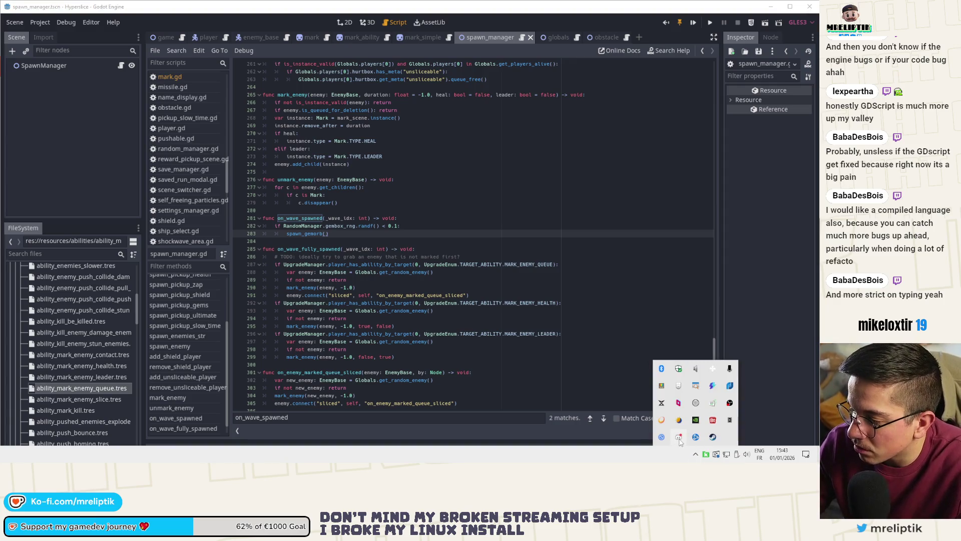
pyautogui.click(678, 438)
pyautogui.hotkey('alt', 'Tab')
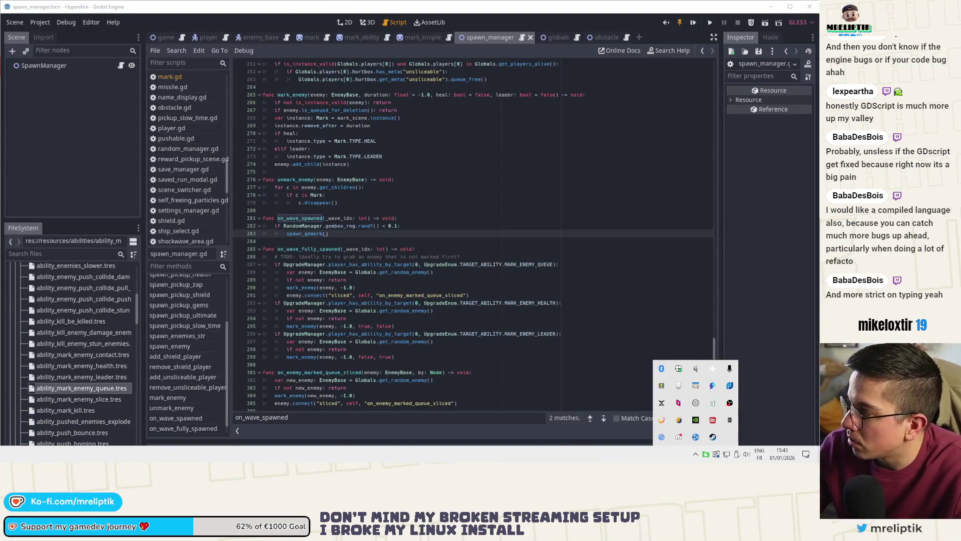
pyautogui.click(109, 185)
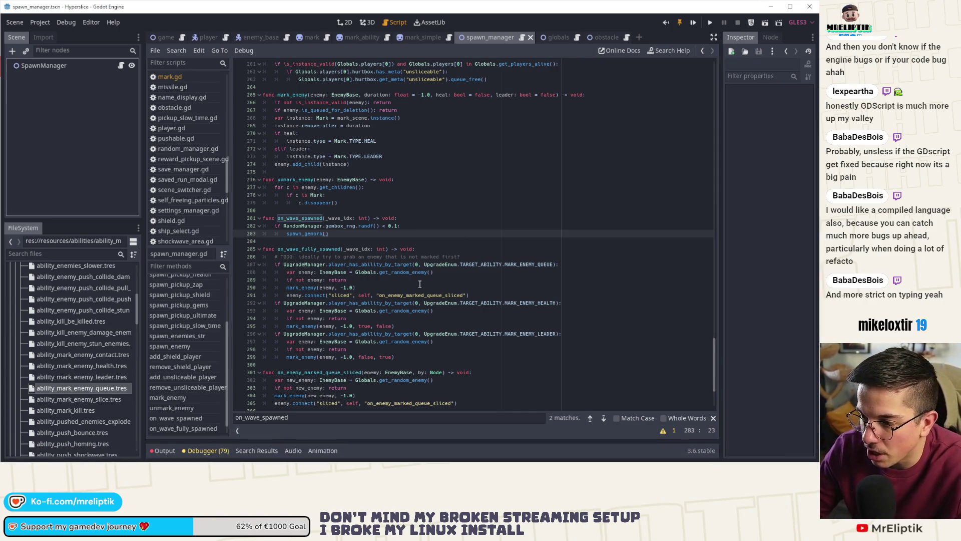
# Review lines 285–297 of on_wave_spawned, then run the game's debug build.
pyautogui.scroll(1, 394, 295)
pyautogui.scroll(-1, 393, 295)
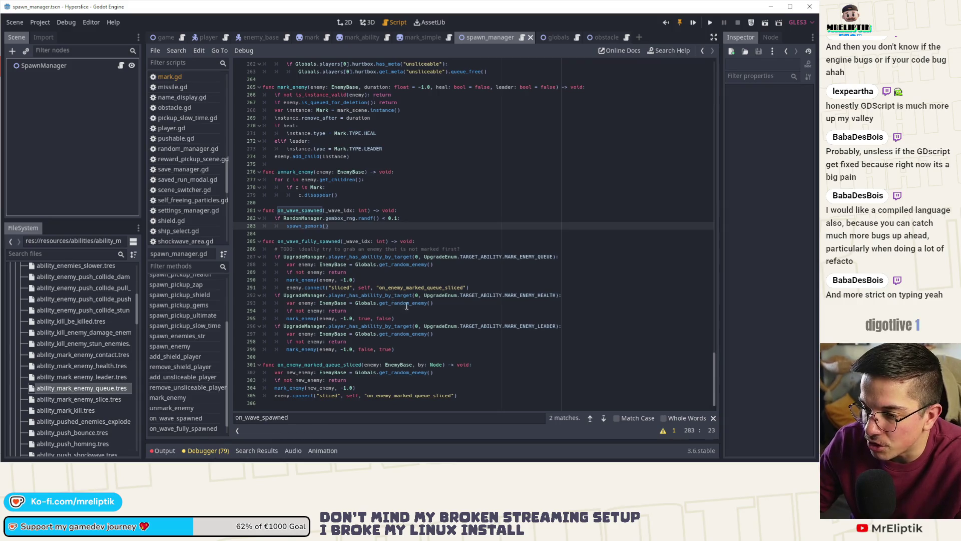
pyautogui.click(426, 334)
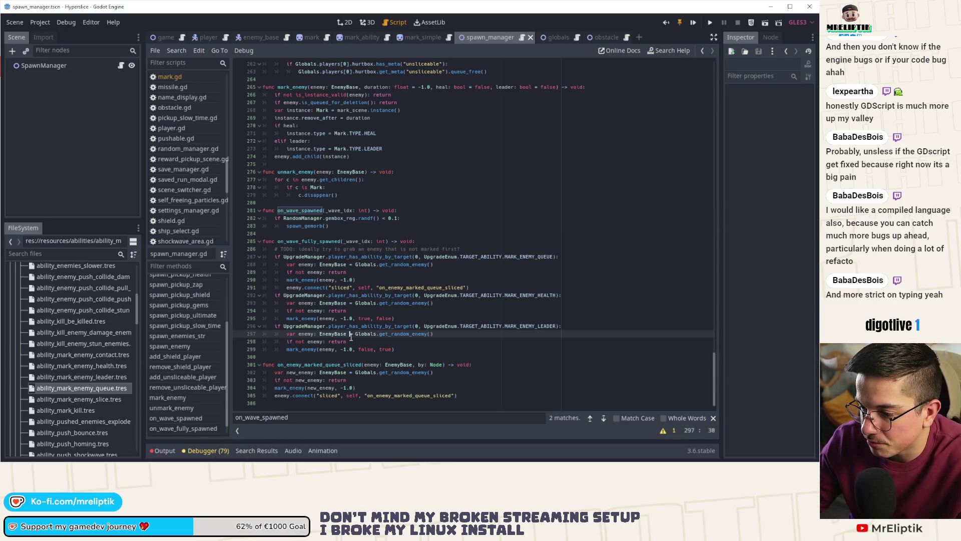
pyautogui.press('Left')
pyautogui.press('Left')
pyautogui.press('Left')
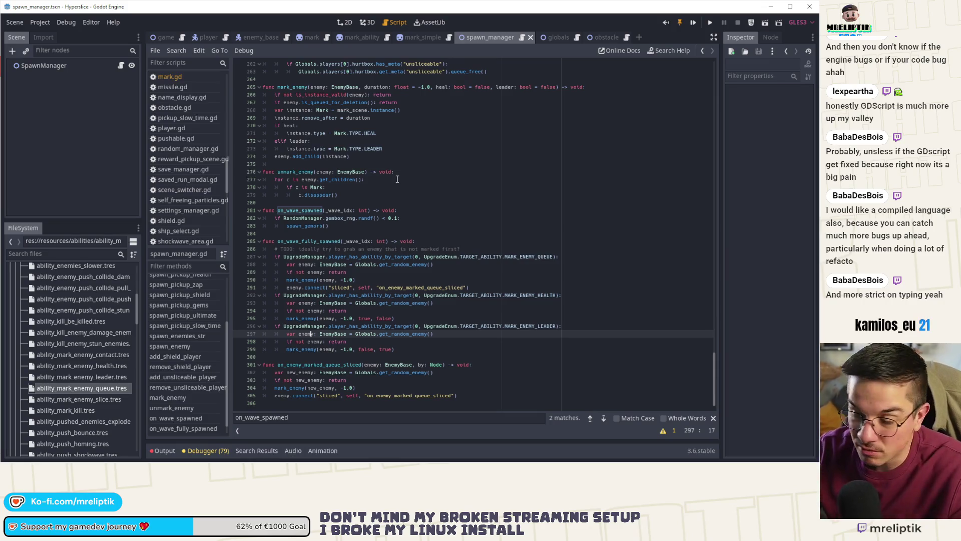
pyautogui.click(442, 241)
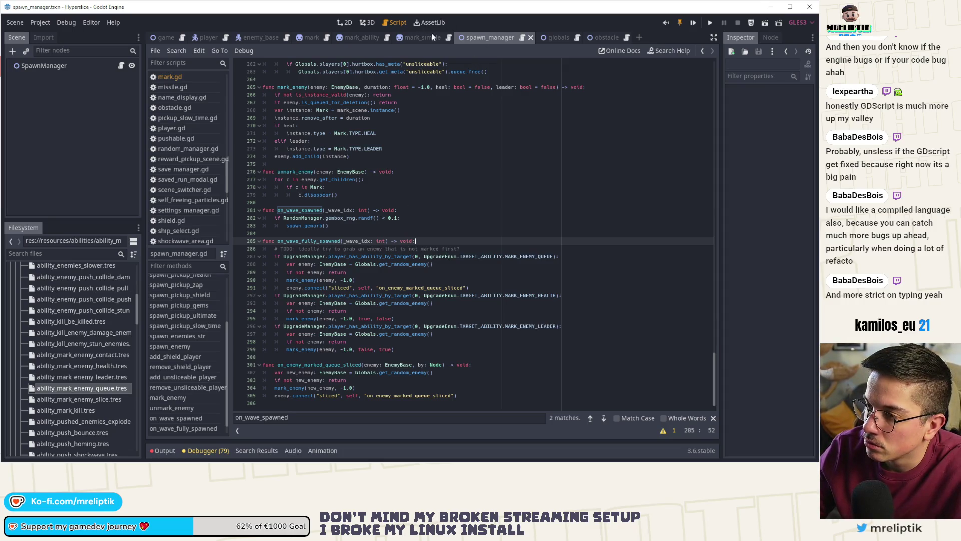
pyautogui.click(505, 38)
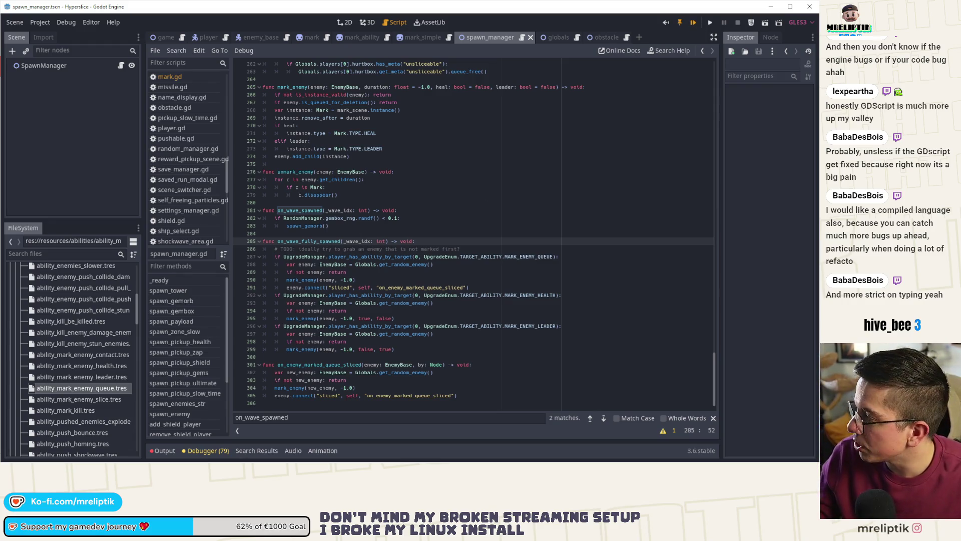
pyautogui.press('F5')
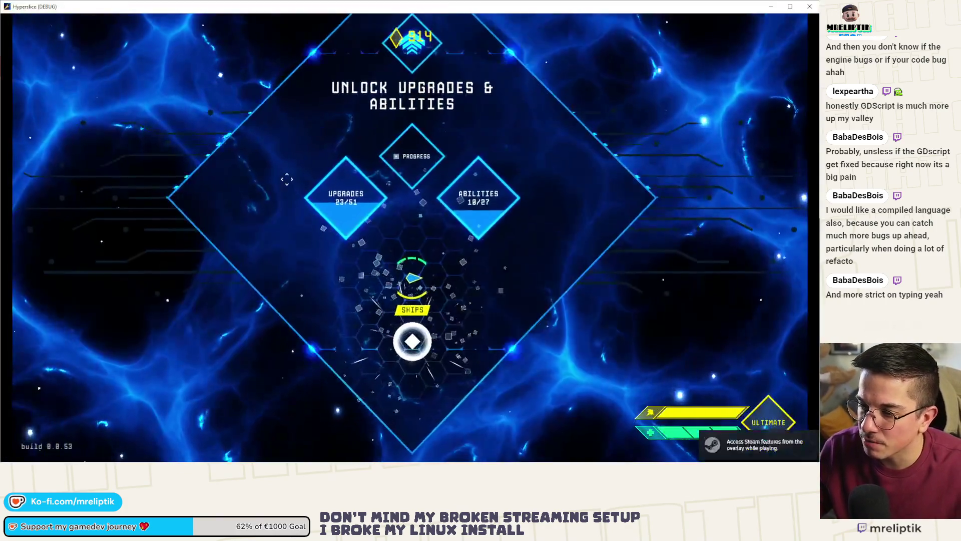
# Start a wave 0 run, submit add_ability 0 MARK_ENEMY_QUEUE in the dev console, and return to Godot.
pyautogui.press('Down')
pyautogui.press('Up')
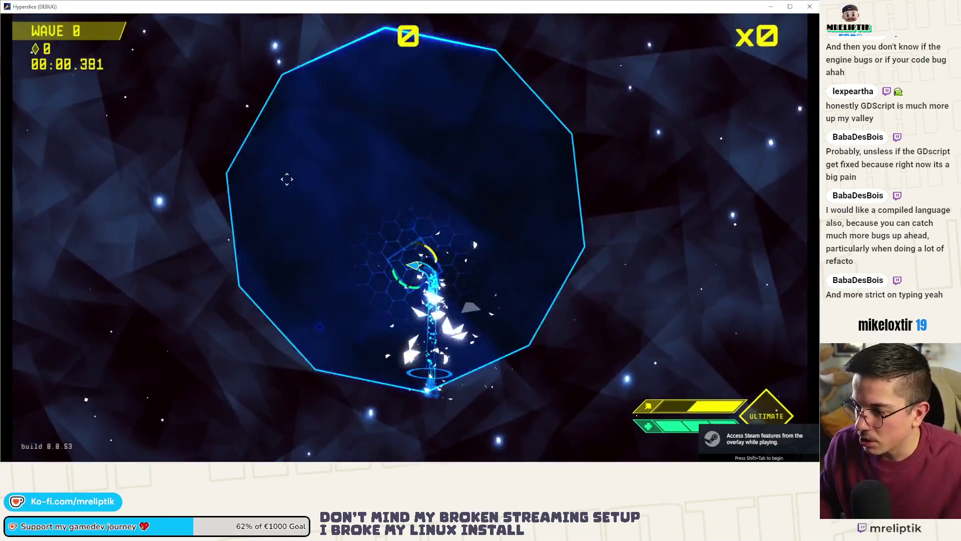
pyautogui.press('`')
pyautogui.press('Up')
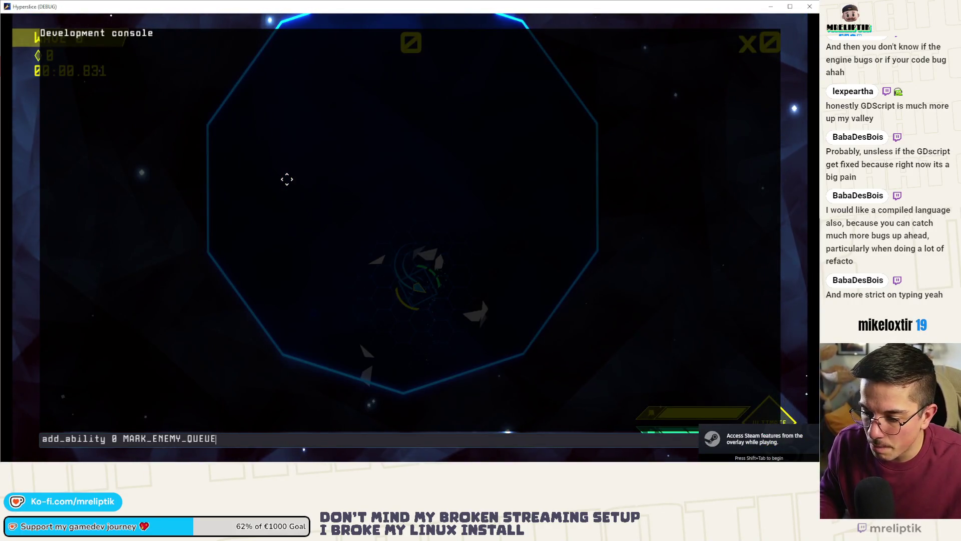
pyautogui.press('Return')
pyautogui.press('`')
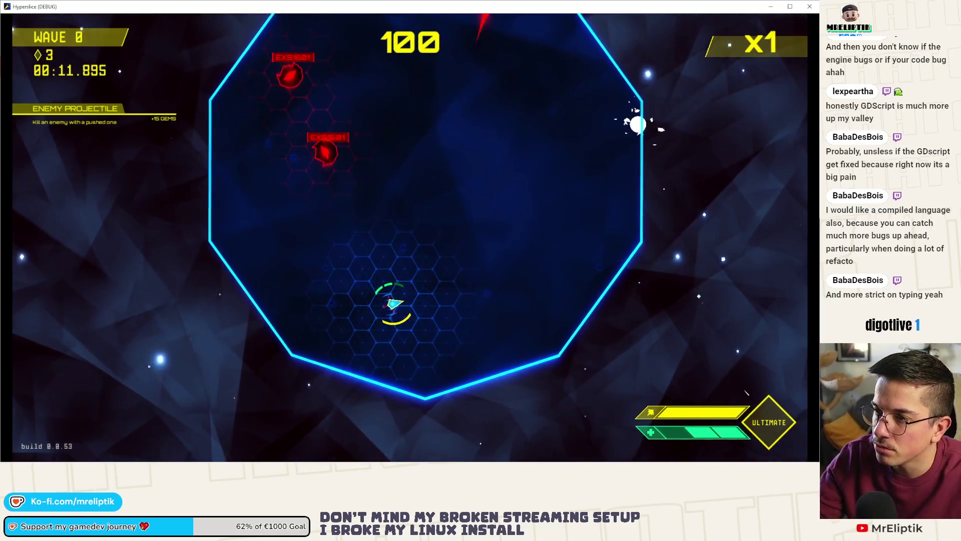
pyautogui.hotkey('alt', 'Tab')
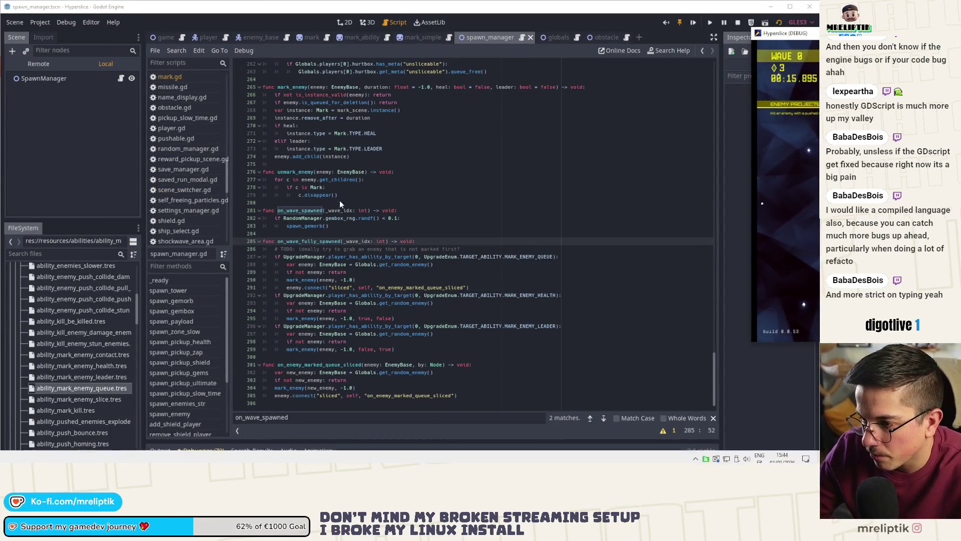
# Check the on_wave_fully_spawned and on_wave_spawned handlers, then select the wave_fully_spawned signal on line 48.
pyautogui.doubleClick(310, 241)
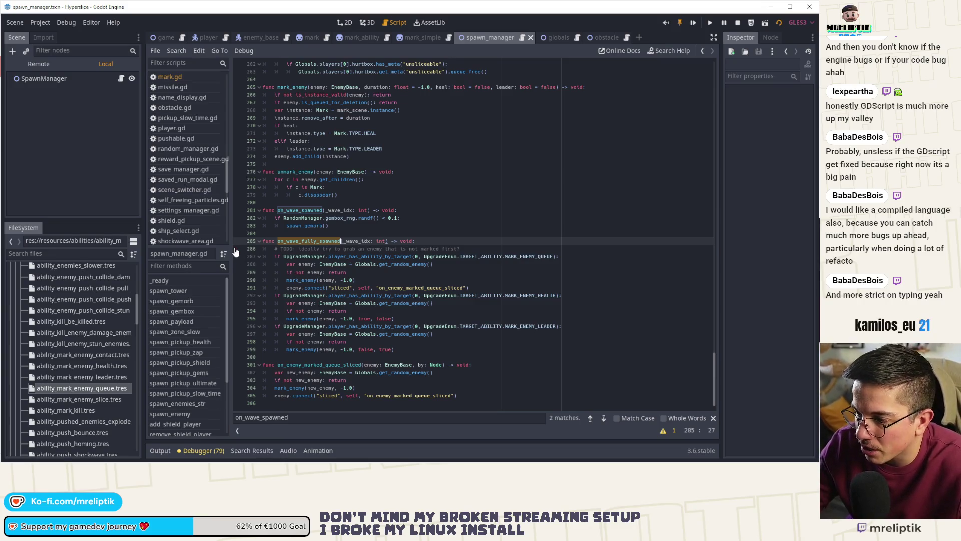
pyautogui.click(265, 266)
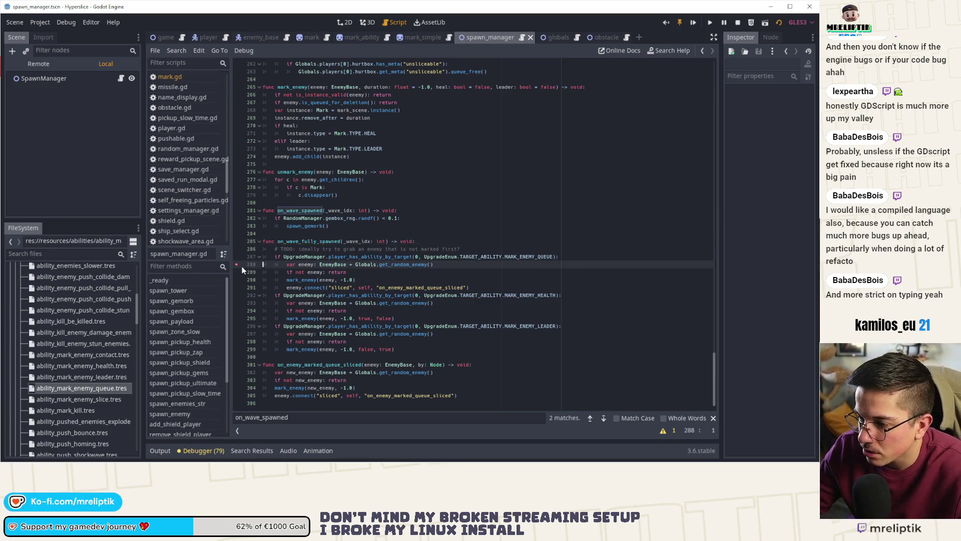
pyautogui.doubleClick(299, 241)
pyautogui.click(164, 451)
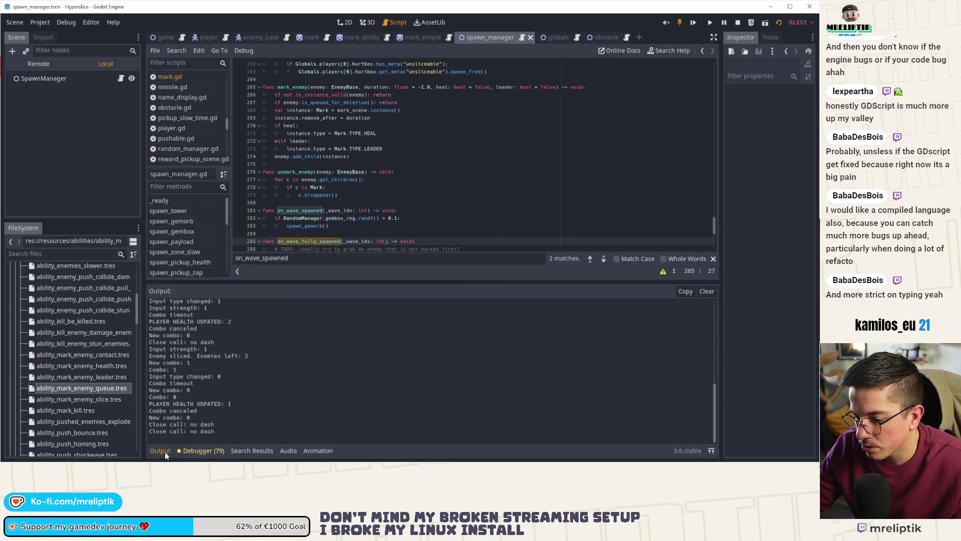
pyautogui.click(165, 452)
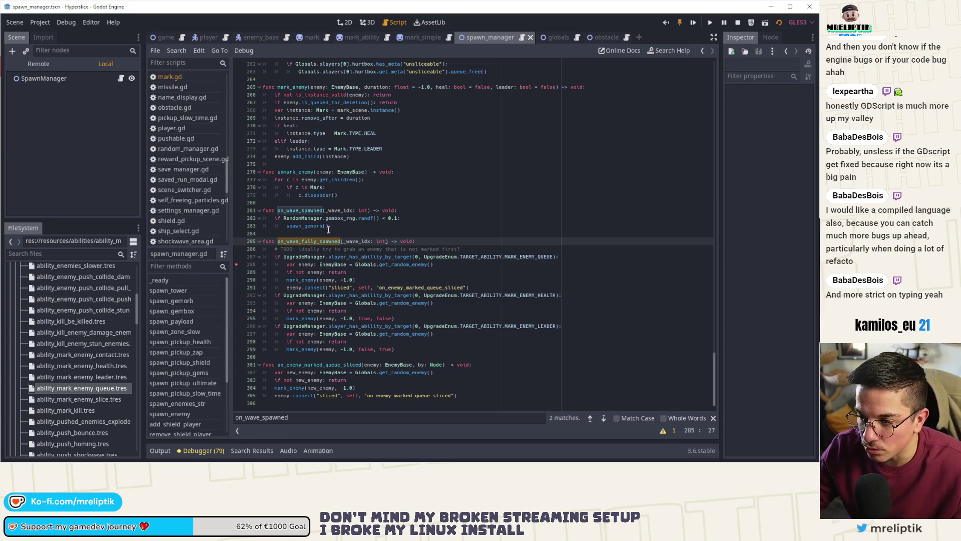
pyautogui.doubleClick(292, 210)
pyautogui.moveTo(714, 391)
pyautogui.mouseDown()
pyautogui.moveTo(728, 276)
pyautogui.moveTo(714, 293)
pyautogui.moveTo(708, 109)
pyautogui.mouseUp()
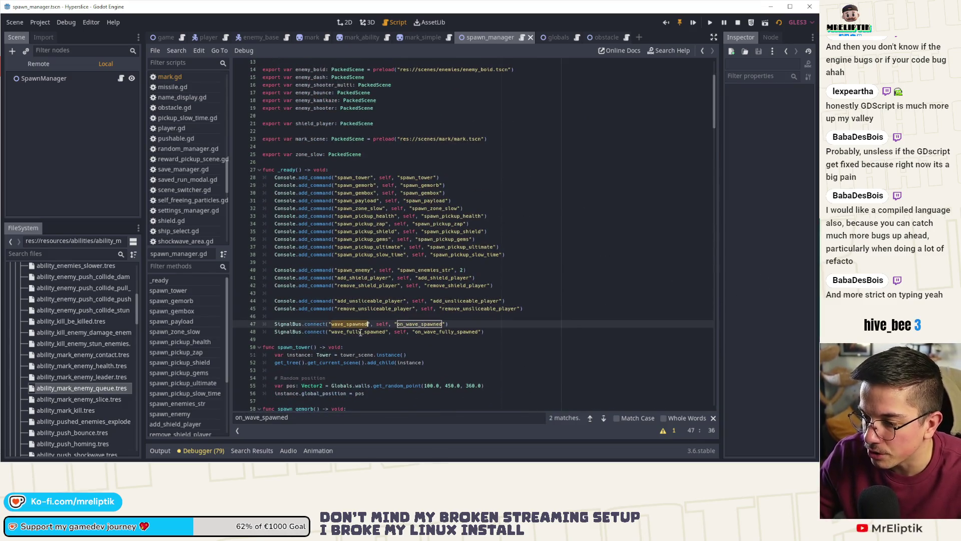
pyautogui.doubleClick(357, 331)
# Search res:// for wave_fully_spawned, open its emit at wave_manager.gd line 1660, and rerun the game.
pyautogui.hotkey('ctrl', 'shift', 'f')
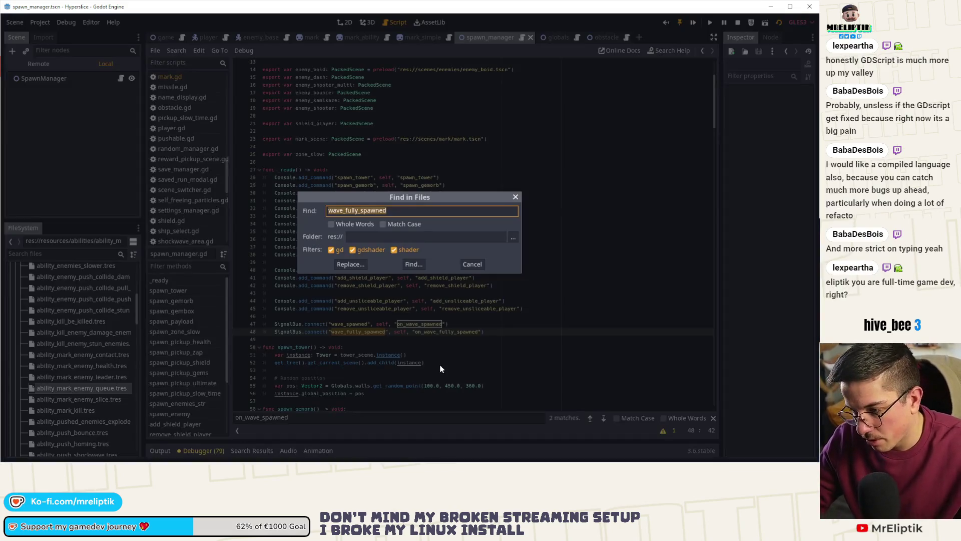
pyautogui.click(418, 265)
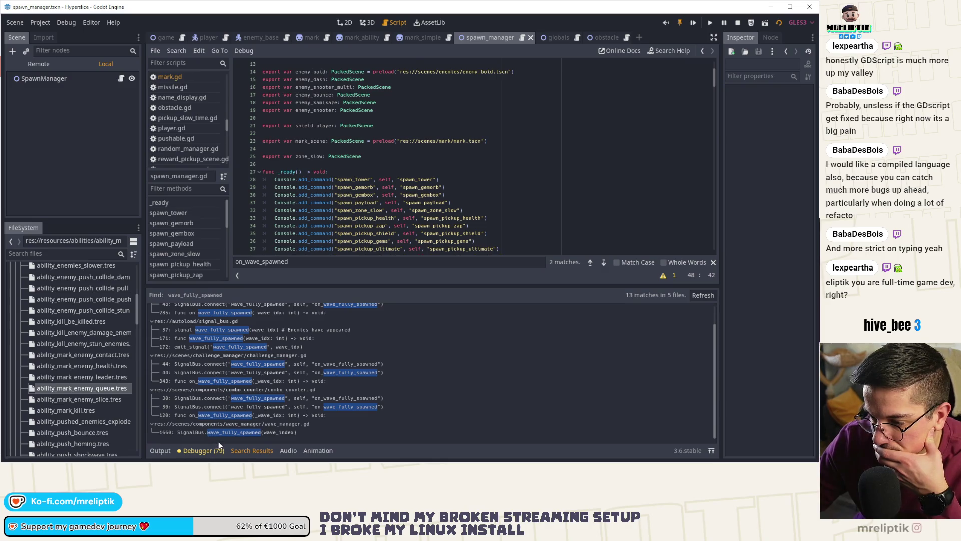
pyautogui.click(218, 432)
pyautogui.scroll(-2, 353, 234)
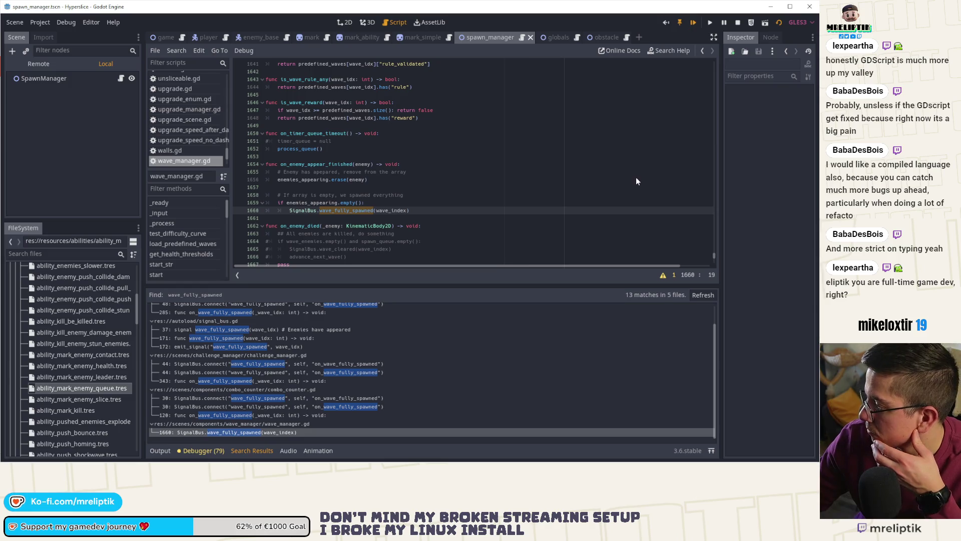
pyautogui.press('F5')
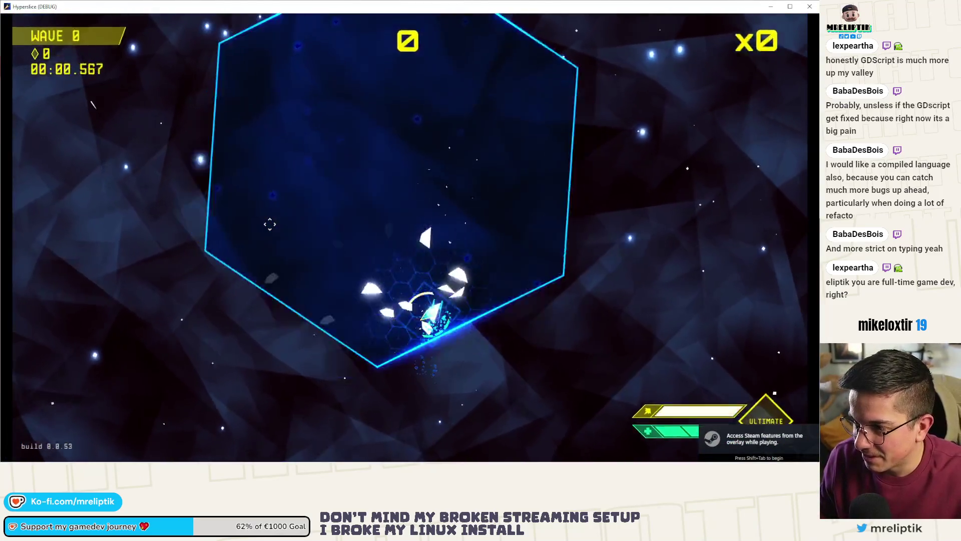
# Recall and run add_ability 0 MARK_ENEMY_QUEUE in the game's development console.
pyautogui.press('`')
pyautogui.press('Up')
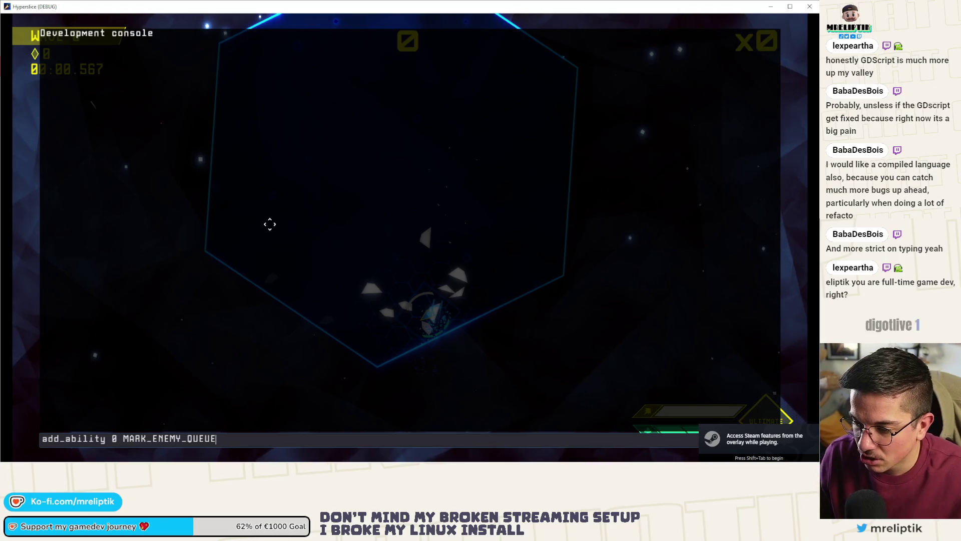
pyautogui.press('Up')
pyautogui.press('Down')
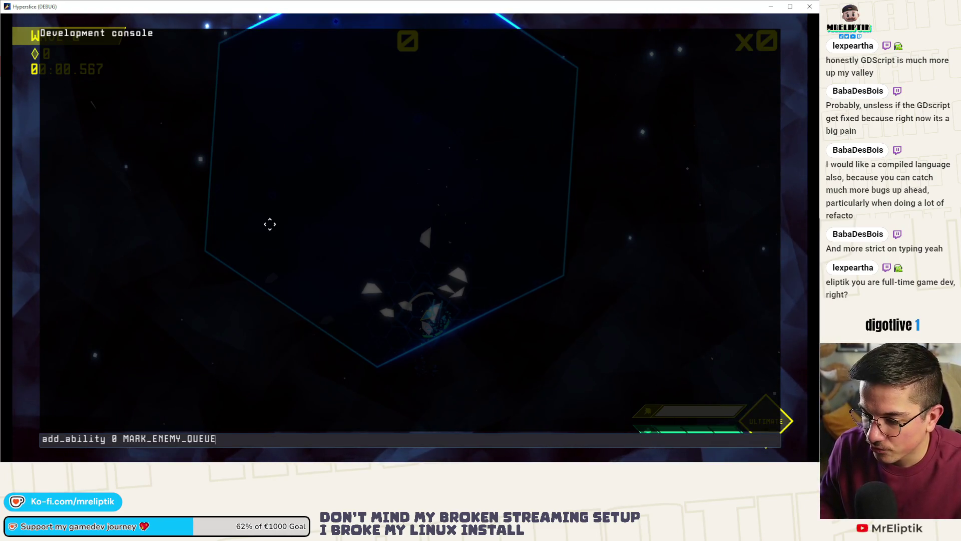
pyautogui.press('Return')
pyautogui.press('`')
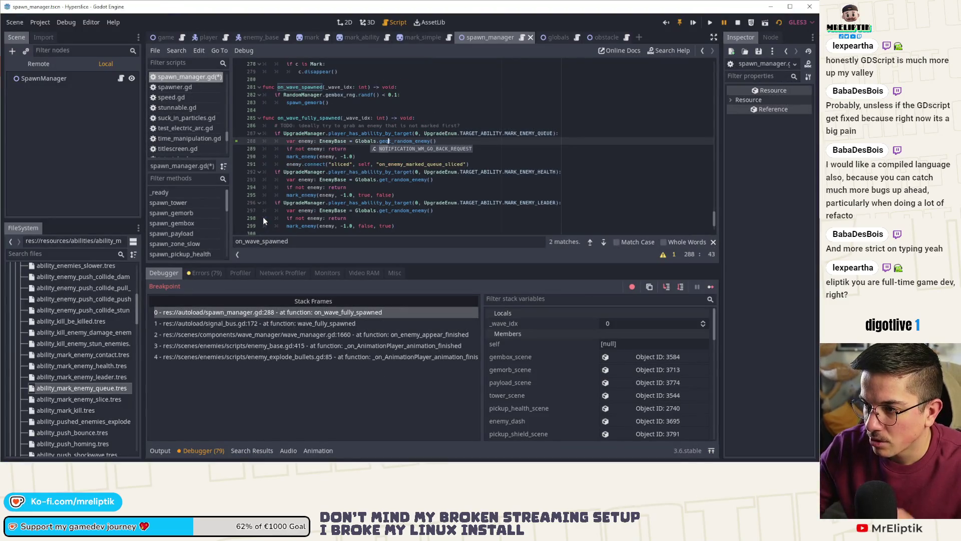
# Undo the stray q in get_random_enemy and step through its loop over enemies.
pyautogui.hotkey('ctrl', 'z')
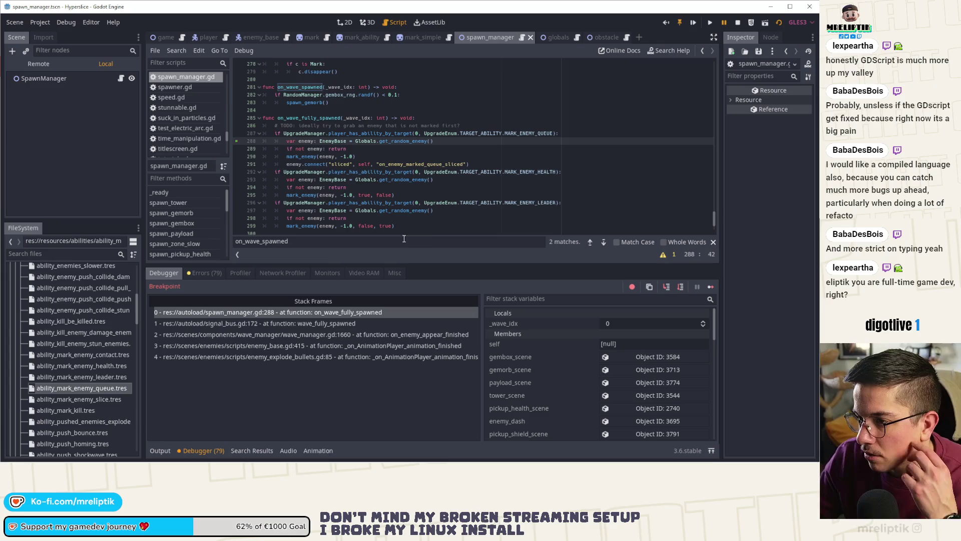
pyautogui.click(666, 286)
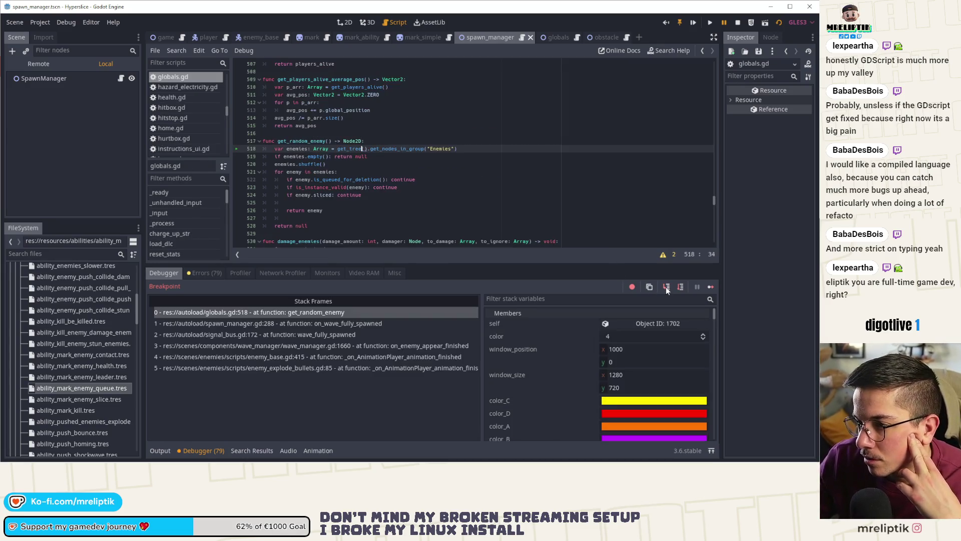
pyautogui.click(679, 287)
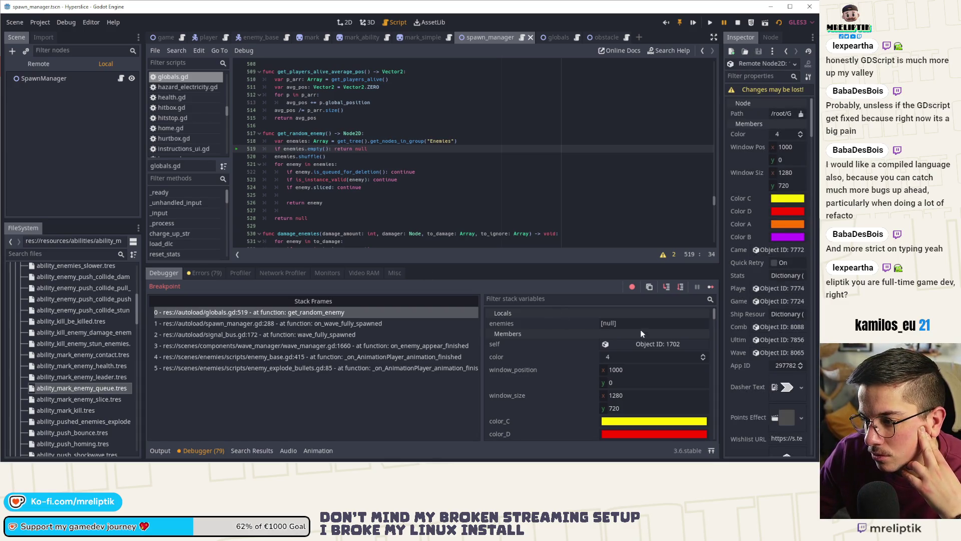
pyautogui.click(666, 287)
pyautogui.click(666, 288)
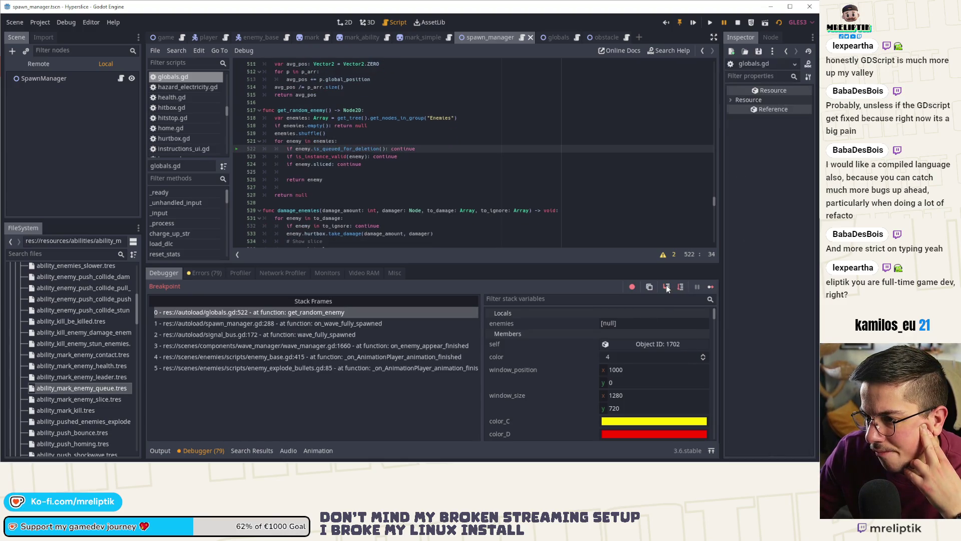
pyautogui.click(666, 289)
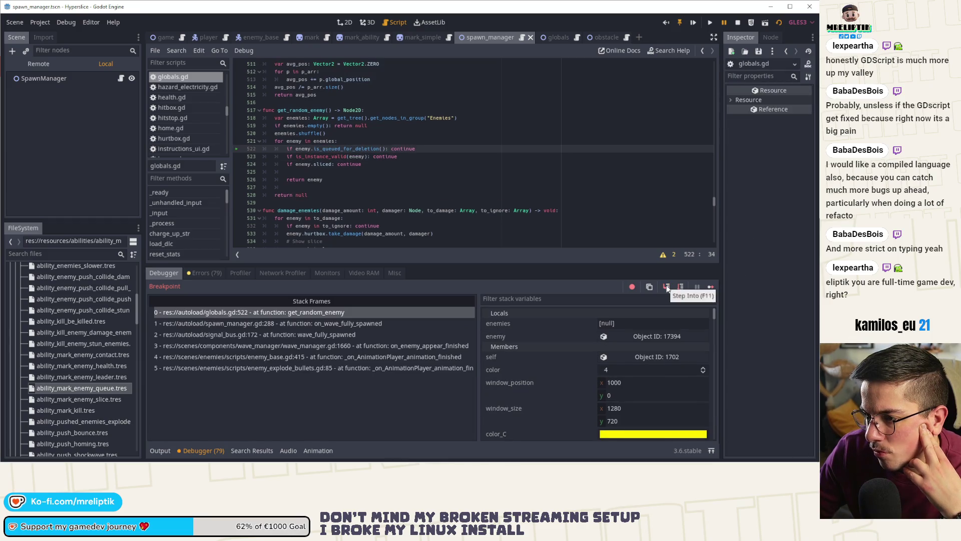
pyautogui.click(666, 289)
pyautogui.click(666, 288)
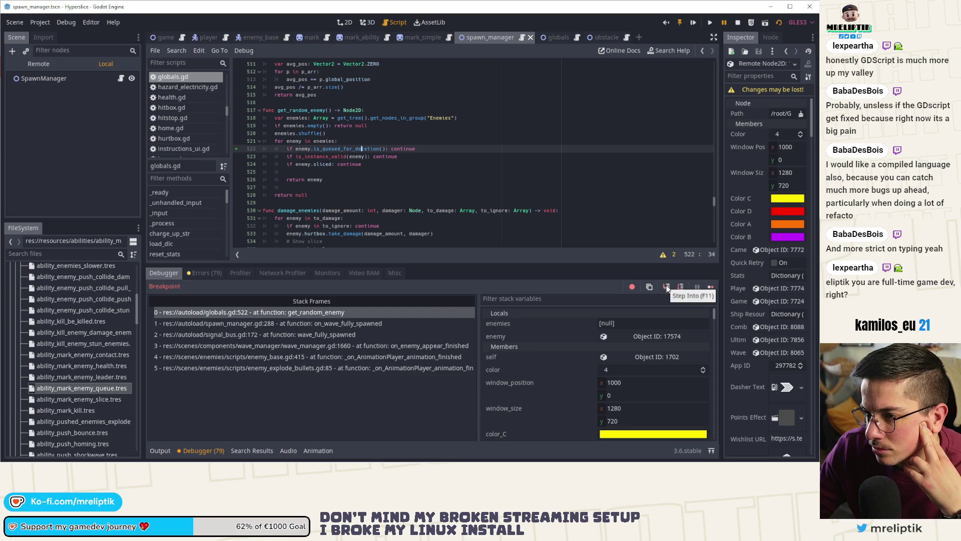
pyautogui.click(667, 289)
pyautogui.click(667, 288)
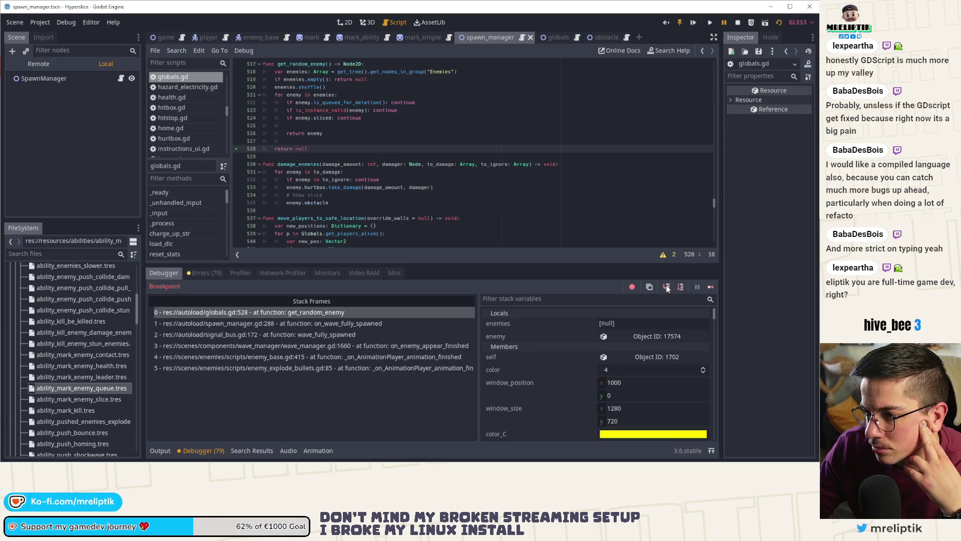
# Look through the stack variables in the debugger panel.
pyautogui.scroll(1, 392, 174)
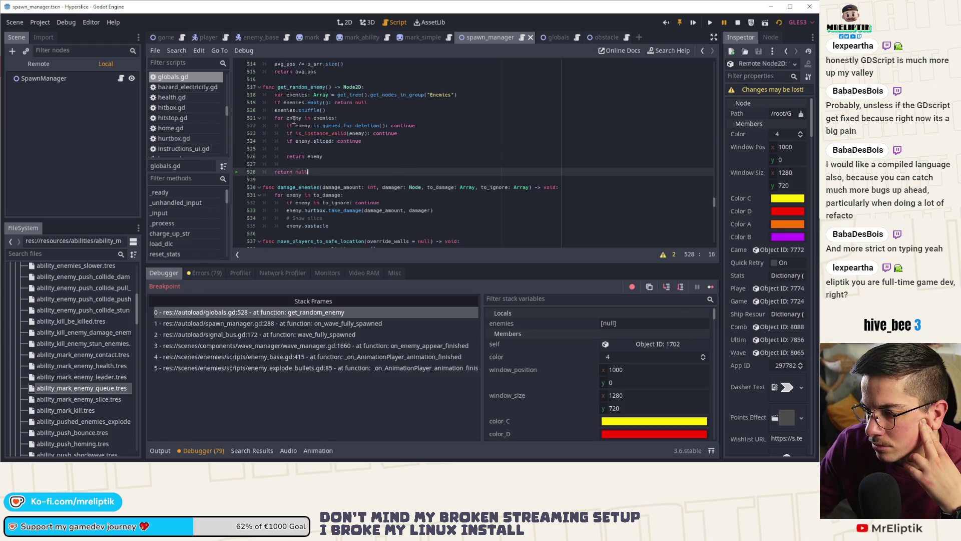
pyautogui.moveTo(323, 119)
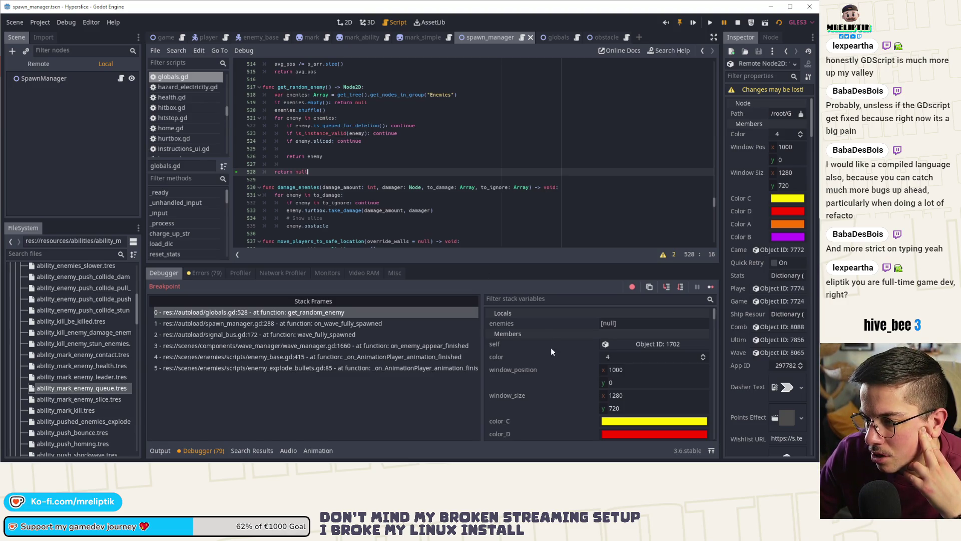
pyautogui.scroll(-4, 555, 349)
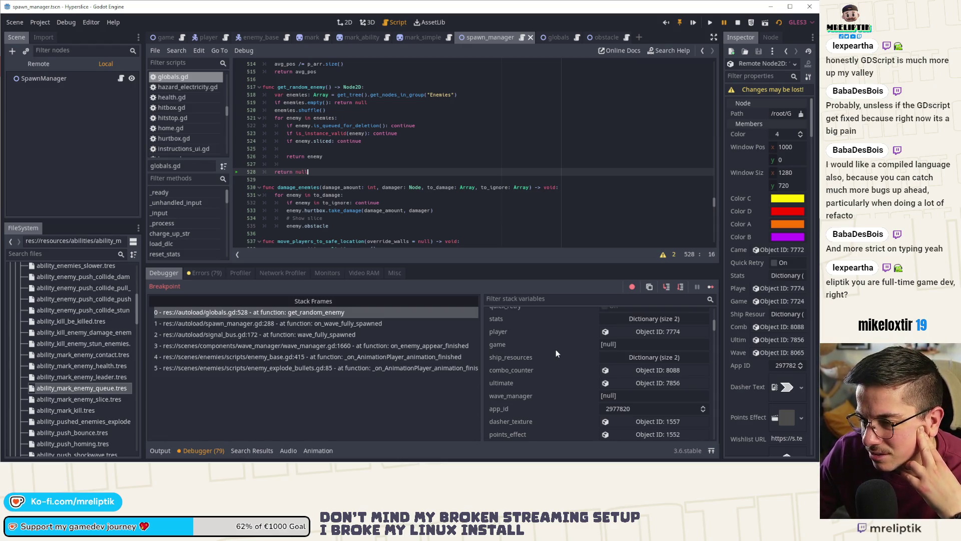
pyautogui.scroll(-3, 556, 349)
pyautogui.scroll(-3, 575, 382)
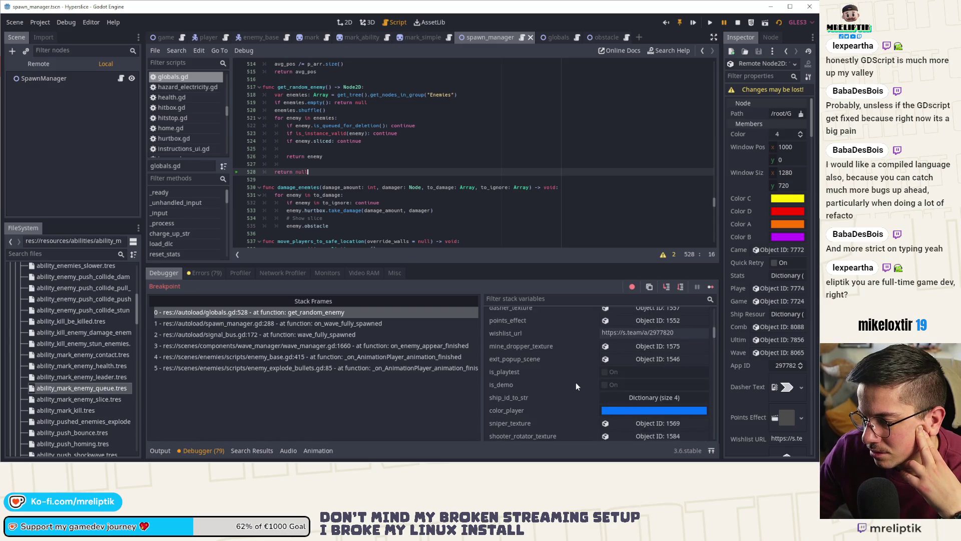
pyautogui.scroll(-5, 576, 382)
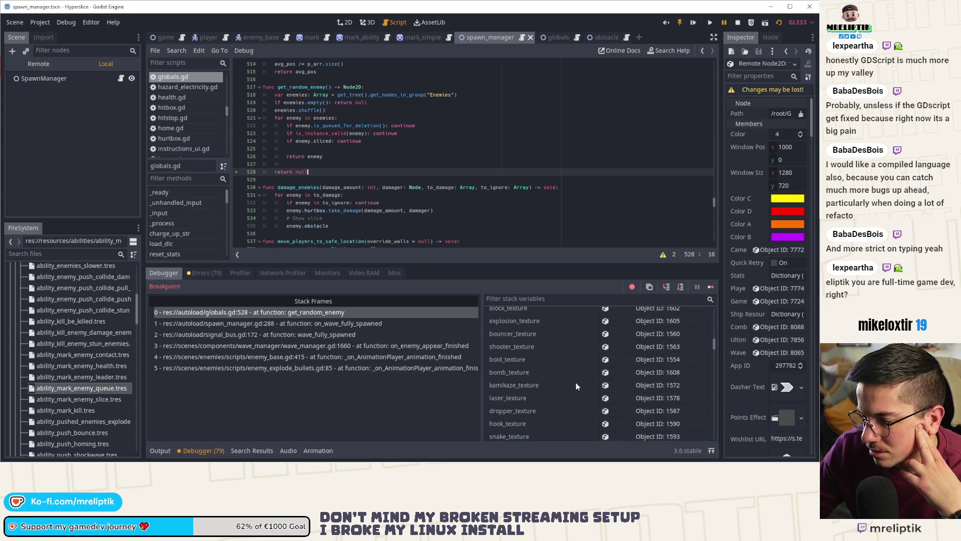
pyautogui.moveTo(713, 361); pyautogui.dragTo(713, 434)
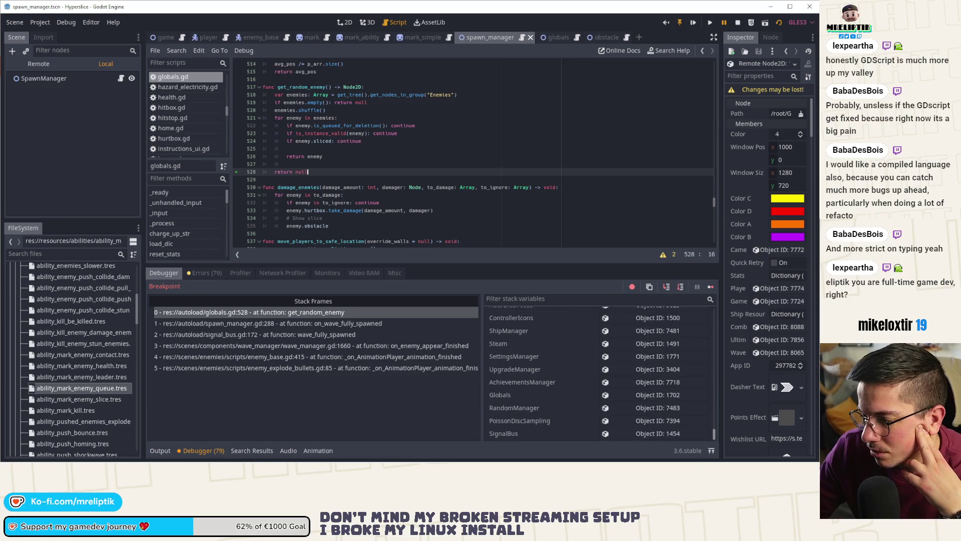
pyautogui.scroll(2, 544, 404)
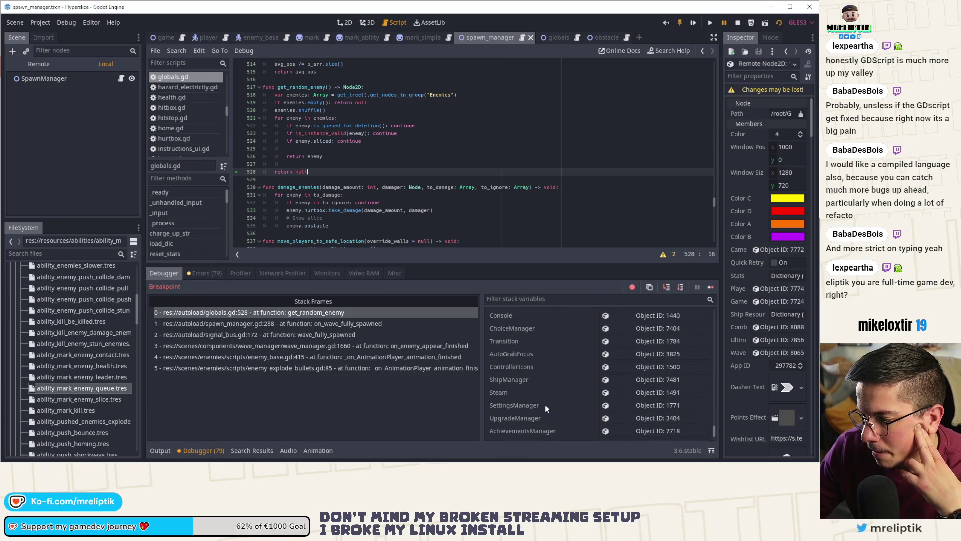
pyautogui.scroll(5, 540, 336)
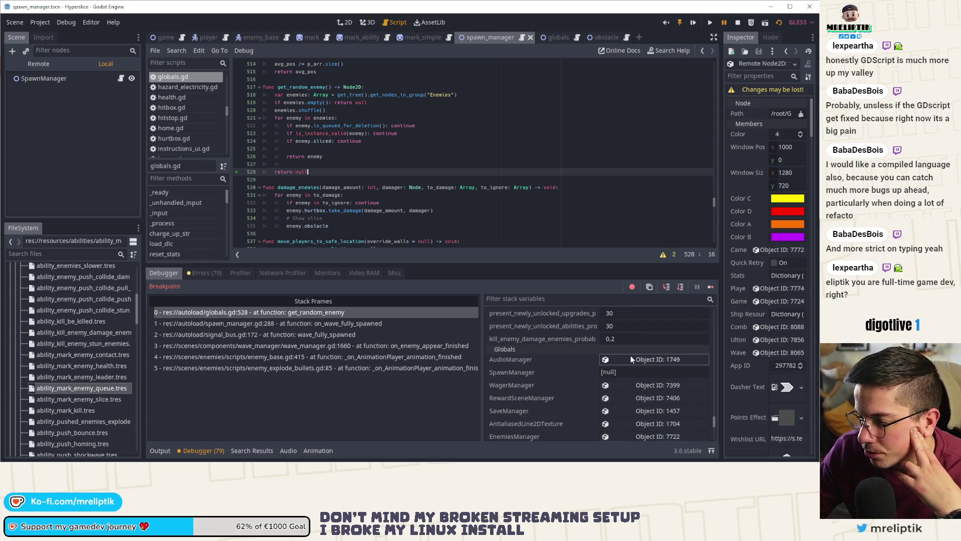
# Inspect AudioManager's members in a widened Inspector, restore its width, and select enemies on line 518.
pyautogui.click(631, 358)
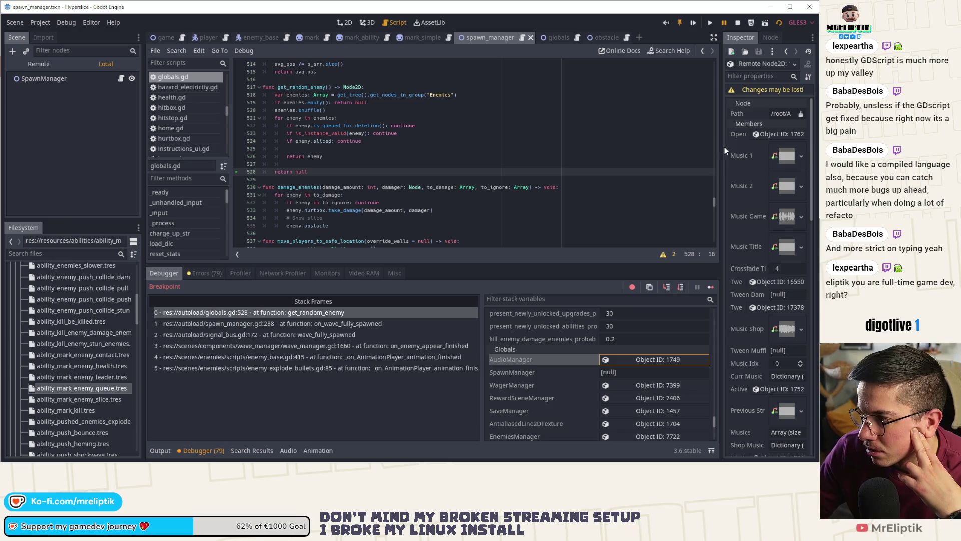
pyautogui.moveTo(721, 151); pyautogui.dragTo(616, 156)
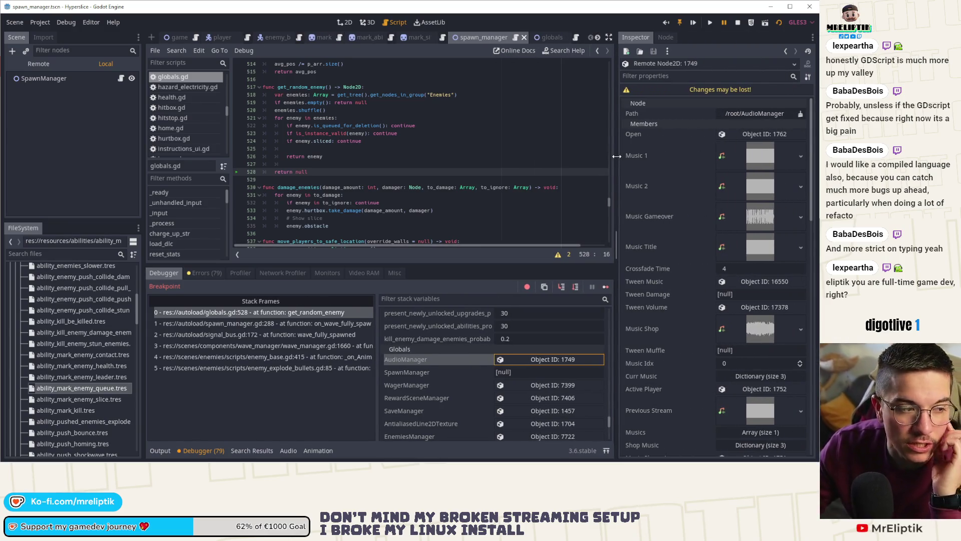
pyautogui.scroll(-6, 646, 261)
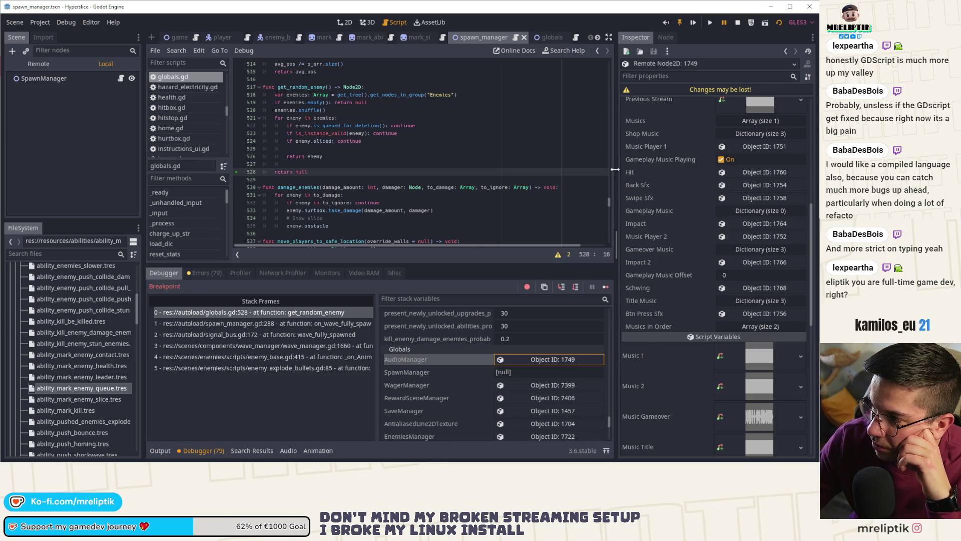
pyautogui.moveTo(614, 170); pyautogui.dragTo(721, 173)
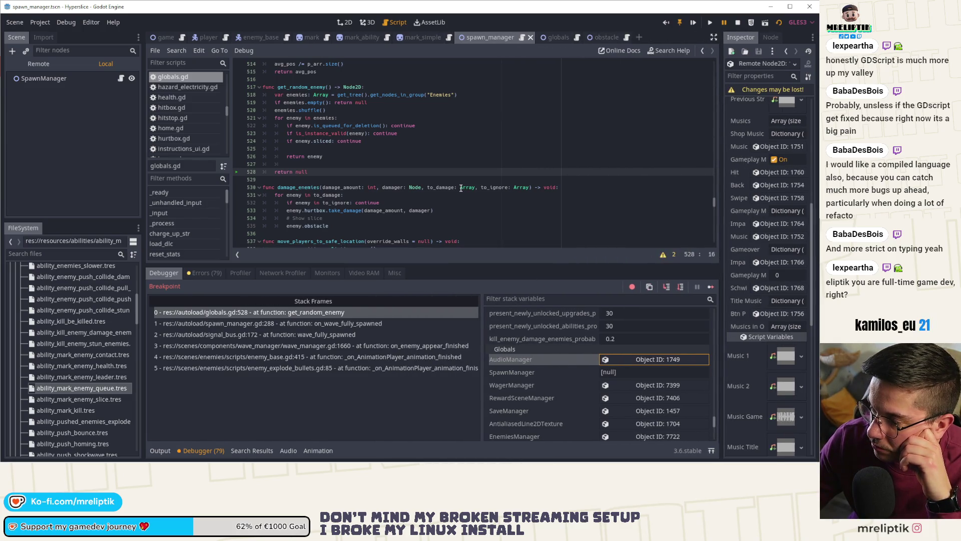
pyautogui.doubleClick(303, 96)
pyautogui.moveTo(294, 93)
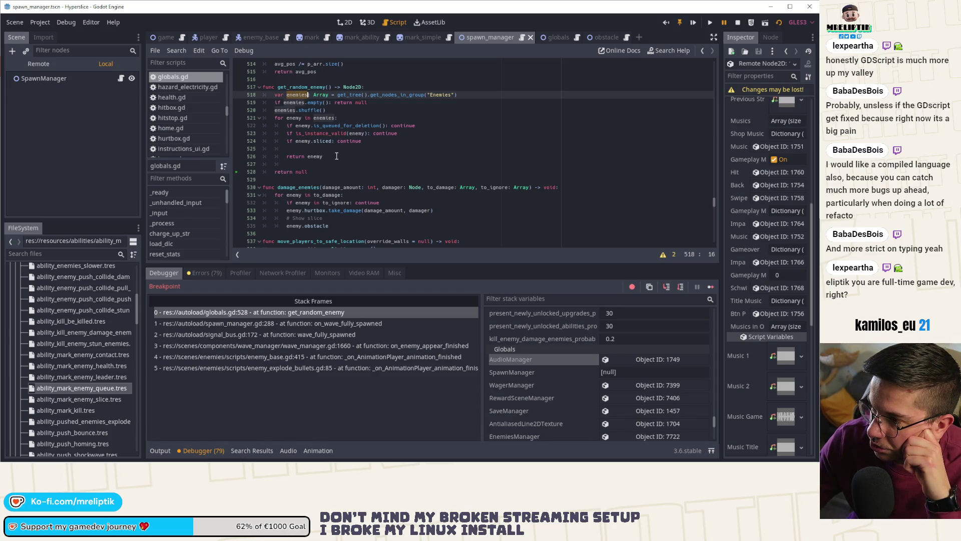
# Resume the paused game and jump to where enemies is declared in get_random_enemy.
pyautogui.click(710, 287)
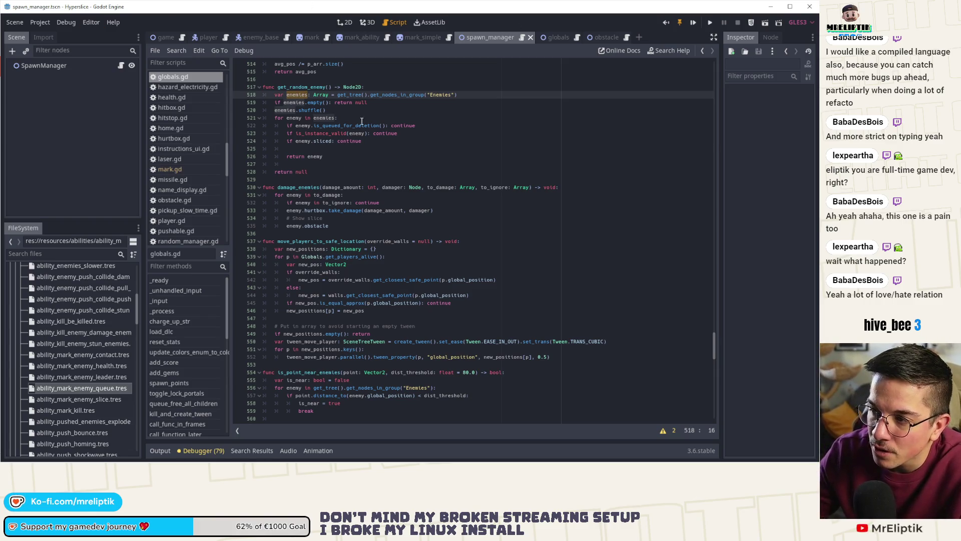
pyautogui.scroll(2, 311, 135)
pyautogui.moveTo(310, 135); pyautogui.dragTo(317, 159)
pyautogui.doubleClick(297, 140)
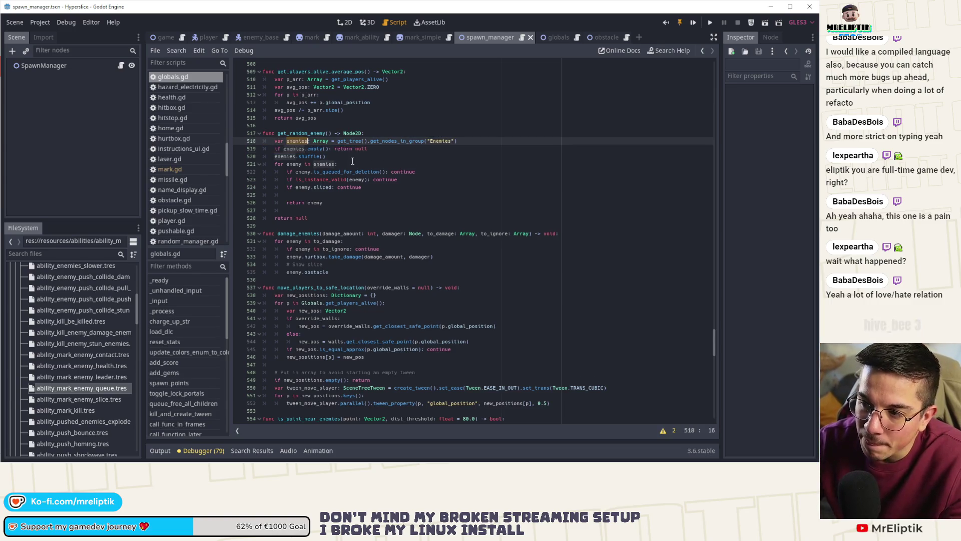
pyautogui.click(297, 148)
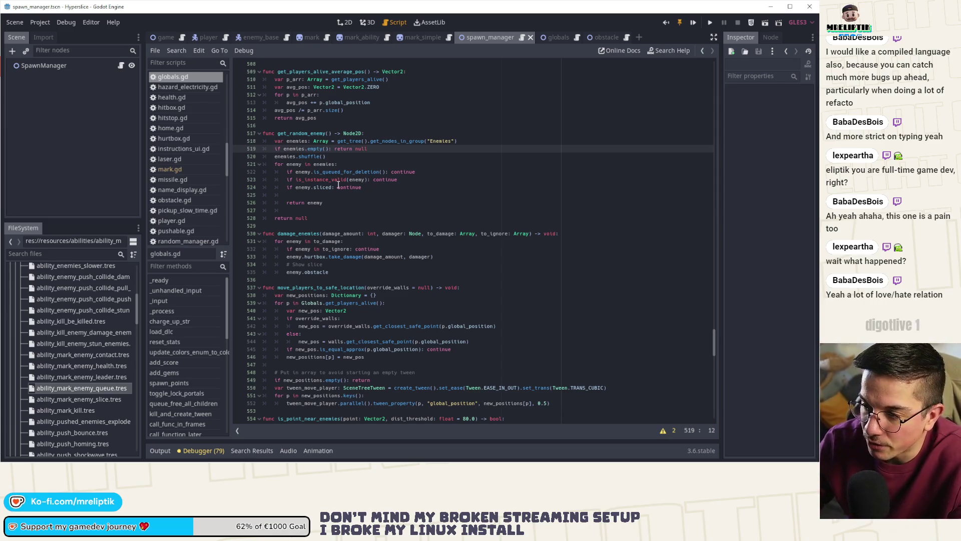
pyautogui.keyDown('ctrl'); pyautogui.click(301, 149); pyautogui.keyUp('ctrl')
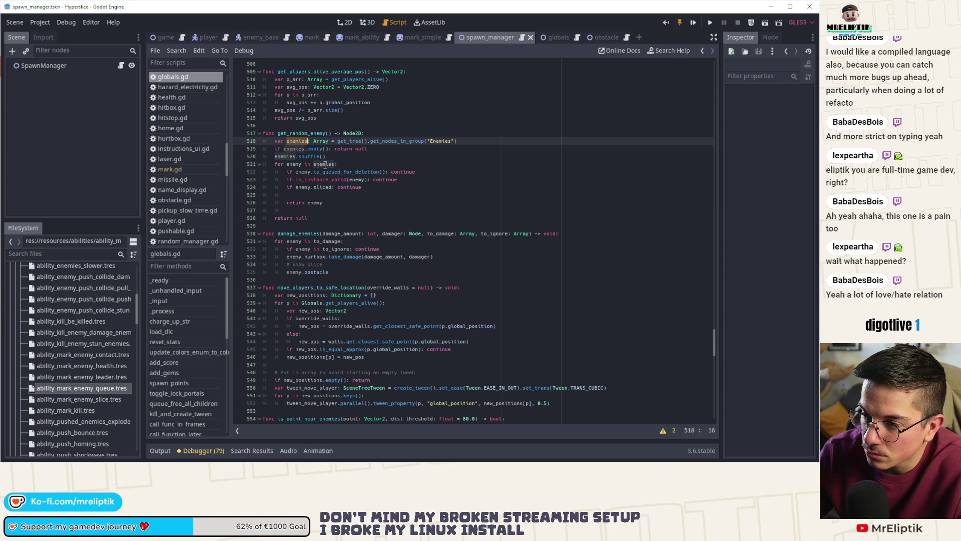
# Glance at the output log, then select the skip checks on lines 522–524.
pyautogui.click(161, 451)
pyautogui.click(161, 450)
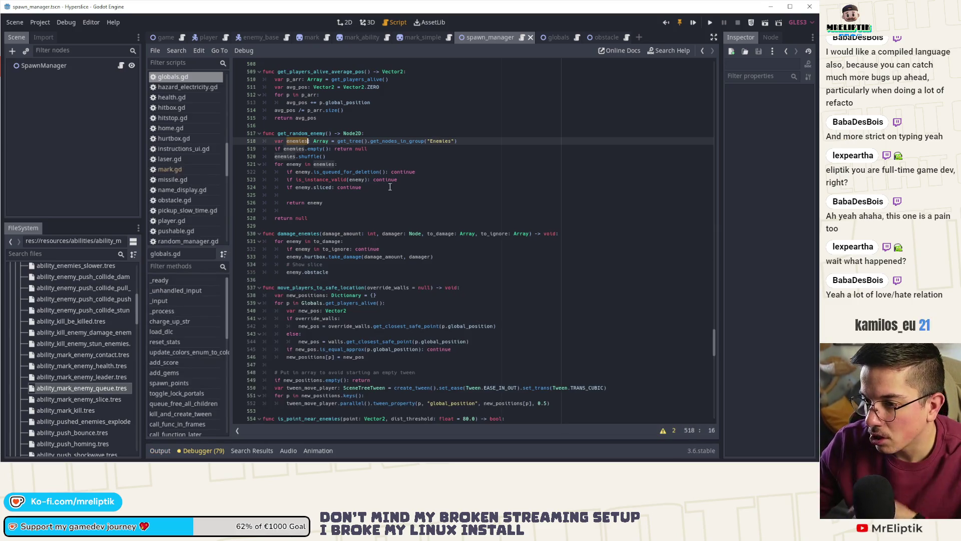
pyautogui.moveTo(363, 188); pyautogui.dragTo(220, 170)
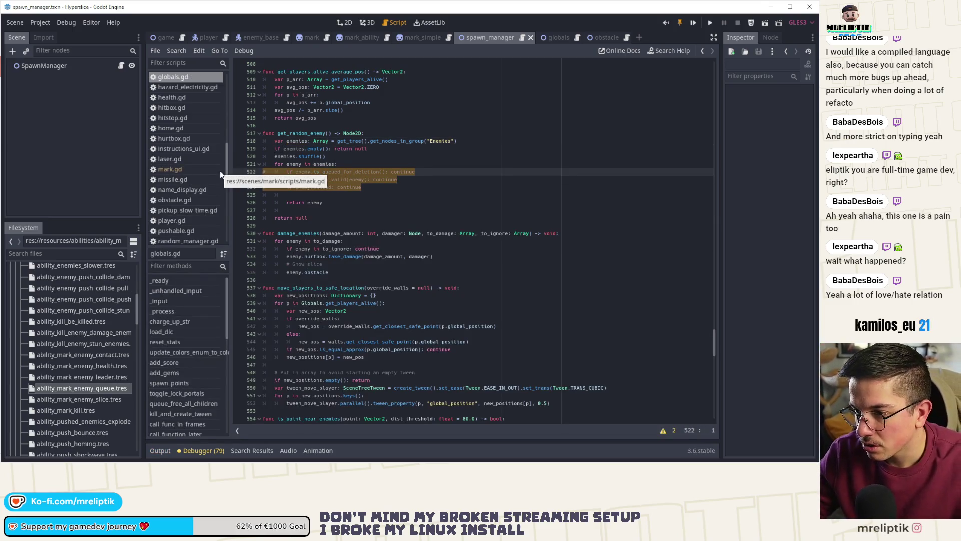
# Comment out lines 522–524 in get_random_enemy and relaunch the debug build.
pyautogui.hotkey('ctrl', 'k')
pyautogui.click(347, 164)
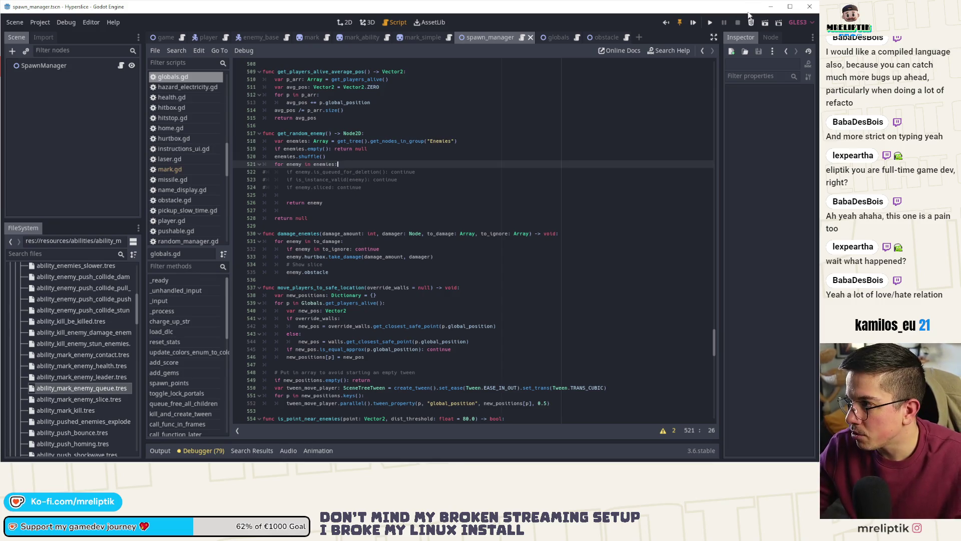
pyautogui.press('F5')
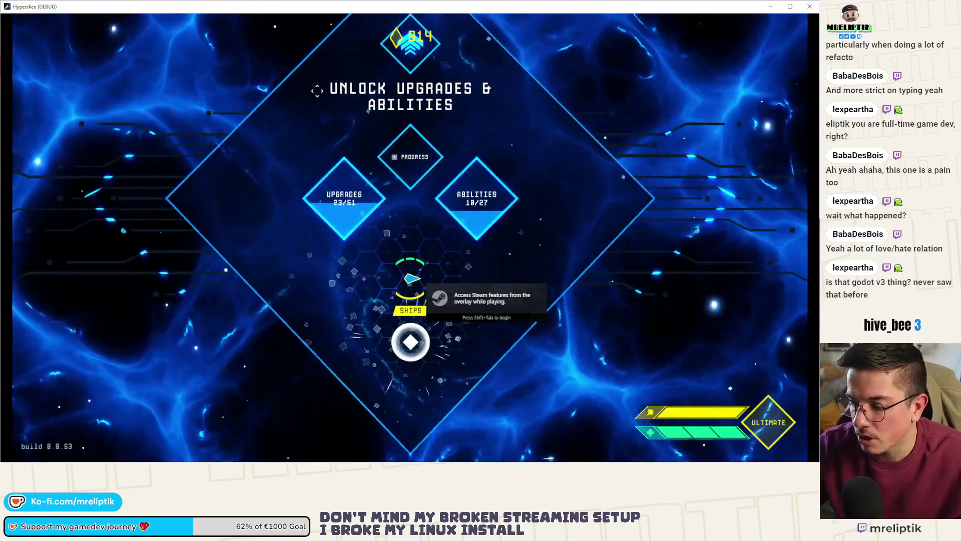
# Slice SHIPS then Fight to begin wave 0, then quit the debug game with Alt+F4.
pyautogui.click(408, 338)
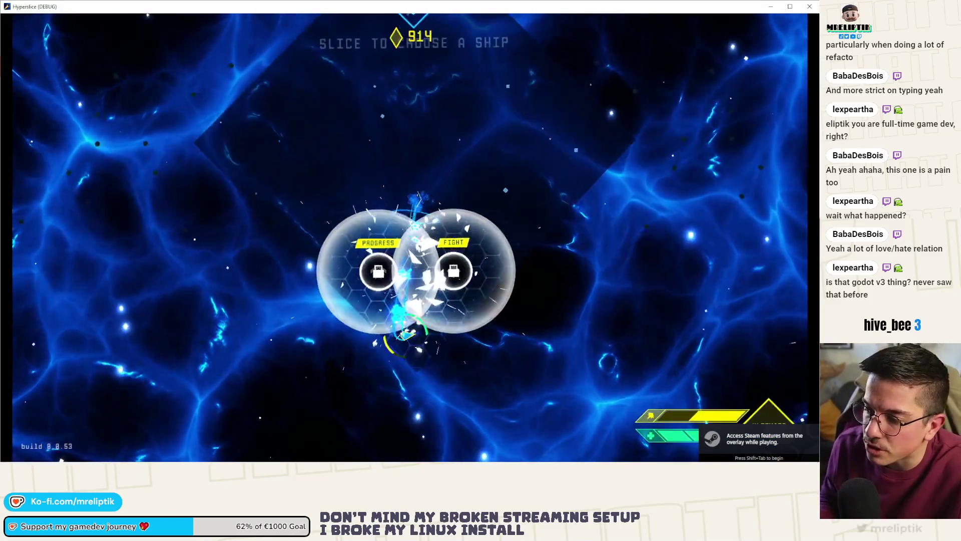
pyautogui.click(419, 290)
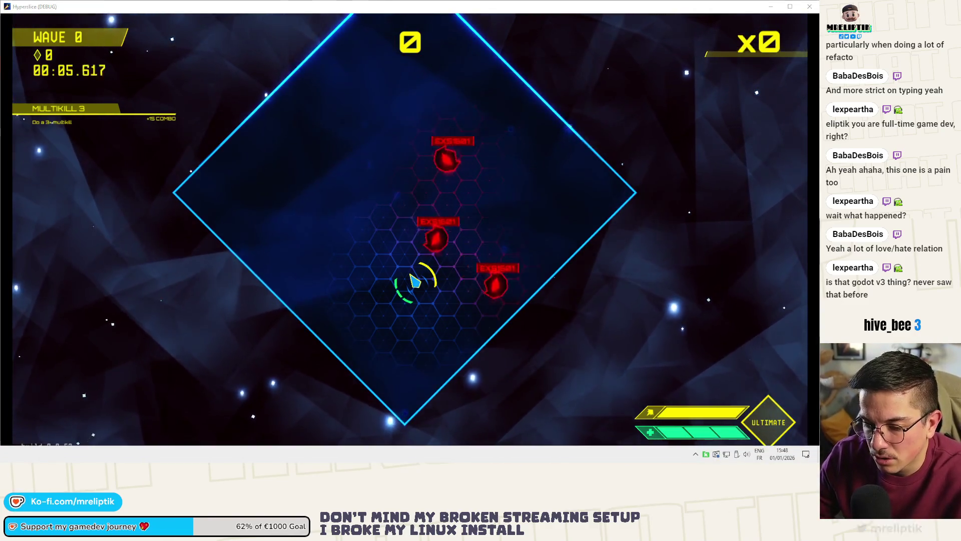
pyautogui.hotkey('alt', 'F4')
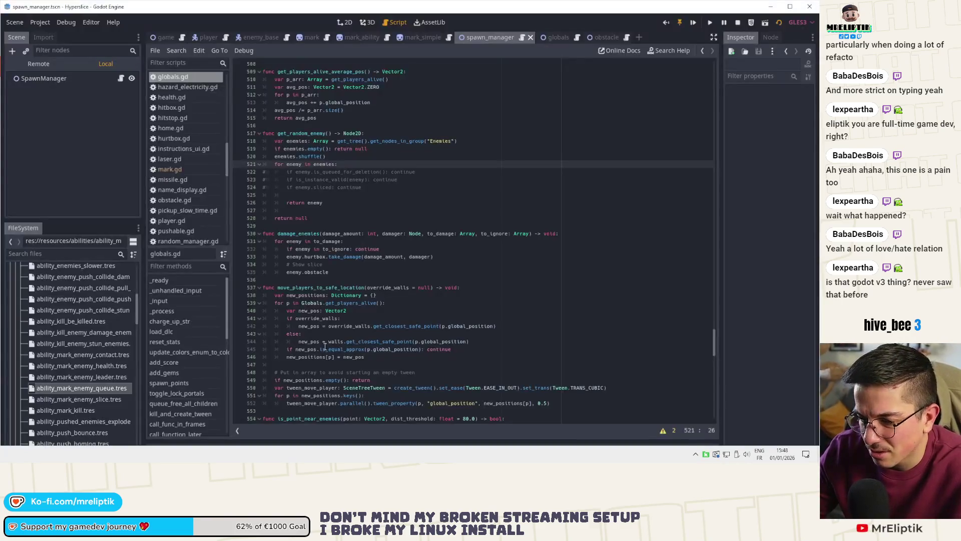
pyautogui.scroll(-2, 325, 346)
pyautogui.click(160, 450)
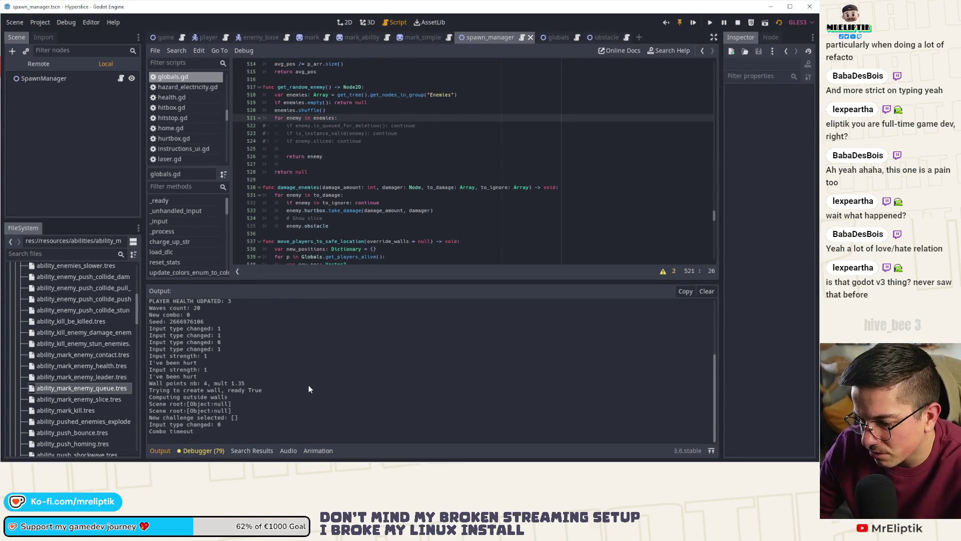
pyautogui.click(159, 451)
pyautogui.click(159, 451)
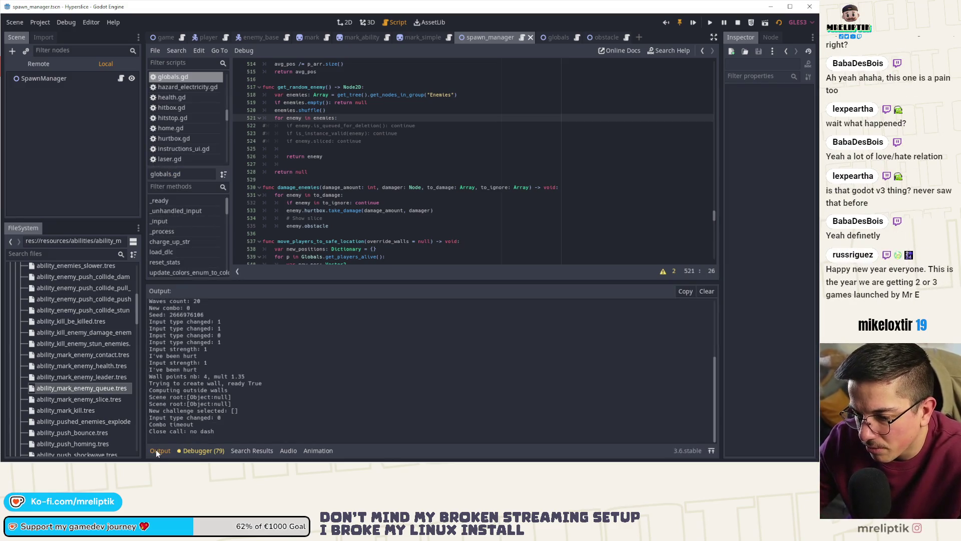
pyautogui.click(155, 450)
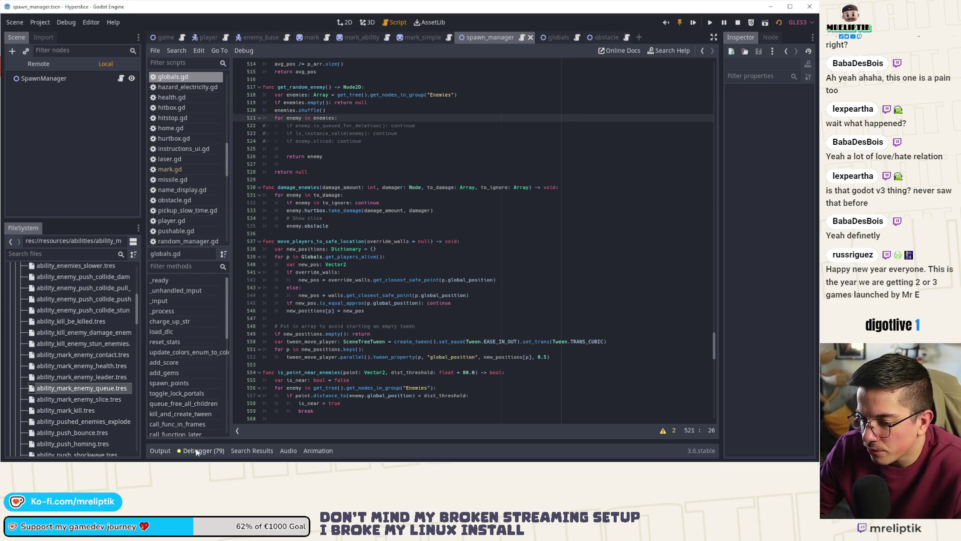
pyautogui.click(149, 450)
pyautogui.click(152, 449)
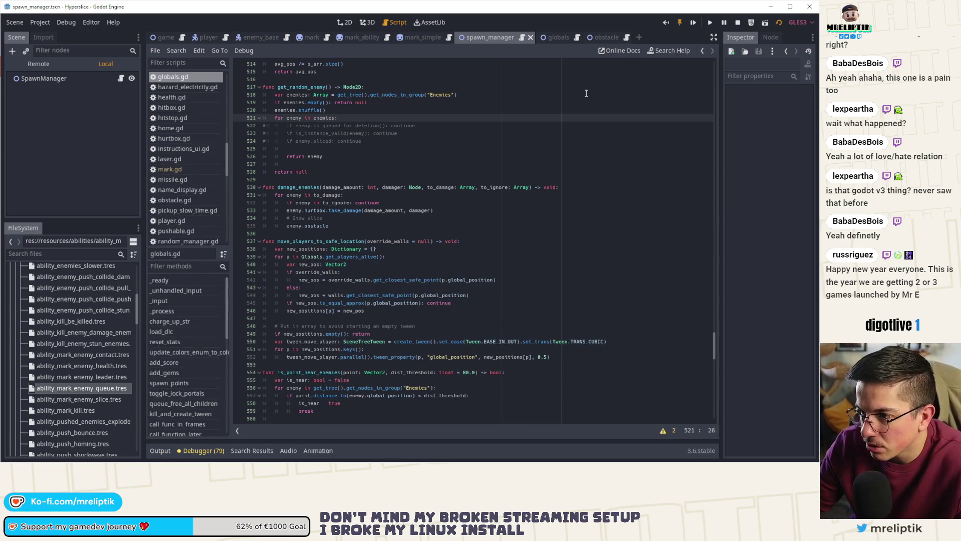
# Insert print("enemies: ", enemies) below line 518 in globals.gd, save, and run the game.
pyautogui.doubleClick(294, 102)
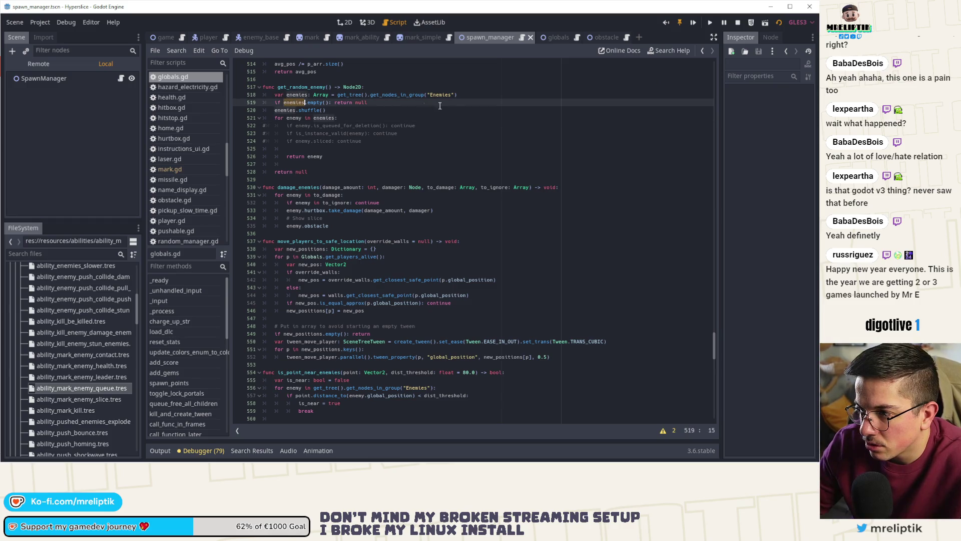
pyautogui.click(477, 94)
pyautogui.press('Return')
pyautogui.write('pru')
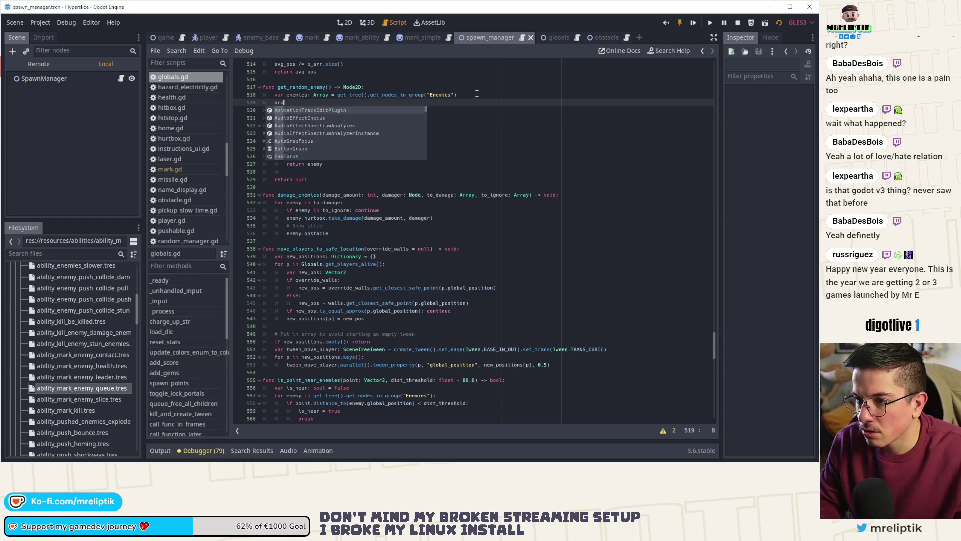
pyautogui.press('BackSpace')
pyautogui.press('BackSpace')
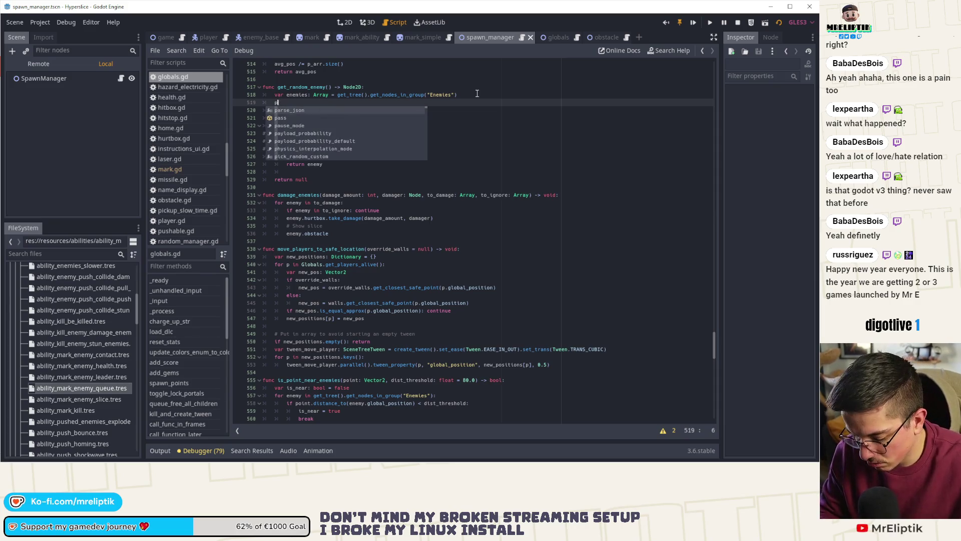
pyautogui.write('rint("')
pyautogui.write('enemies')
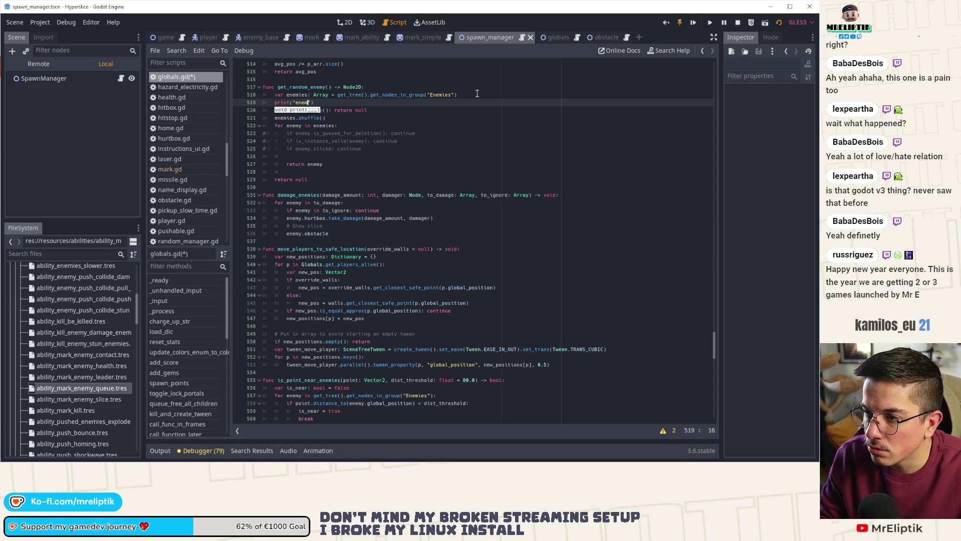
pyautogui.write(': "')
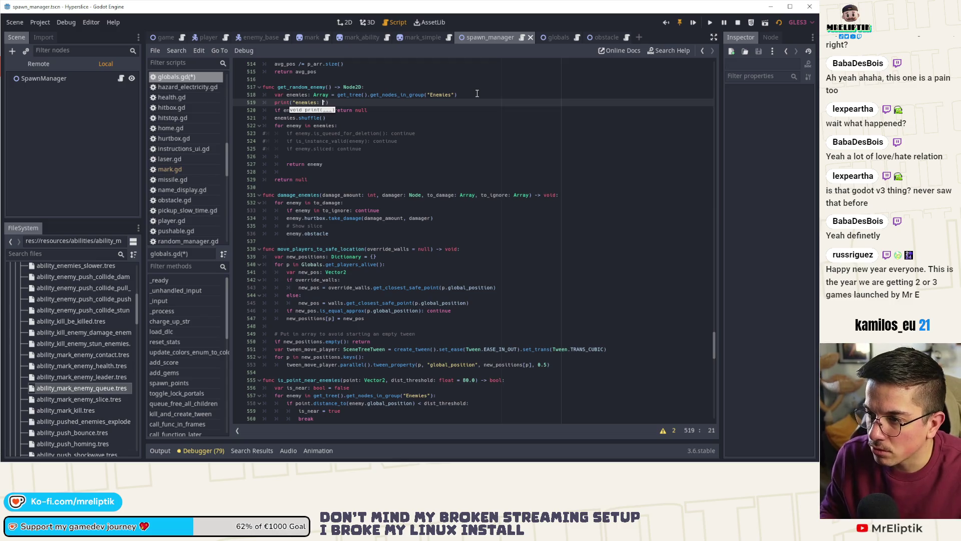
pyautogui.write(', nearest_p')
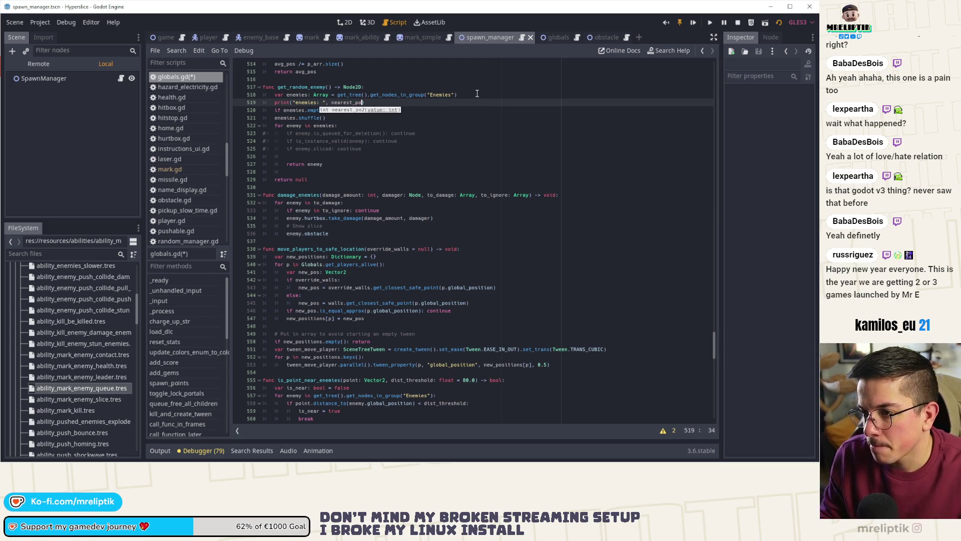
pyautogui.hotkey('ctrl', 'BackSpace')
pyautogui.write('enemies')
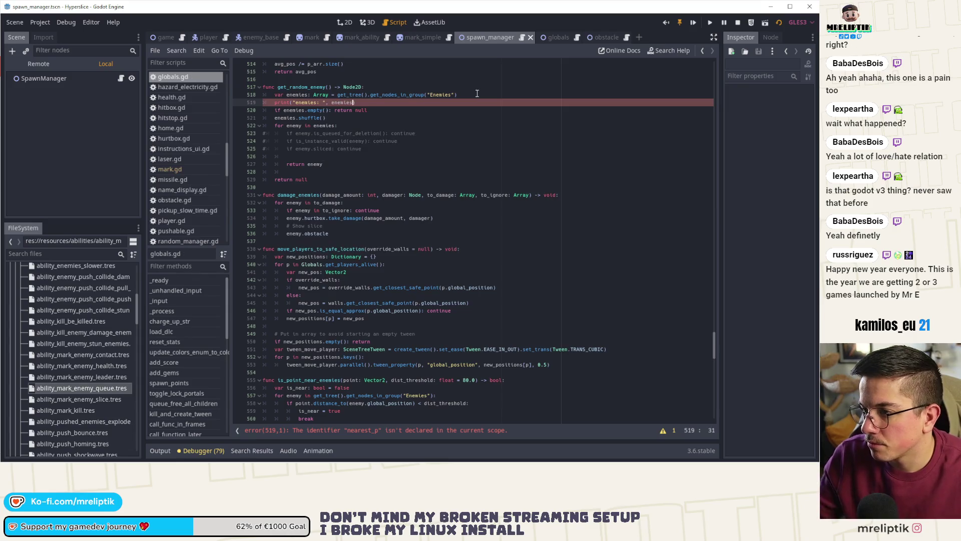
pyautogui.hotkey('ctrl', 's')
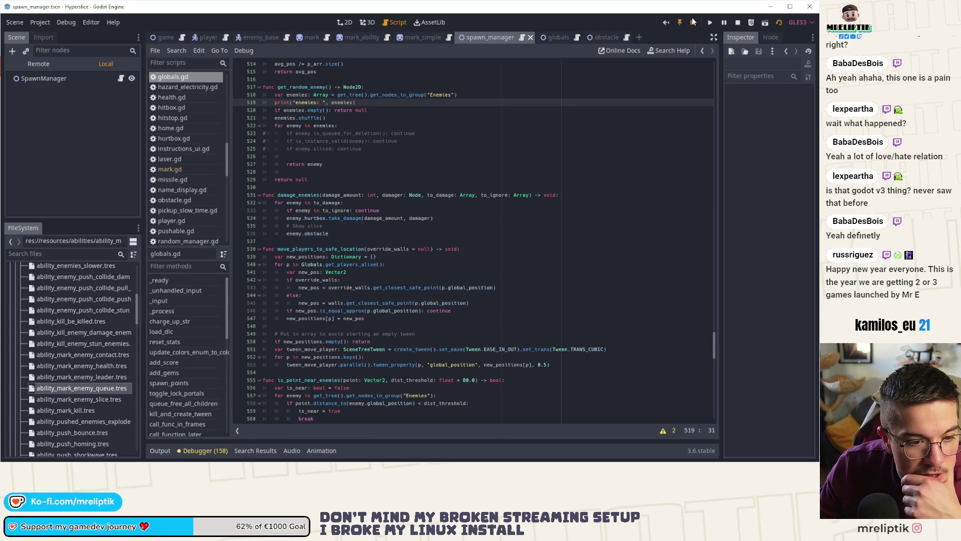
pyautogui.click(695, 22)
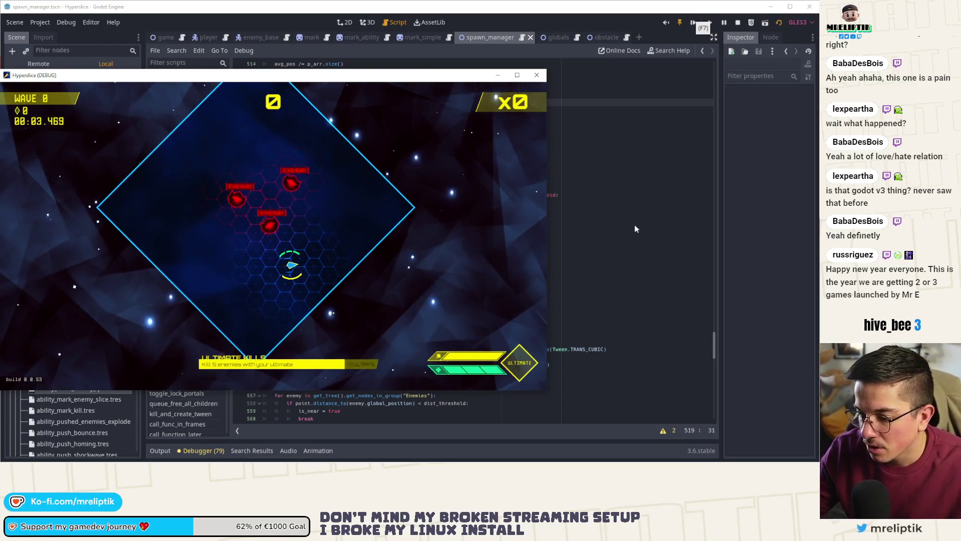
# Pause Hyperdice and close its debug window, returning to globals.gd in the script editor.
pyautogui.press('Escape')
pyautogui.press('F8')
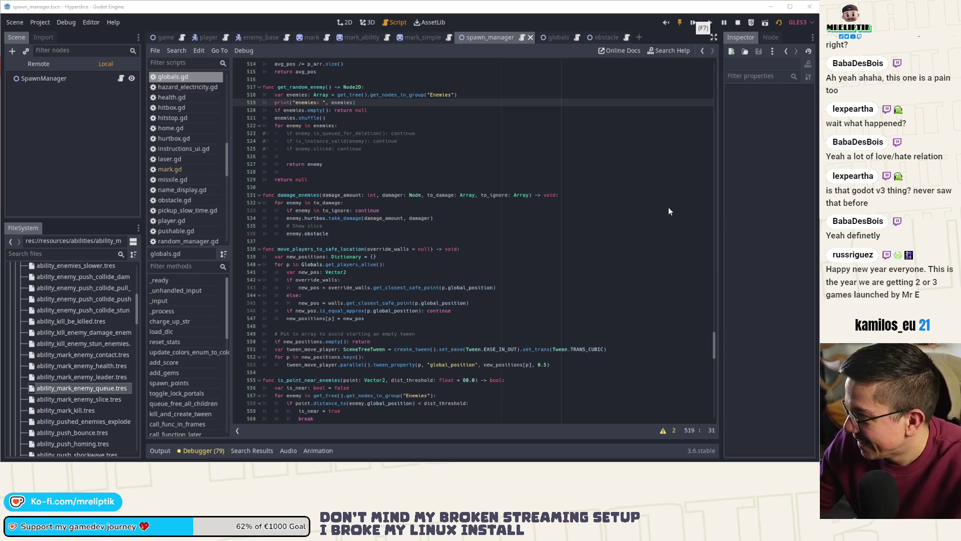
# Bring up the Output panel and scroll through the game's printed log.
pyautogui.click(160, 450)
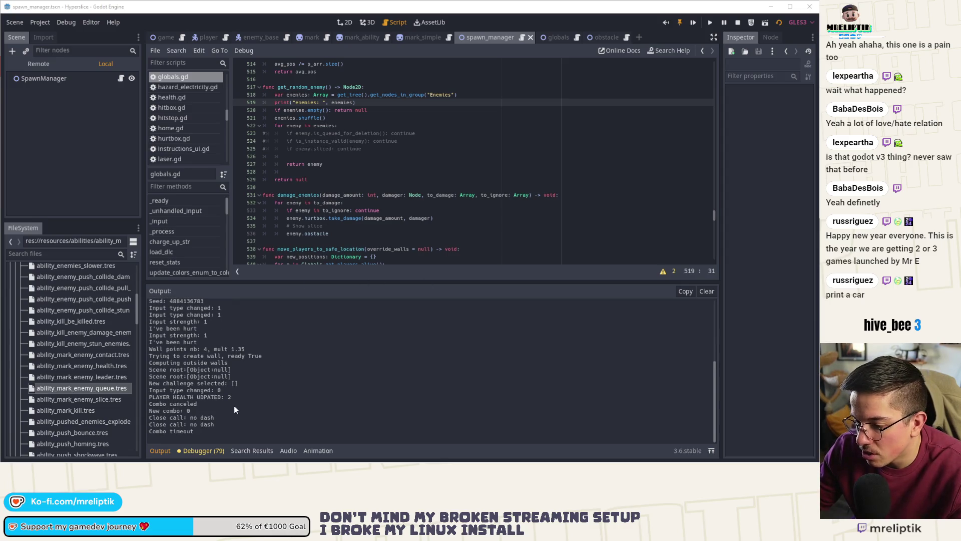
pyautogui.scroll(3, 234, 408)
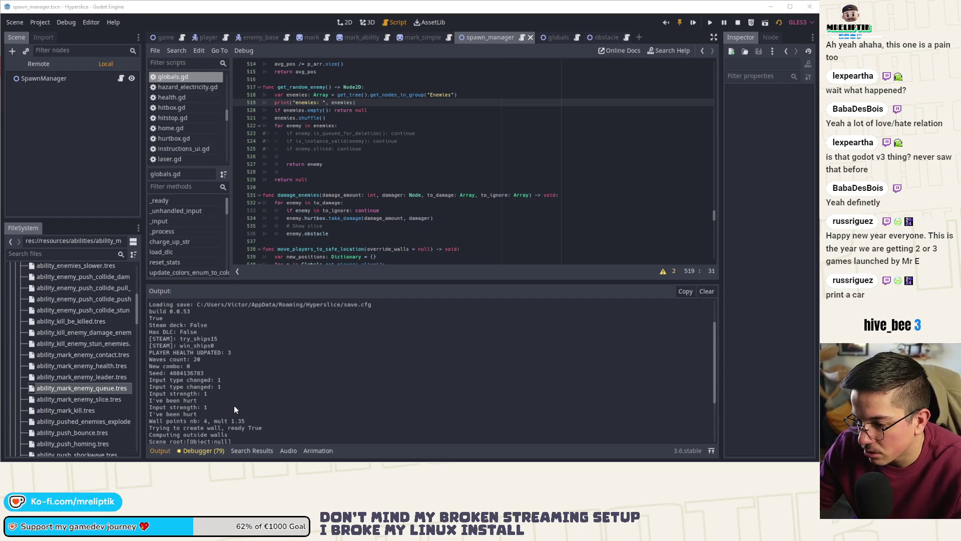
pyautogui.scroll(-2, 234, 409)
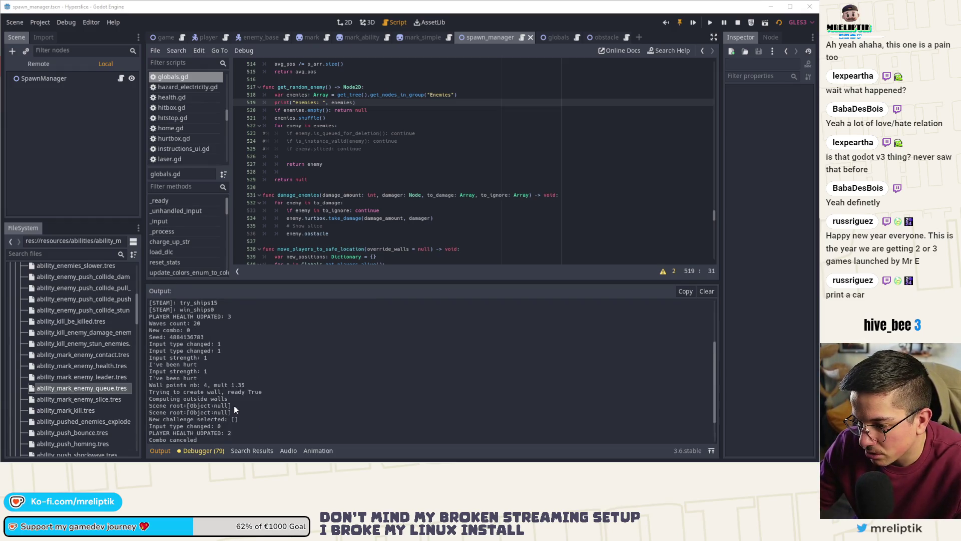
pyautogui.scroll(-1, 234, 409)
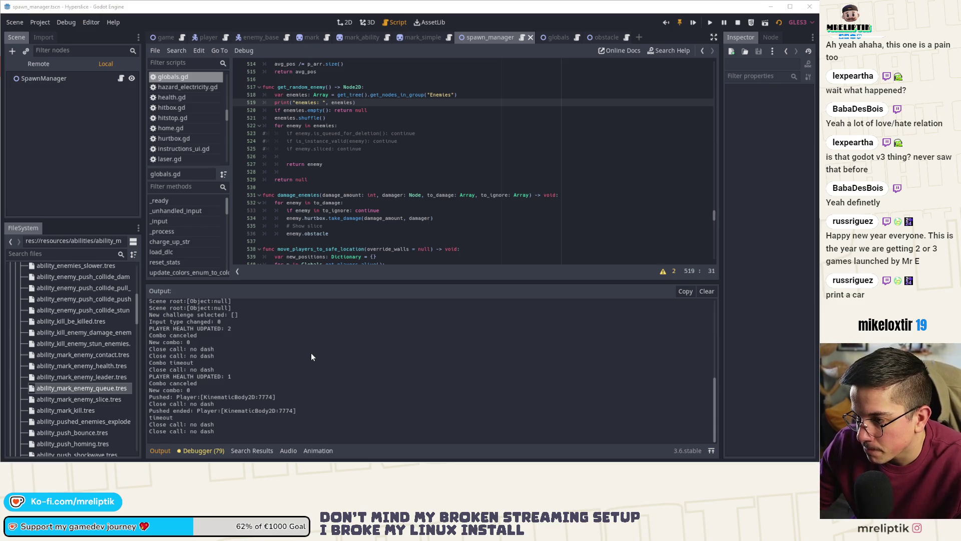
# Select get_random_enemy and open spawn_manager.gd at its on_wave_fully_spawned code.
pyautogui.doubleClick(304, 86)
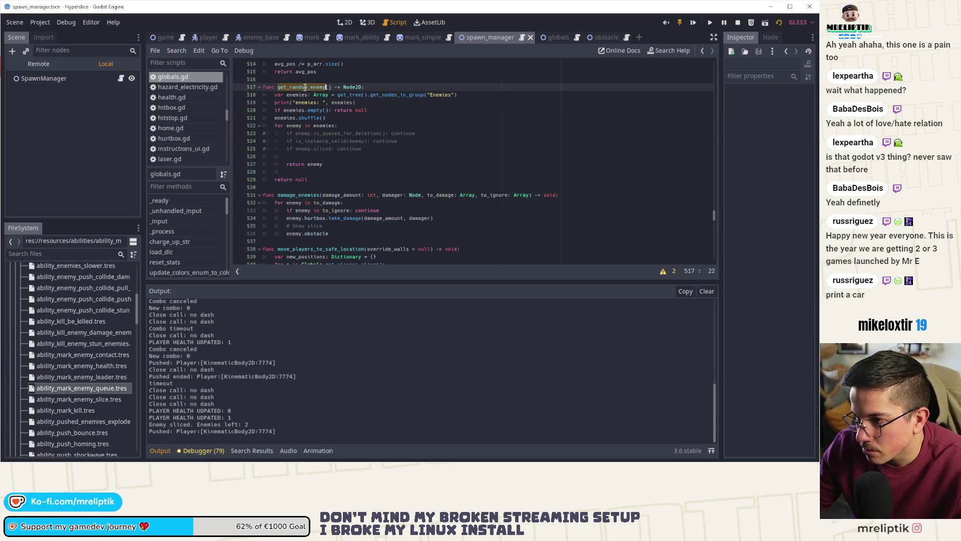
pyautogui.click(121, 78)
pyautogui.scroll(1, 336, 159)
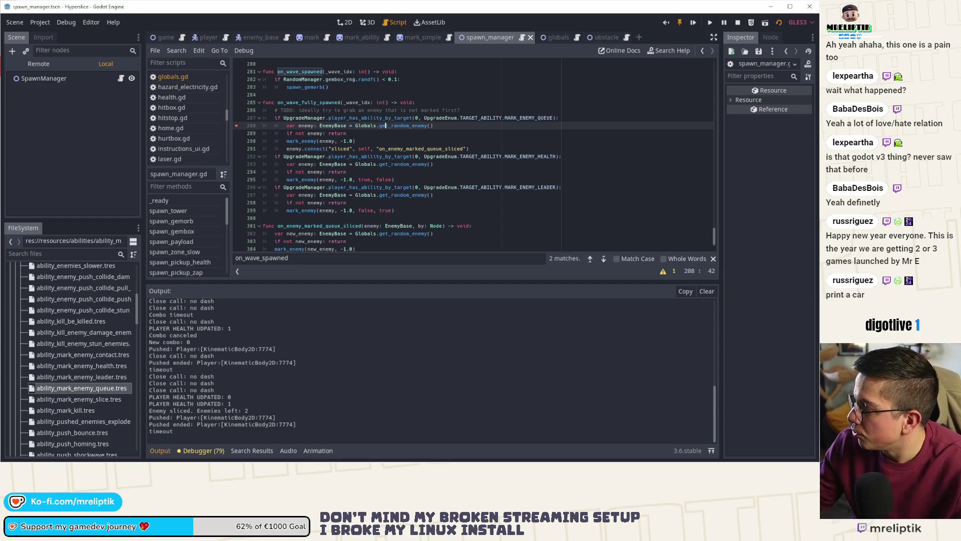
# Stop the debug game and relaunch Hyperslice to its upgrades menu.
pyautogui.press('F8')
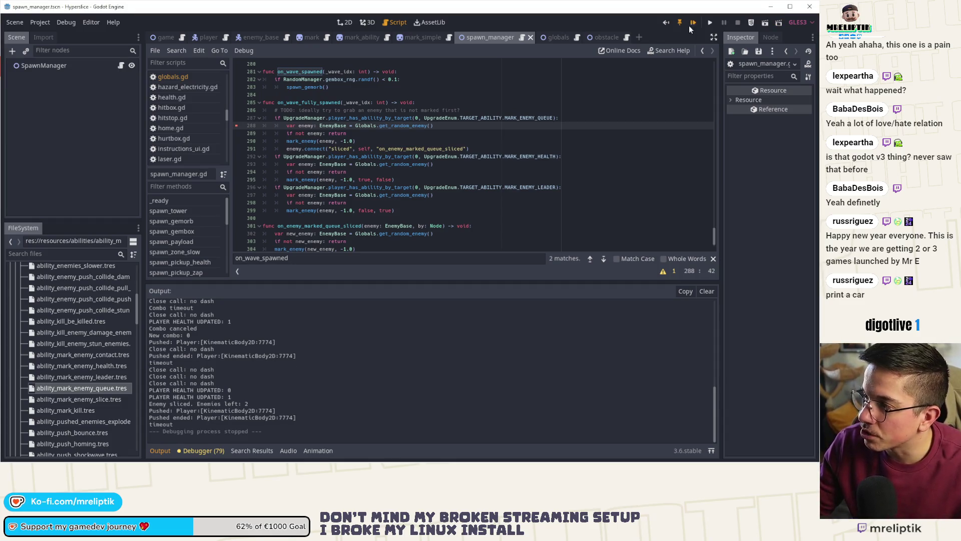
pyautogui.press('F5')
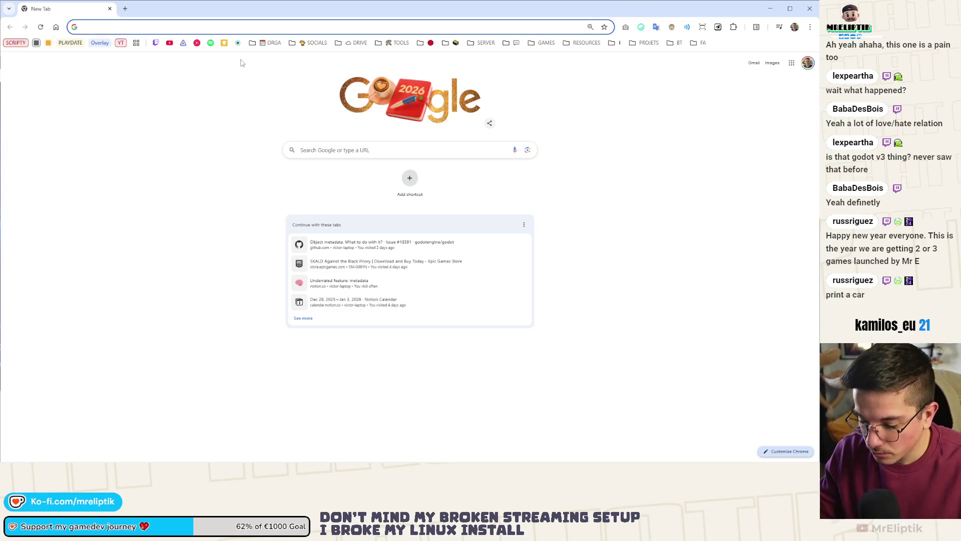
# Search Google for alltricks, open the Alltricks cycling store, then start a blank tab.
pyautogui.write('alltrails')
pyautogui.press('Return')
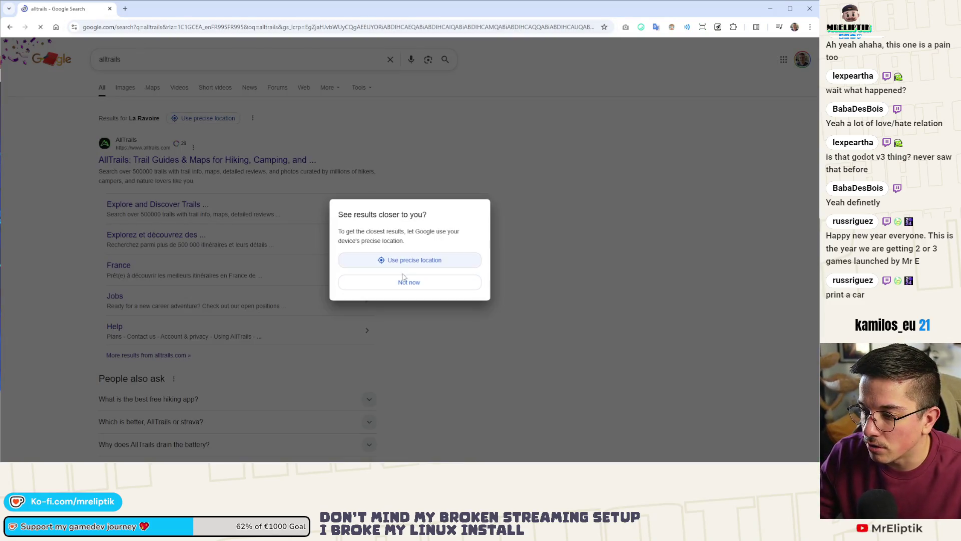
pyautogui.click(409, 282)
pyautogui.doubleClick(163, 57)
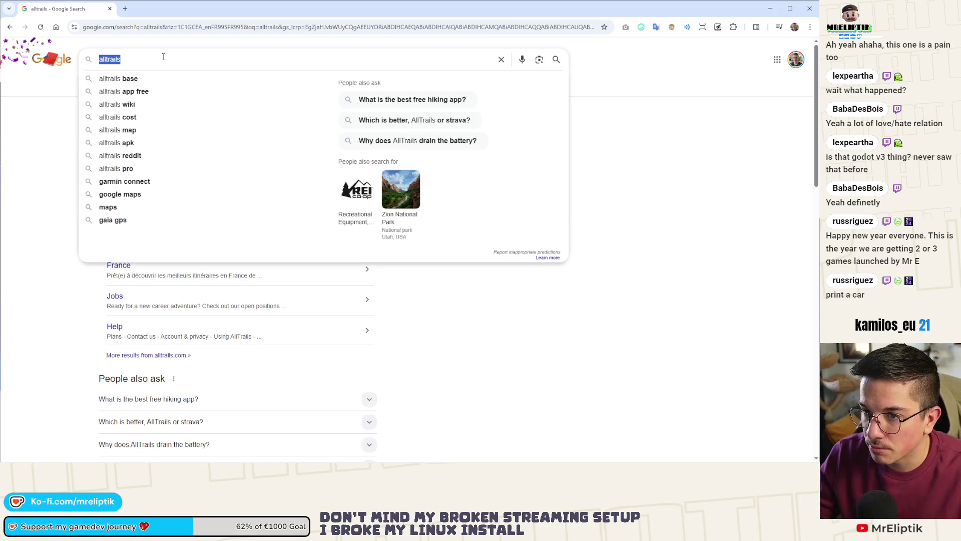
pyautogui.write('alltricks')
pyautogui.press('Return')
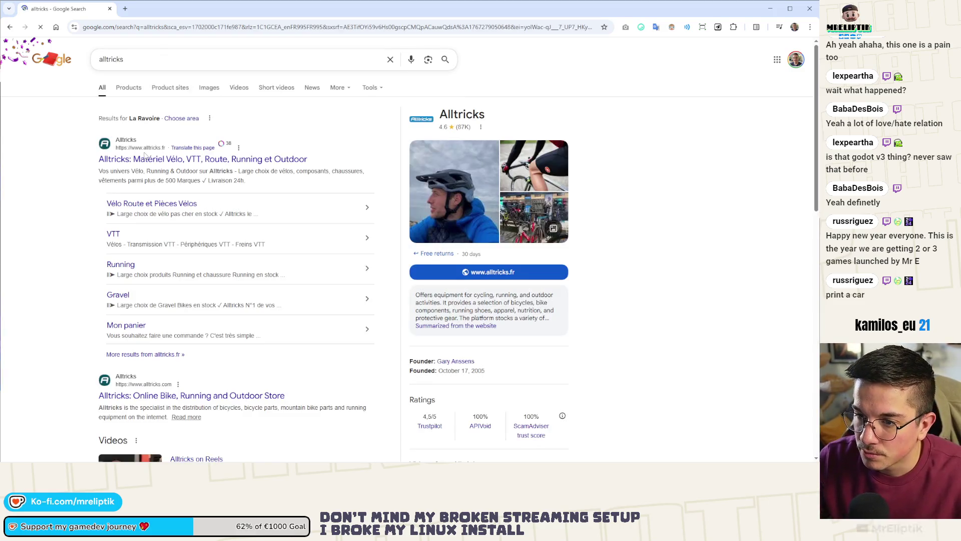
pyautogui.click(144, 159)
pyautogui.click(126, 9)
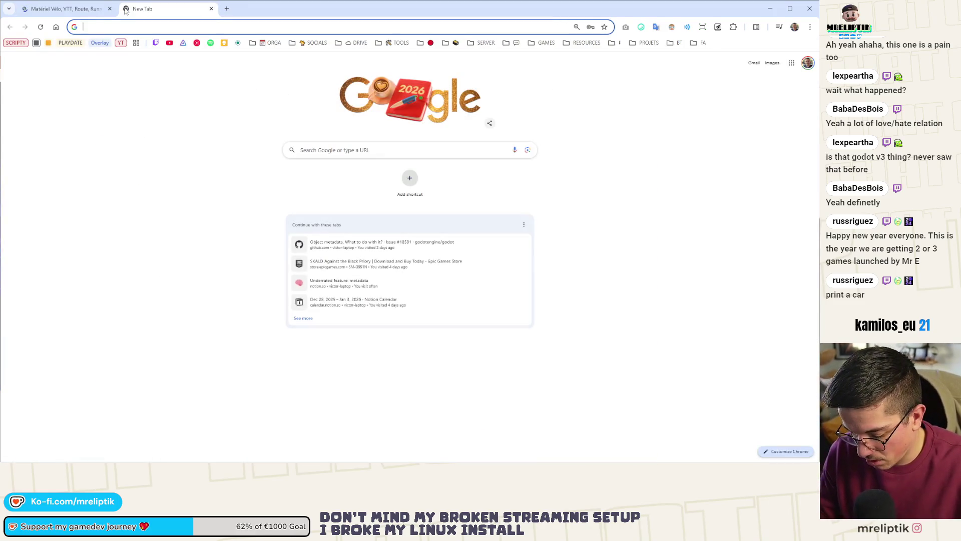
# Search Google for bambulab and open the official Bambu Lab homepage.
pyautogui.write('bambulab')
pyautogui.press('Return')
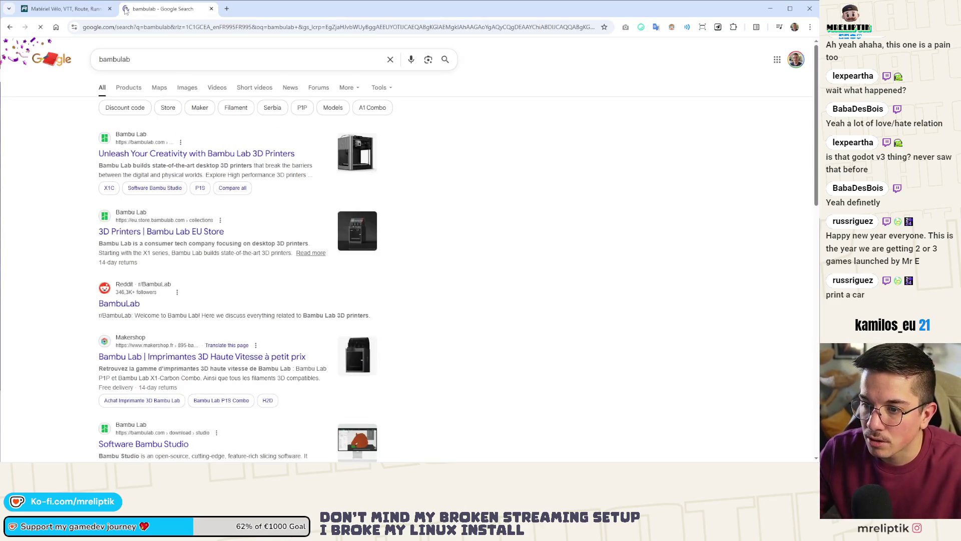
pyautogui.click(166, 153)
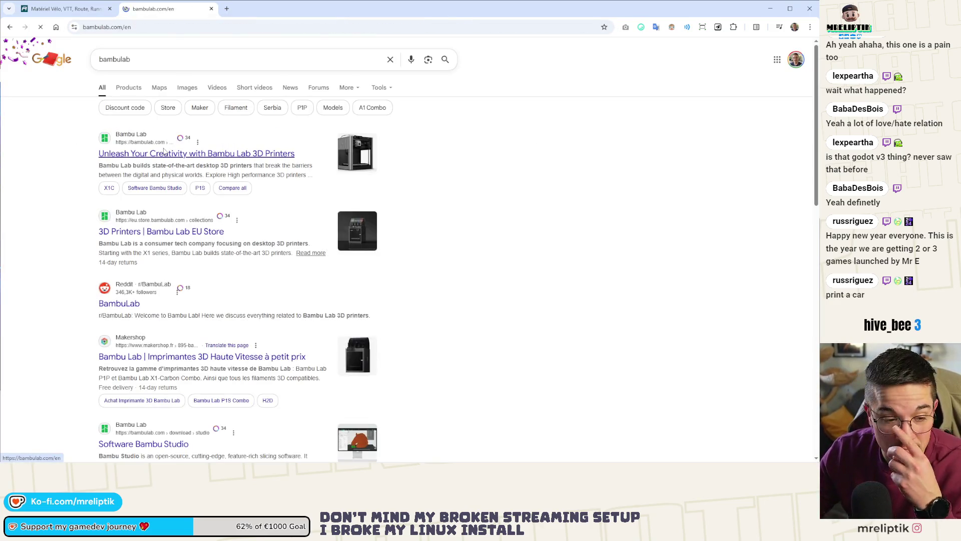
pyautogui.scroll(-6, 317, 223)
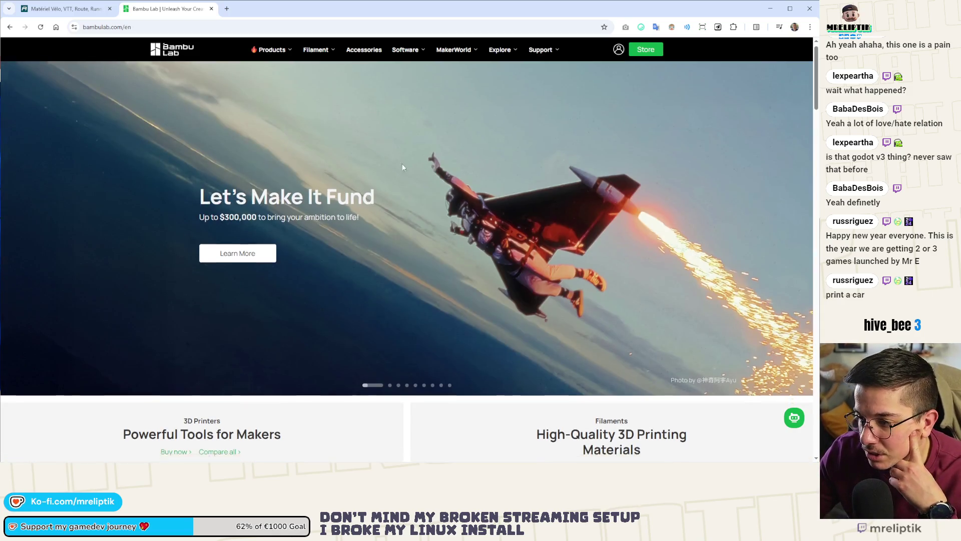
pyautogui.scroll(-2, 316, 223)
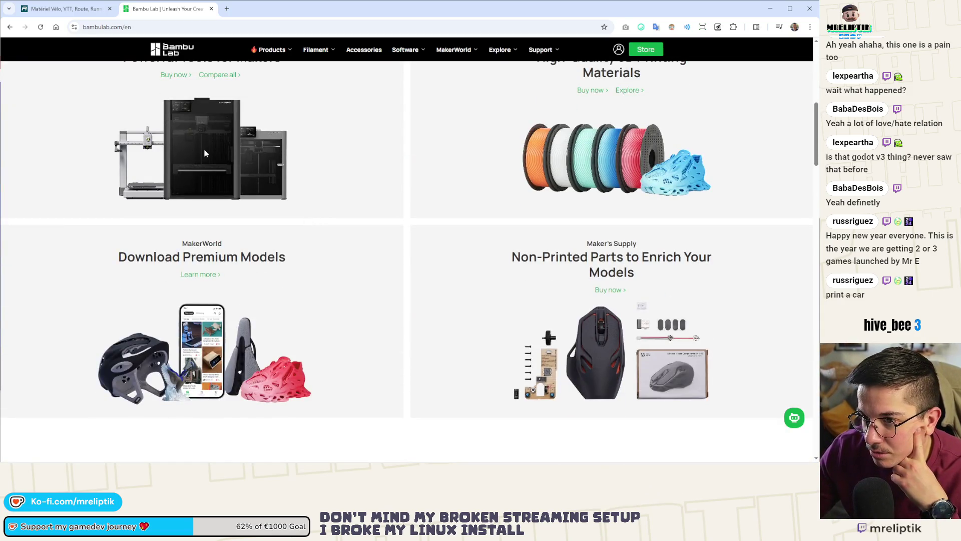
pyautogui.scroll(2, 205, 153)
# From the store's 3D printer listings, open P1S in a background tab and the P2S page.
pyautogui.click(176, 160)
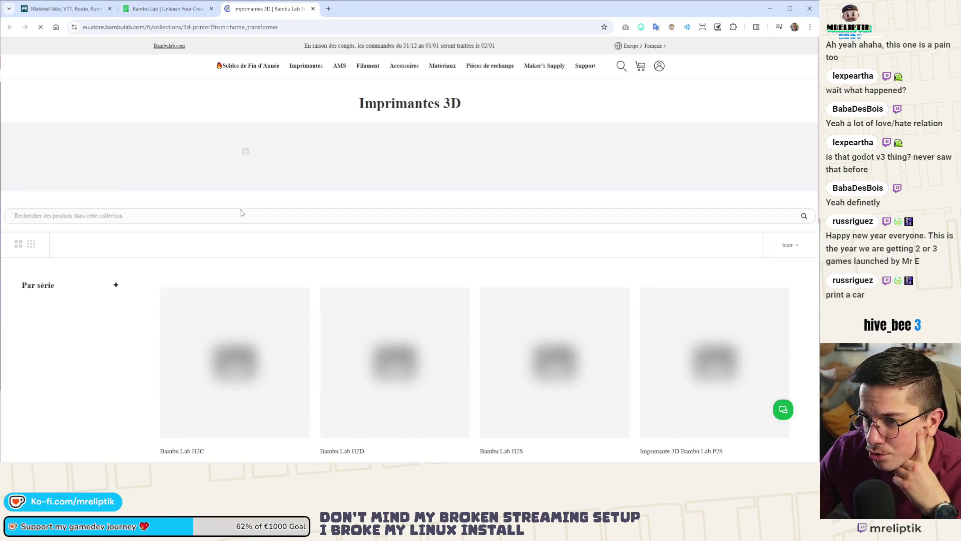
pyautogui.scroll(-3, 372, 325)
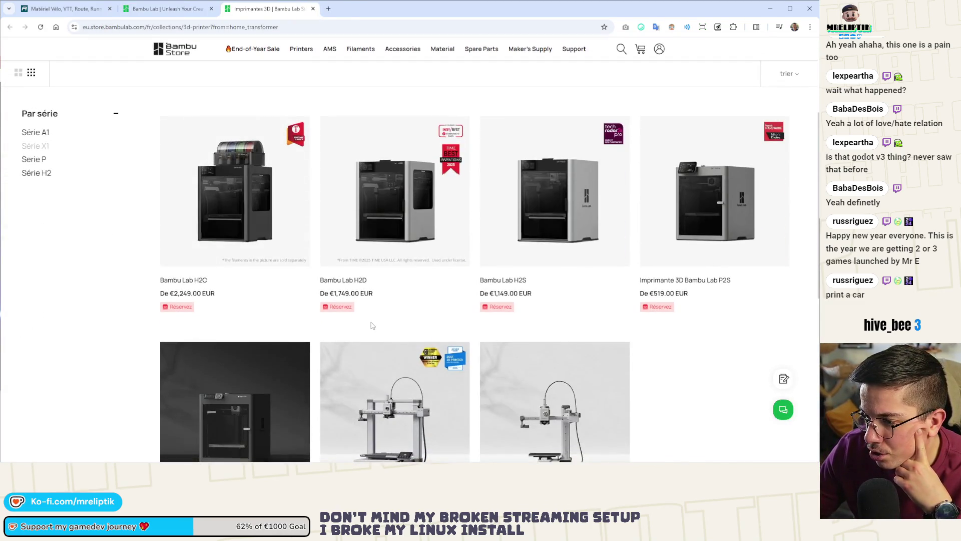
pyautogui.scroll(-4, 372, 326)
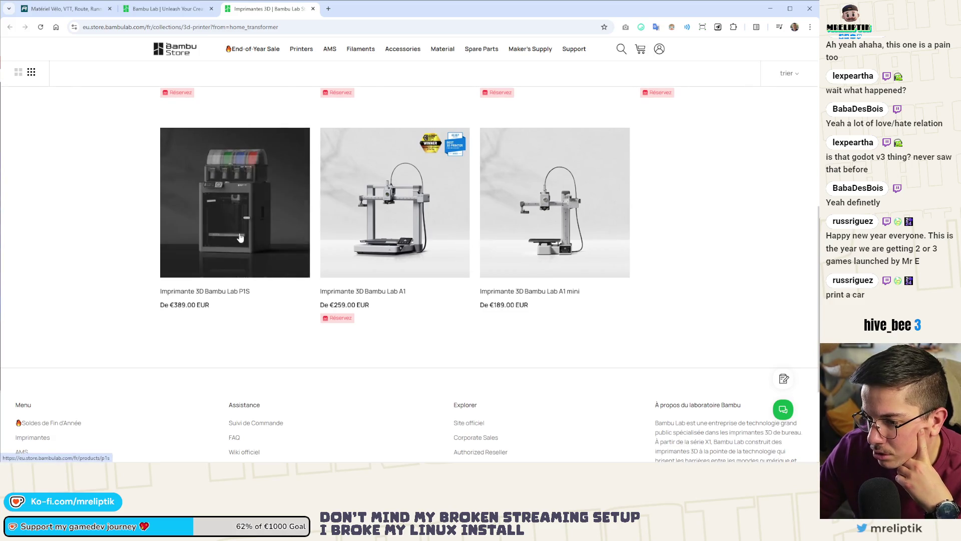
pyautogui.middleClick(239, 206)
pyautogui.scroll(4, 221, 255)
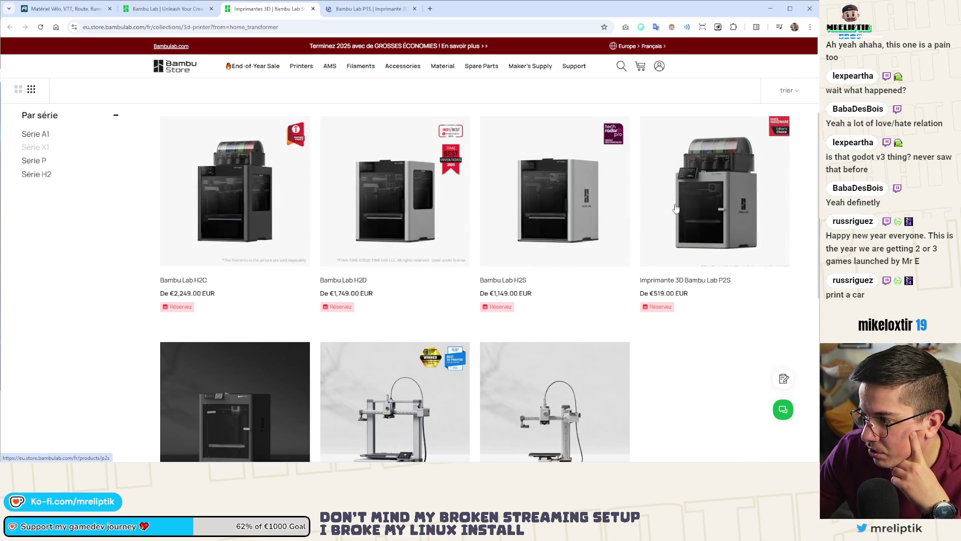
pyautogui.scroll(-5, 691, 240)
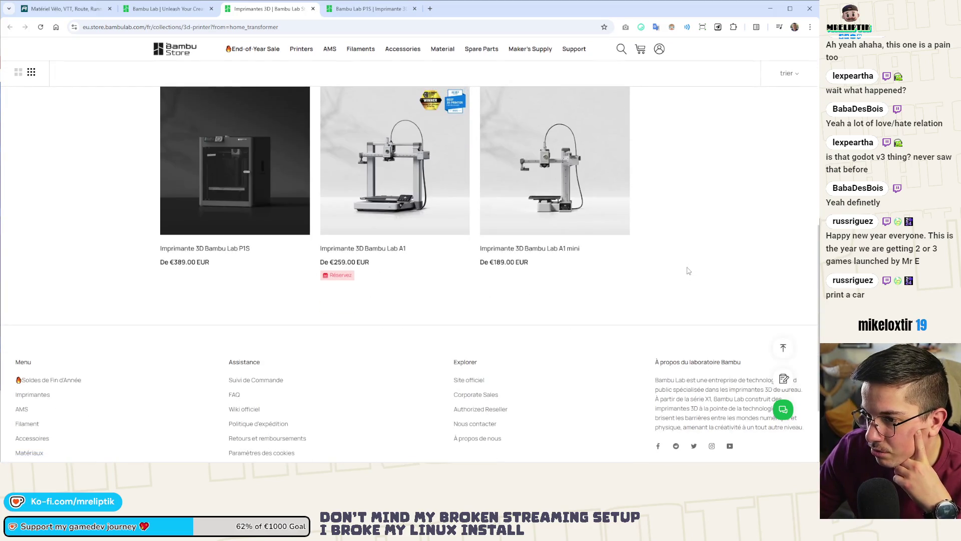
pyautogui.scroll(4, 701, 250)
pyautogui.click(740, 170)
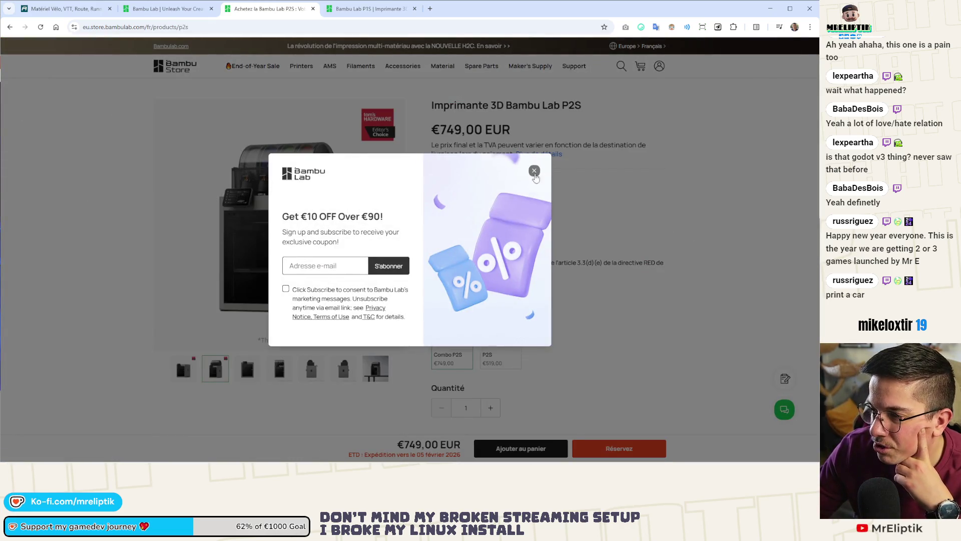
# Dismiss the subscribe popup and browse the P1S page's product photos, Combo through close-ups.
pyautogui.click(534, 173)
pyautogui.hotkey('ctrl', 'Tab')
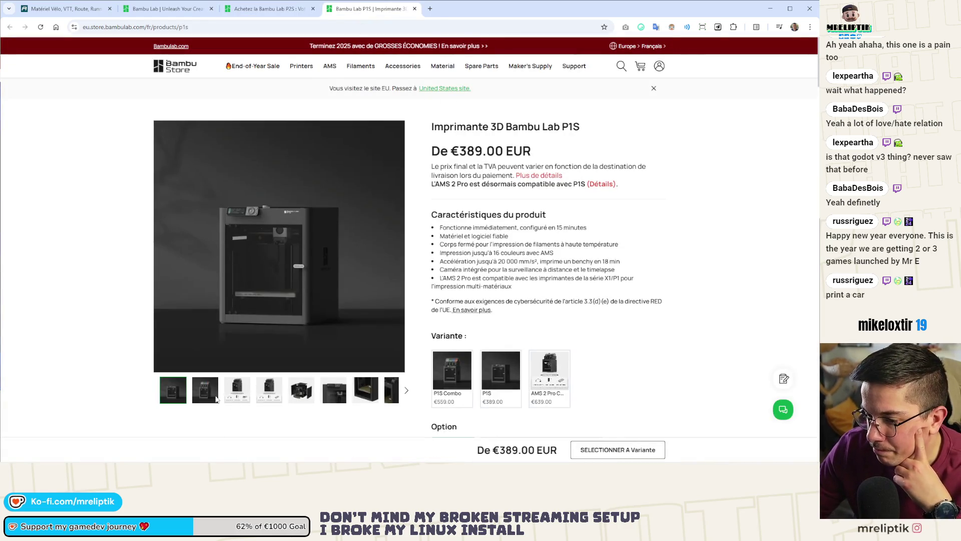
pyautogui.click(200, 397)
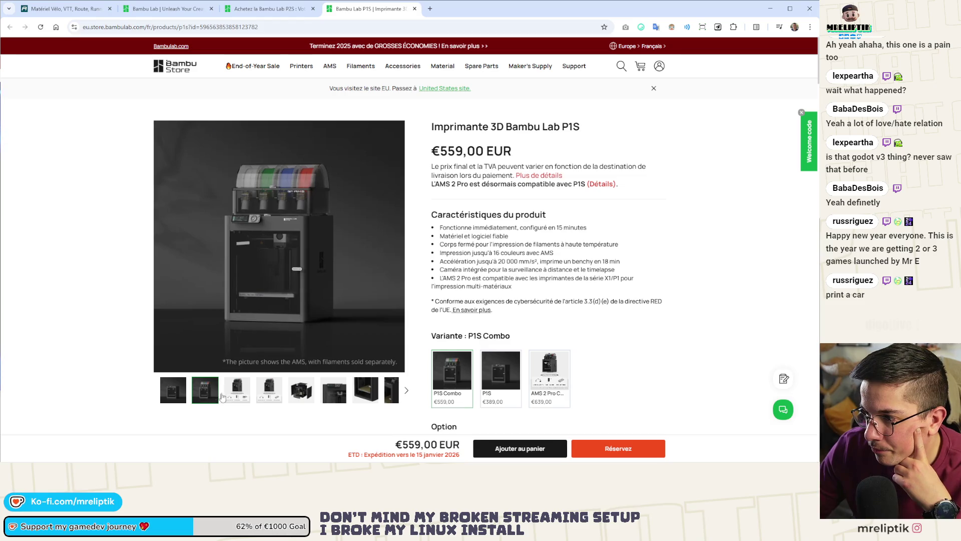
pyautogui.click(239, 396)
pyautogui.click(265, 396)
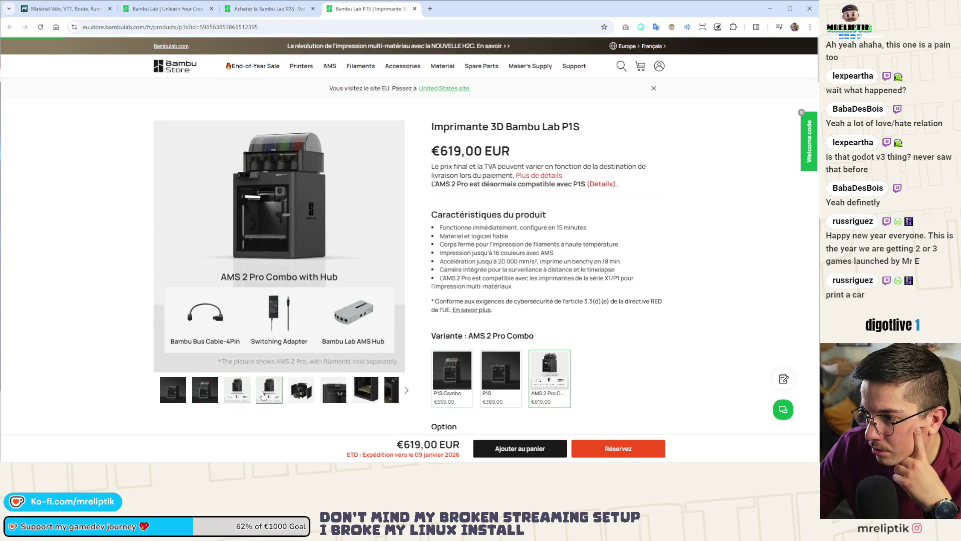
pyautogui.click(301, 394)
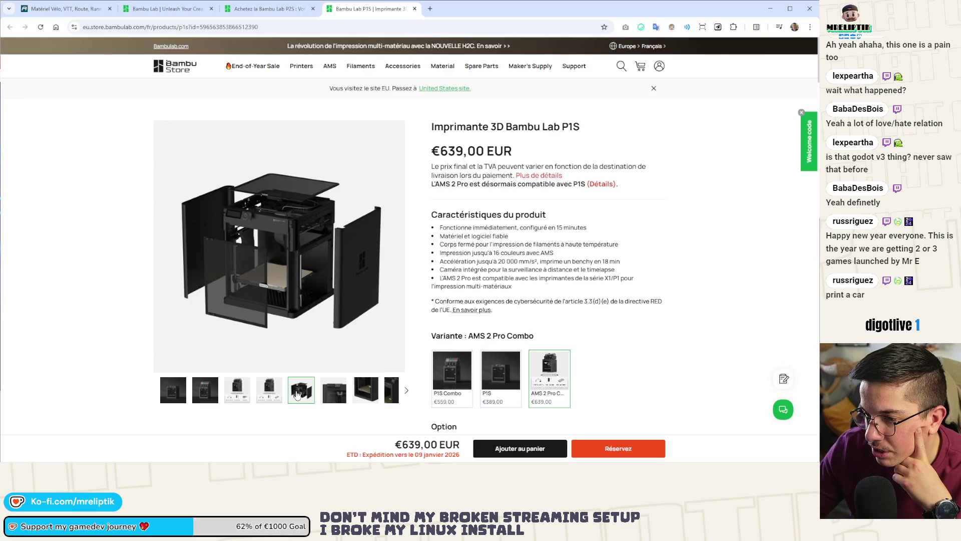
pyautogui.click(324, 396)
pyautogui.click(368, 397)
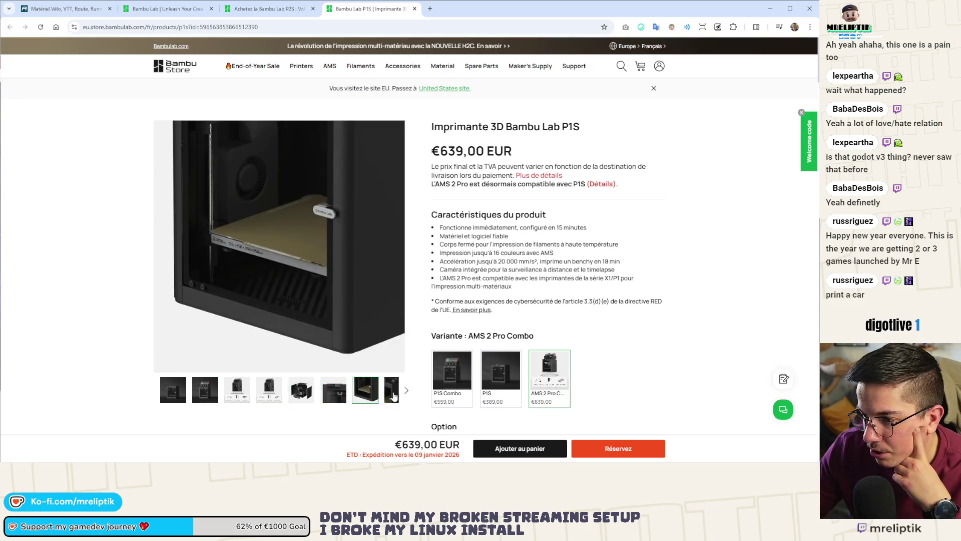
pyautogui.click(393, 397)
pyautogui.click(353, 397)
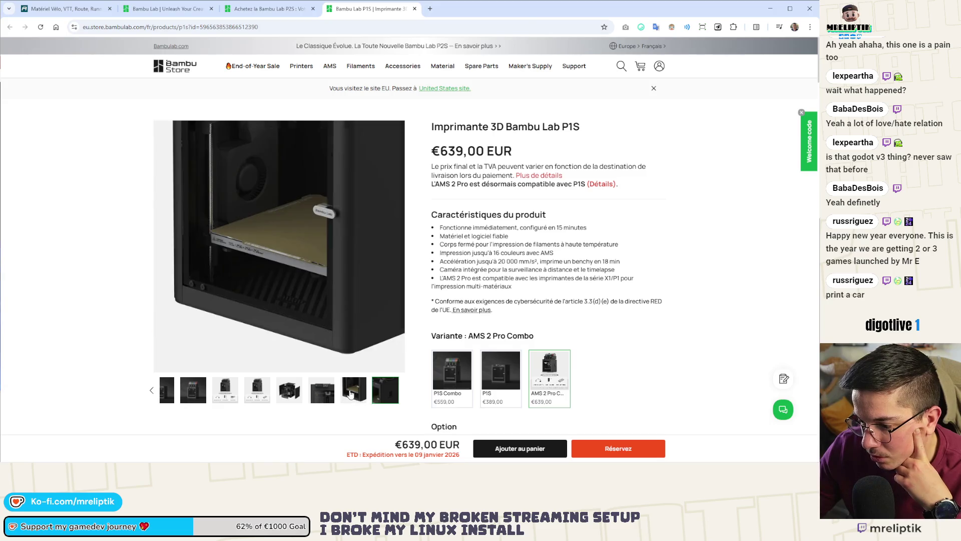
pyautogui.click(339, 395)
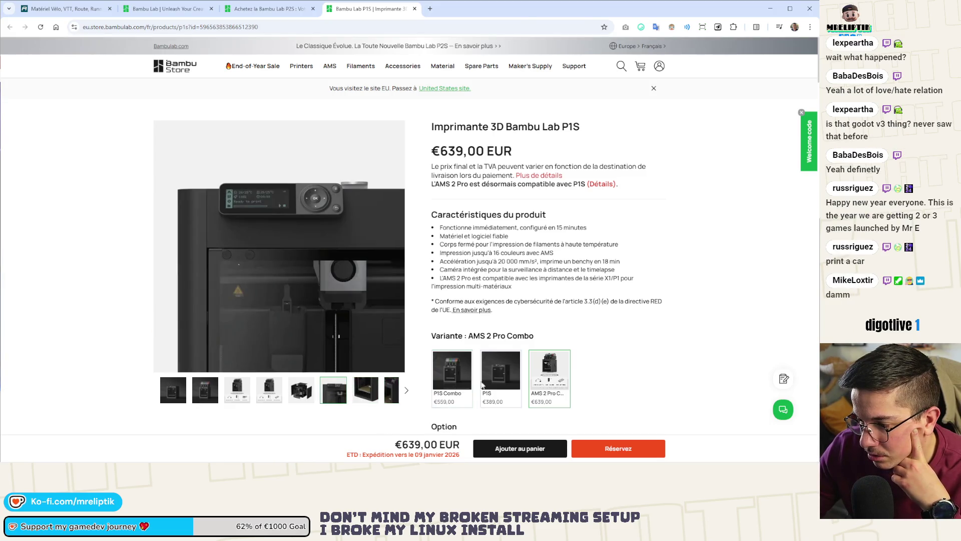
# Compare the plain P1S at €389 with the €559 Combo, settling on plain P1S.
pyautogui.click(501, 373)
pyautogui.click(307, 391)
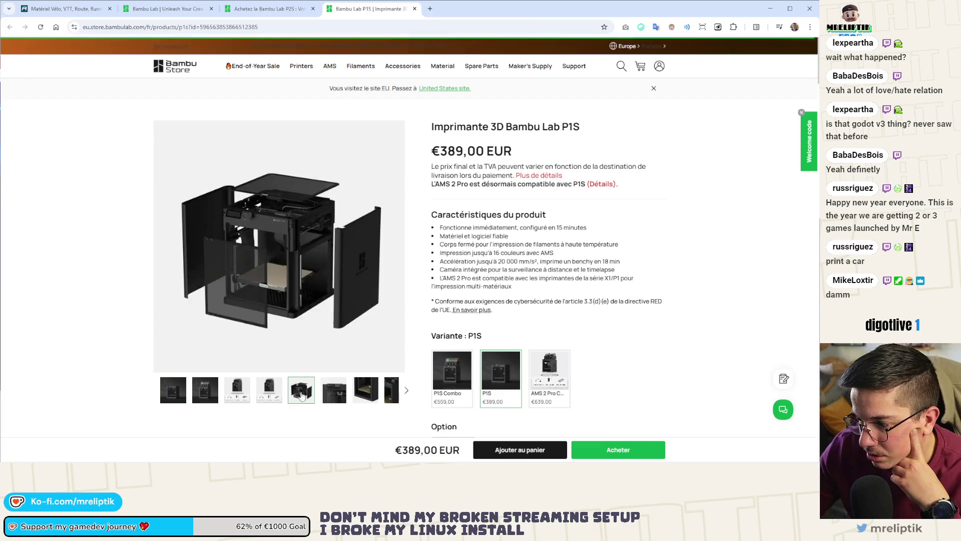
pyautogui.click(270, 392)
pyautogui.click(231, 396)
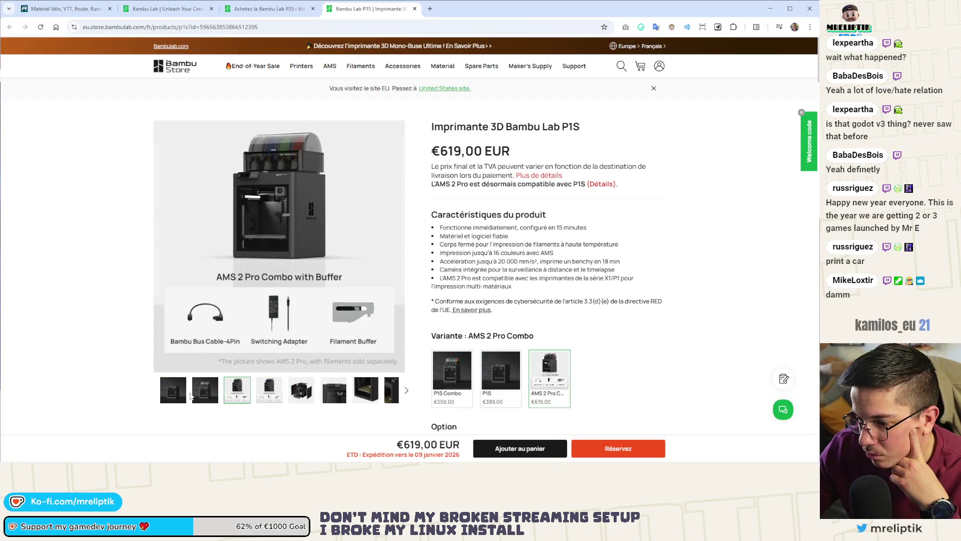
pyautogui.click(214, 396)
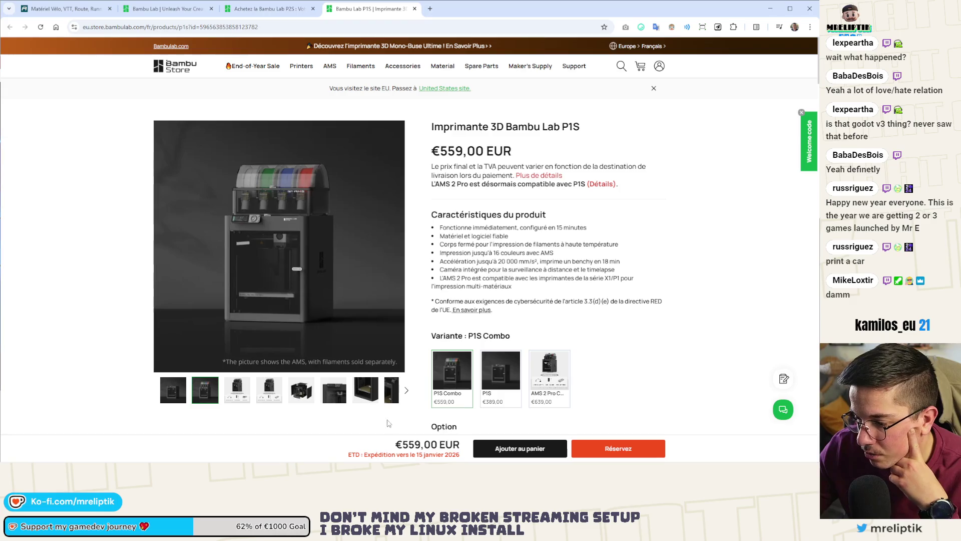
pyautogui.click(329, 399)
pyautogui.click(506, 383)
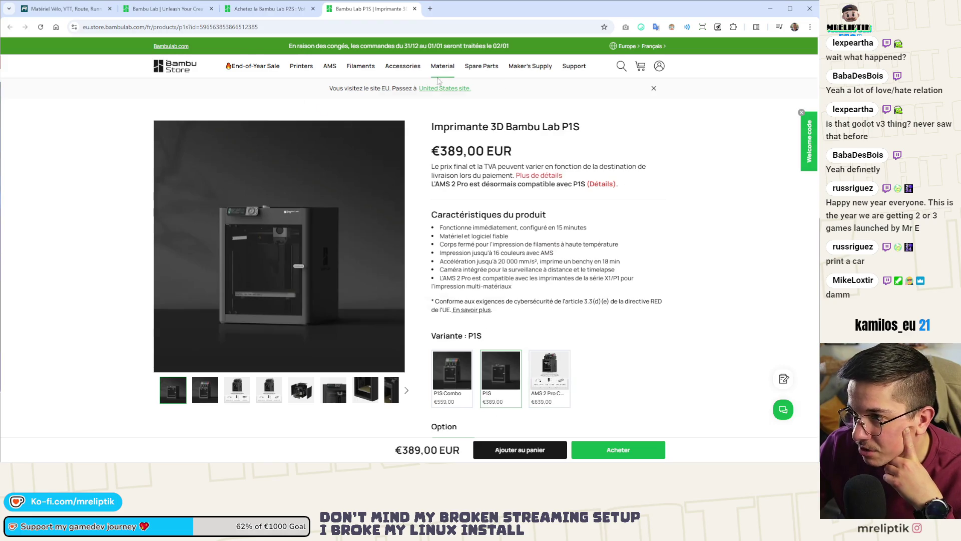
pyautogui.moveTo(443, 67)
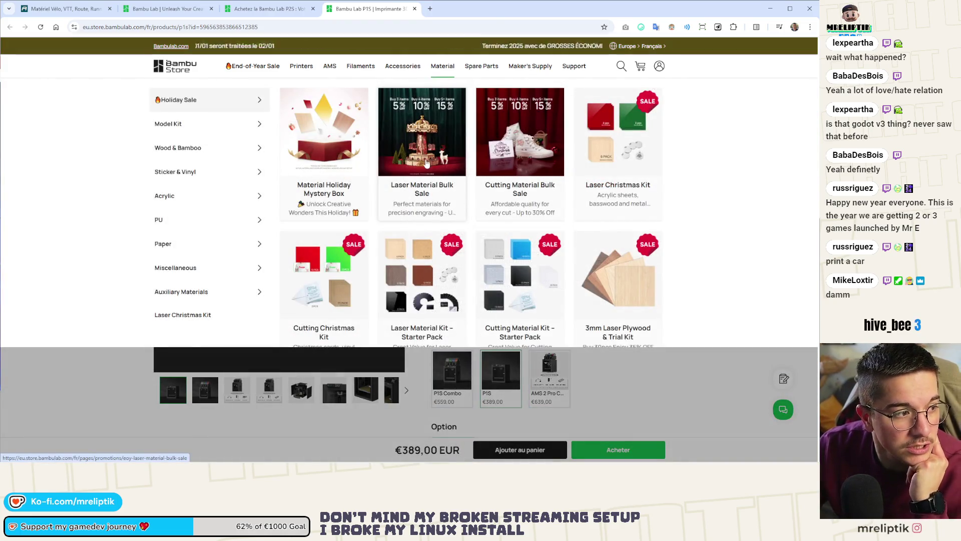
pyautogui.scroll(-2, 142, 301)
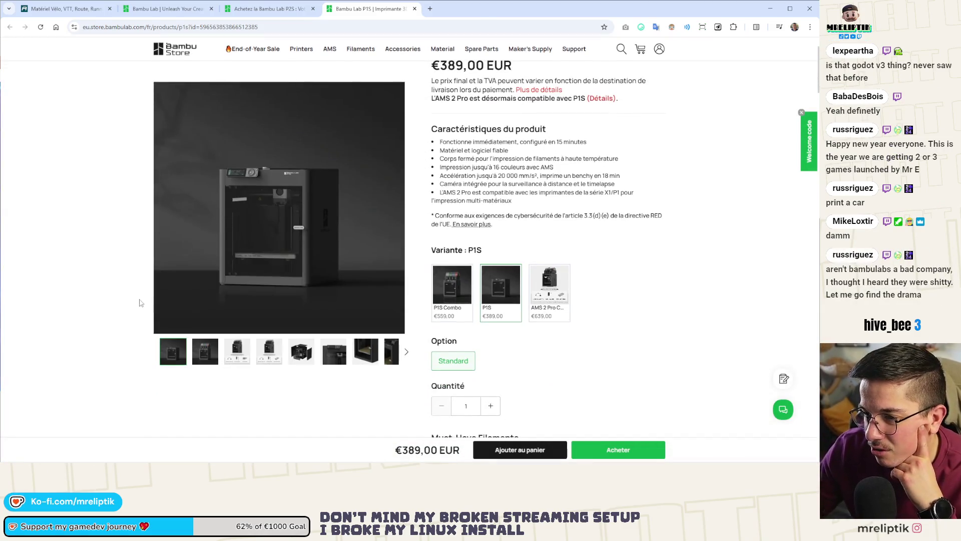
pyautogui.click(256, 285)
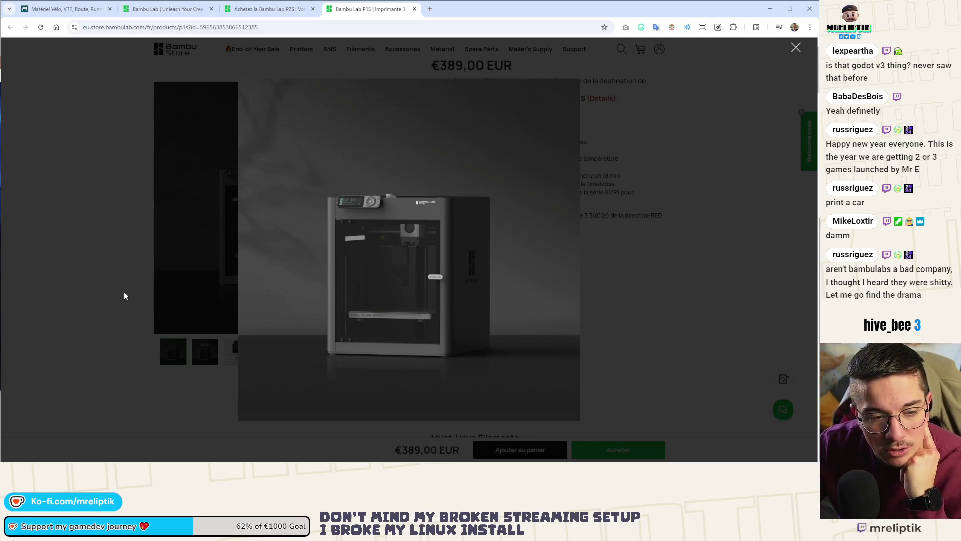
pyautogui.click(120, 228)
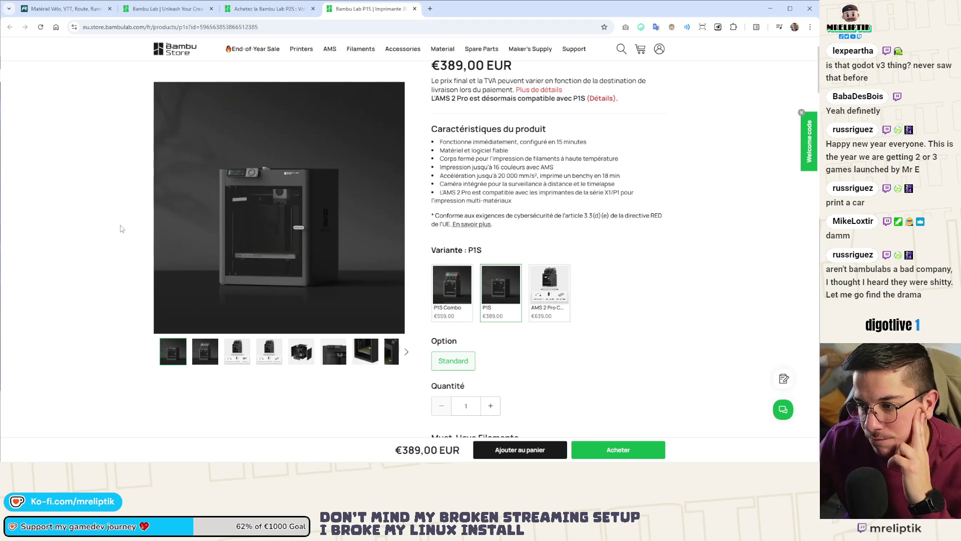
pyautogui.scroll(-15, 120, 228)
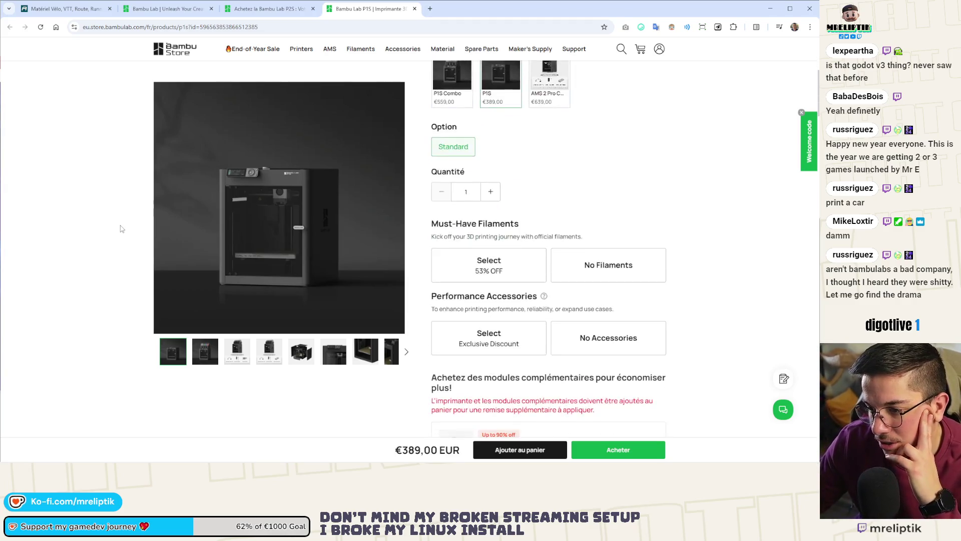
pyautogui.scroll(-10, 170, 297)
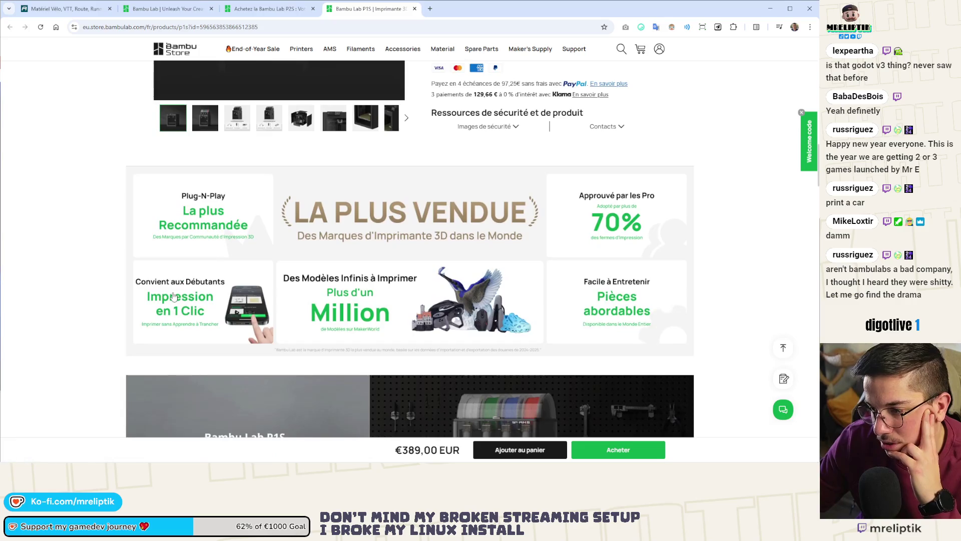
pyautogui.scroll(-15, 159, 296)
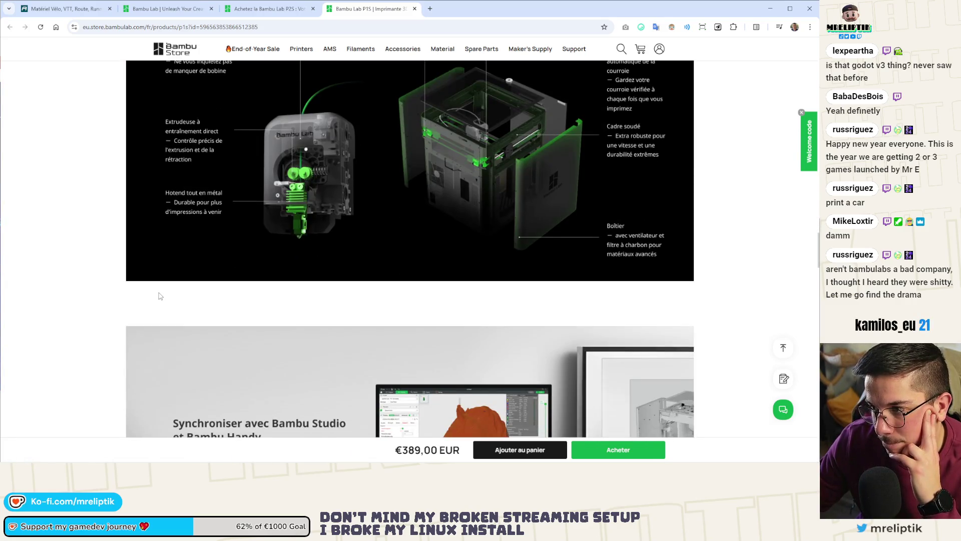
pyautogui.scroll(-20, 159, 296)
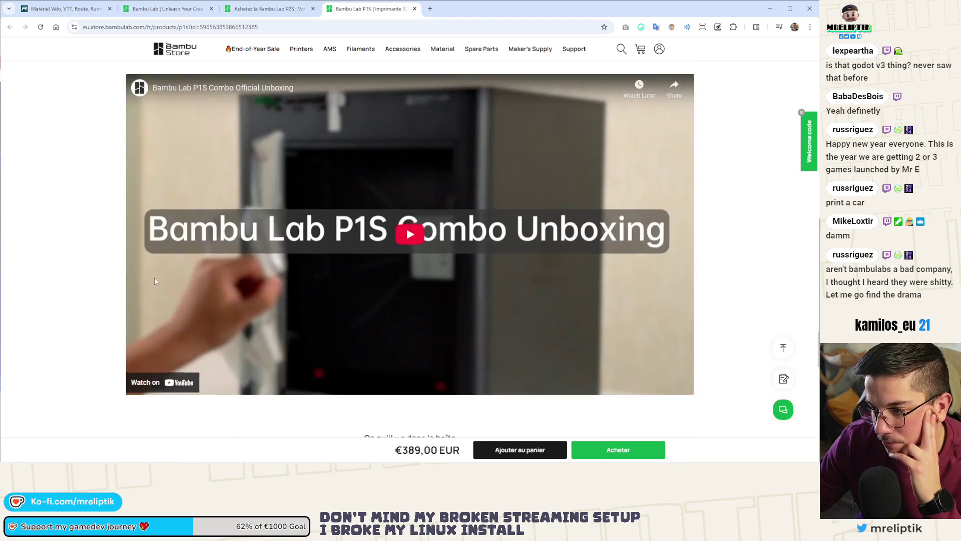
pyautogui.scroll(-10, 155, 281)
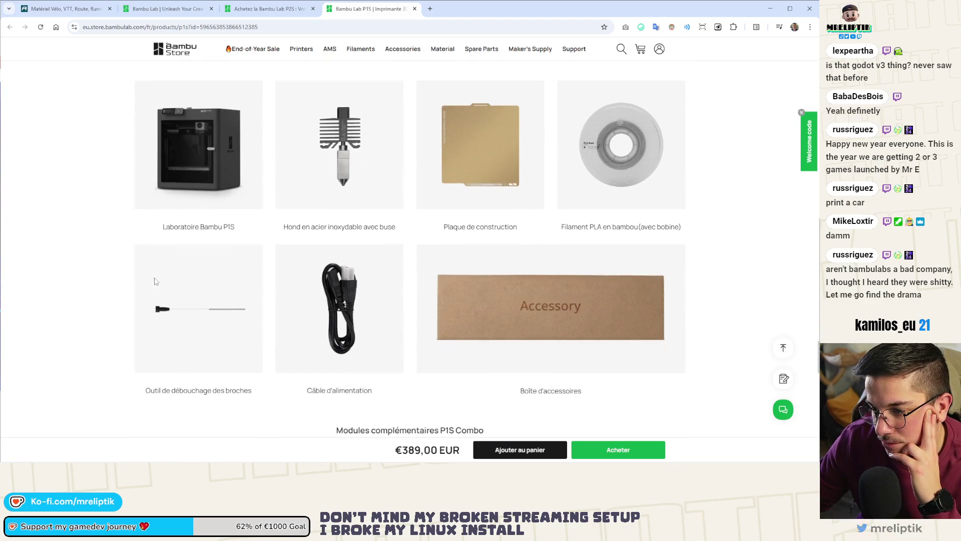
pyautogui.scroll(5, 406, 267)
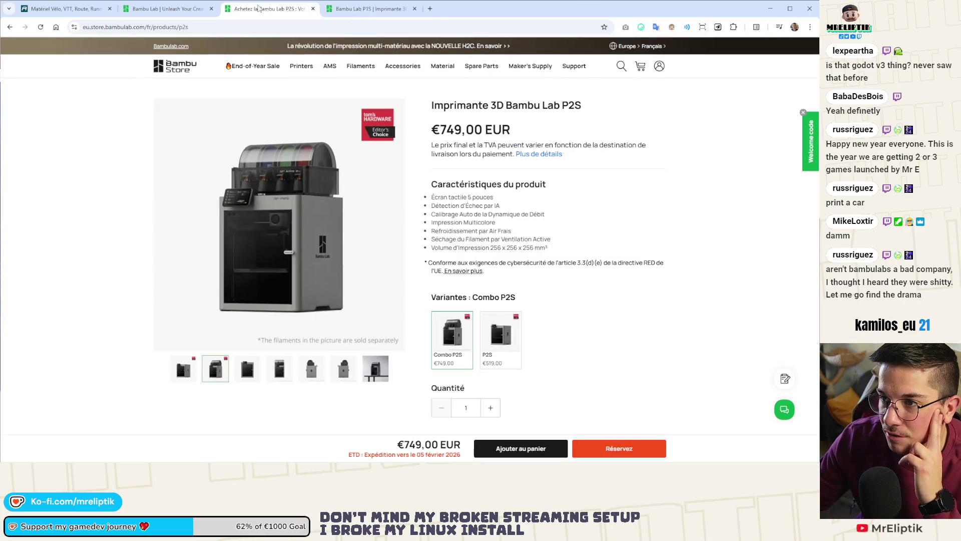
# Back on the P2S page, choose the standalone P2S variant at €519,00.
pyautogui.click(265, 8)
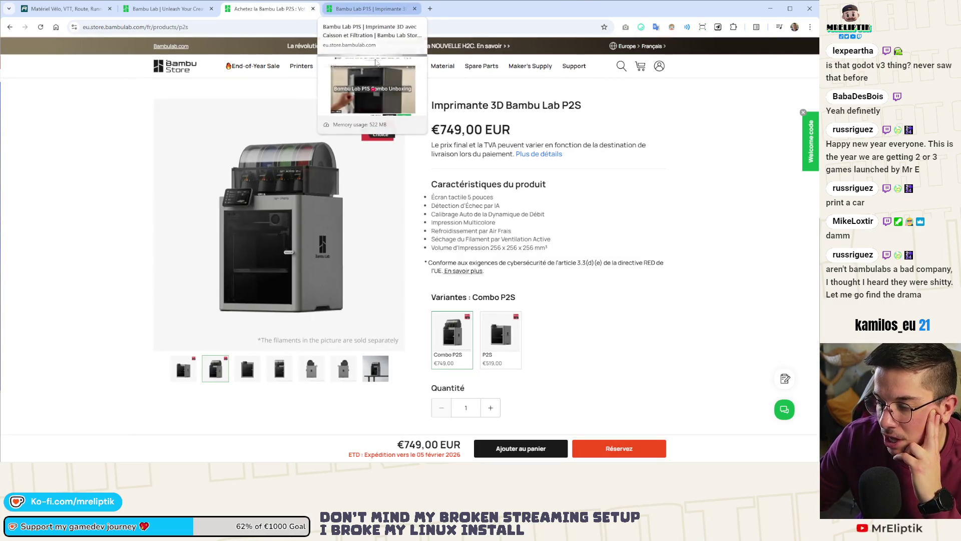
pyautogui.click(491, 351)
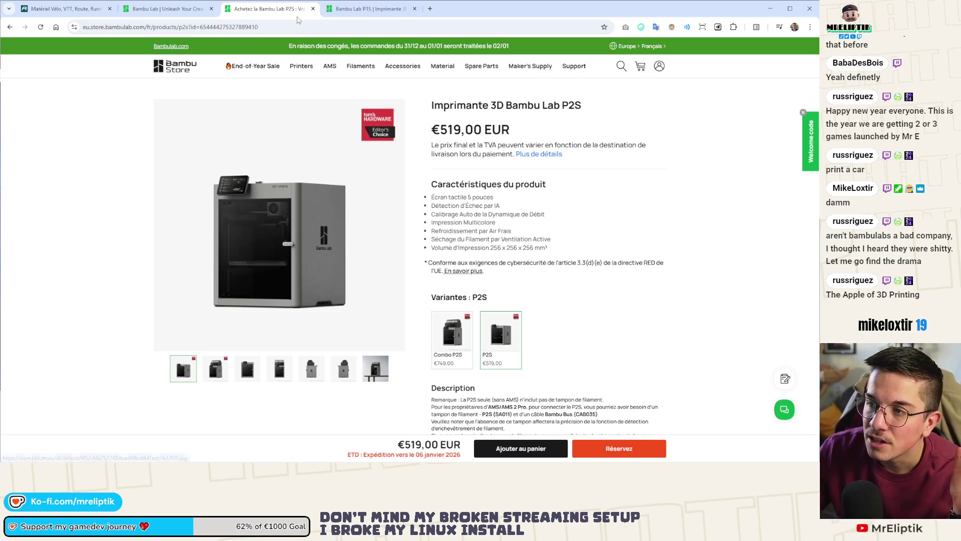
# Close the Bambu Lab tabs, stay on the French Alltricks site, and open VTT Tout-Suspendus.
pyautogui.hotkey('ctrl', 'w')
pyautogui.hotkey('ctrl', 'w')
pyautogui.hotkey('ctrl', 'w')
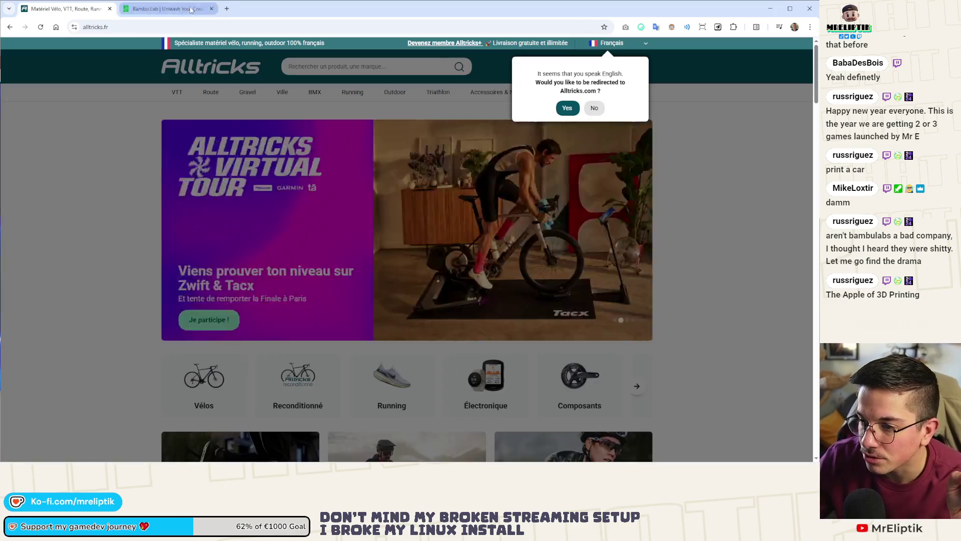
pyautogui.click(594, 107)
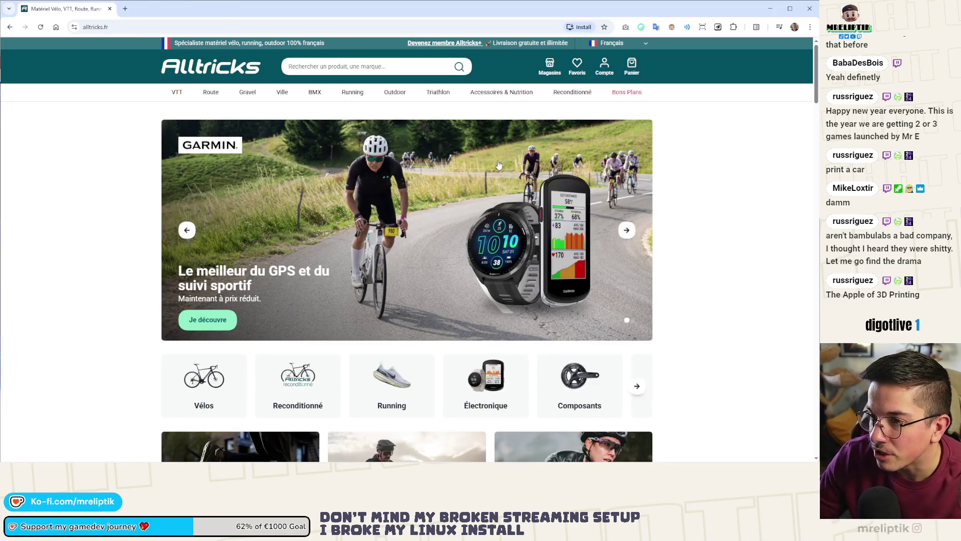
pyautogui.scroll(-5, 499, 165)
pyautogui.scroll(5, 498, 165)
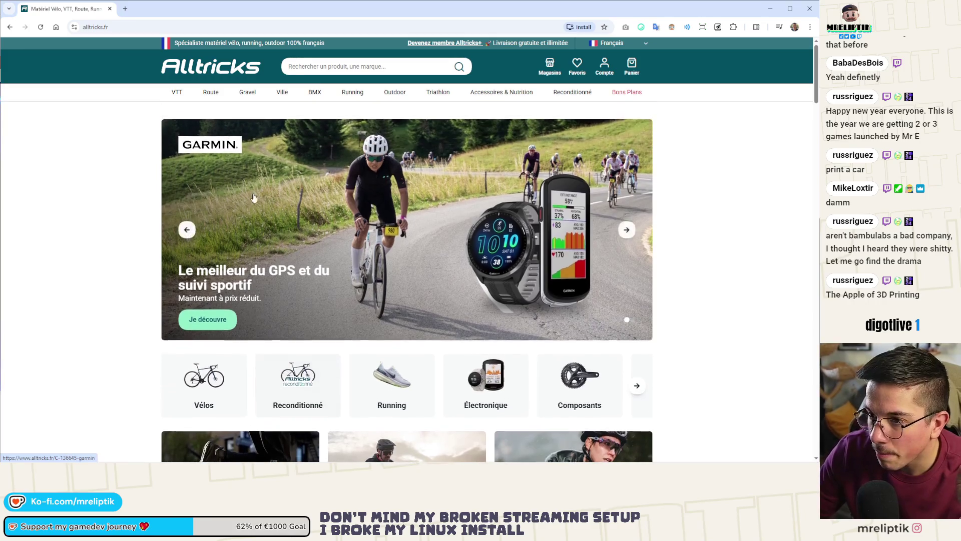
pyautogui.moveTo(177, 95)
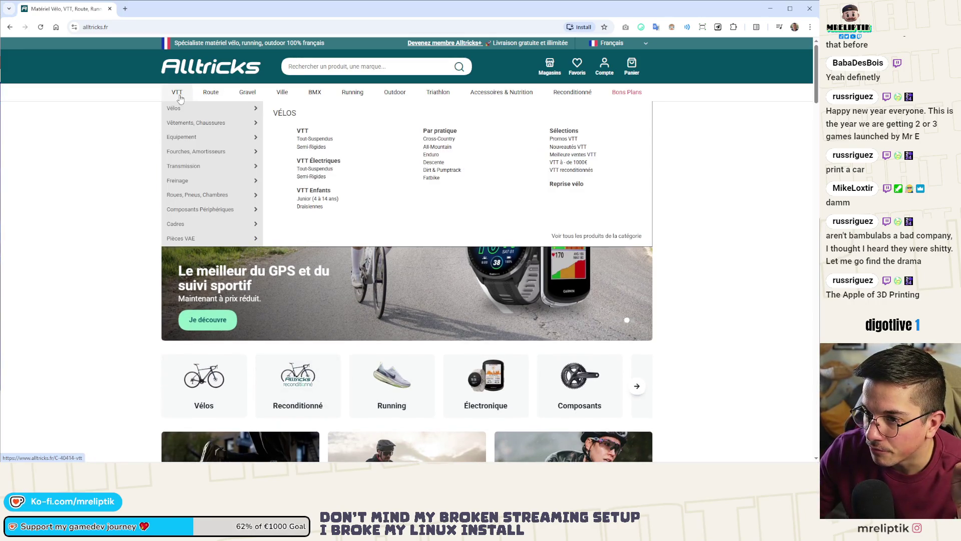
pyautogui.moveTo(200, 108)
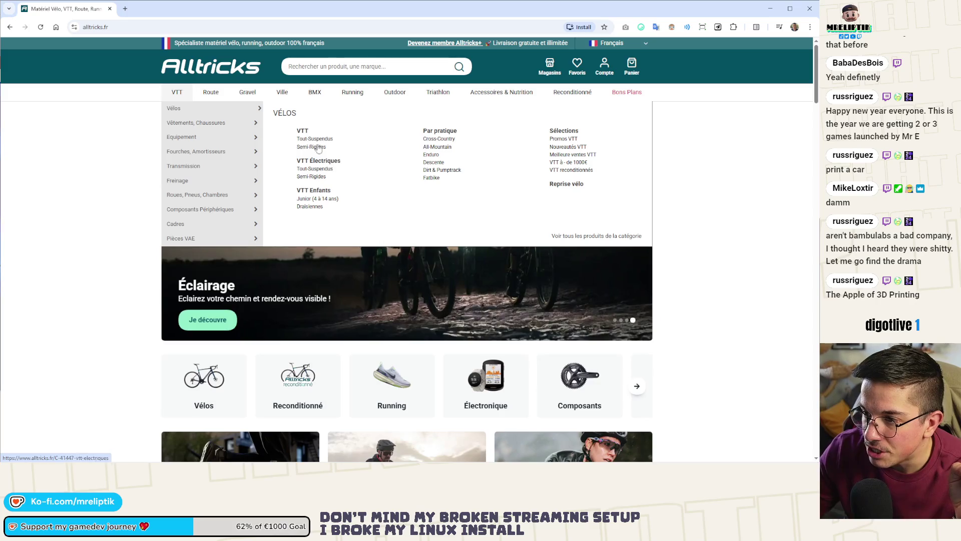
pyautogui.click(317, 140)
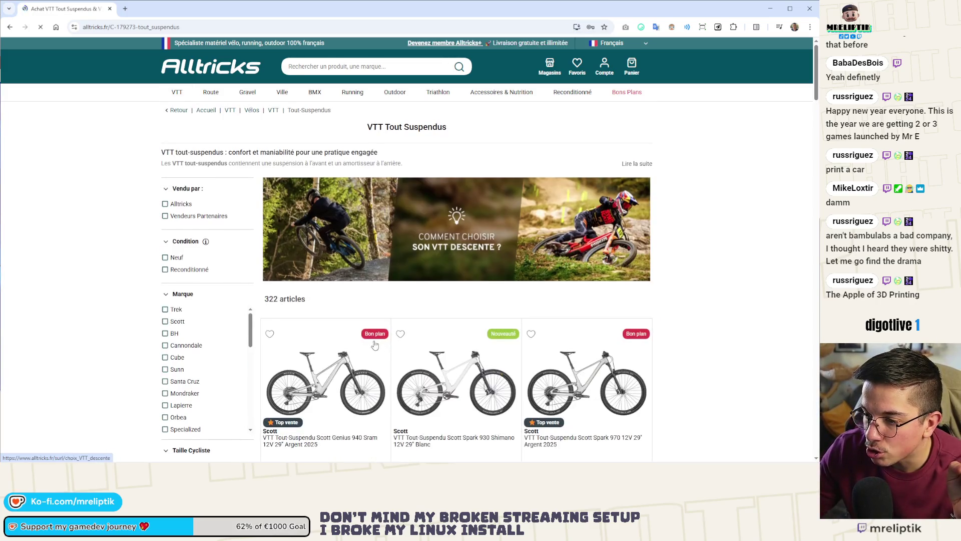
# Sort the full-suspension bikes by Prix Décroissant, dismissing the newsletter popup along the way.
pyautogui.scroll(-2, 378, 346)
pyautogui.scroll(-3, 378, 346)
pyautogui.scroll(5, 501, 300)
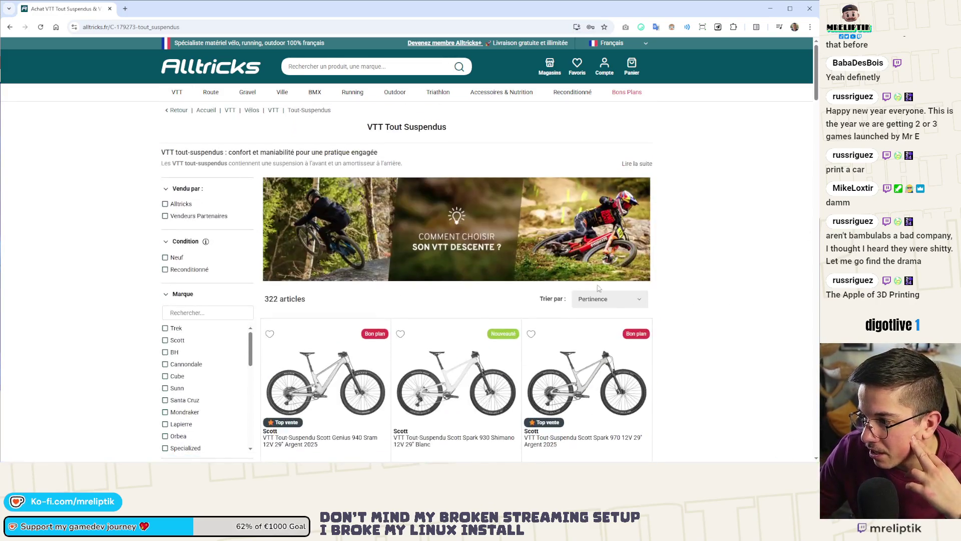
pyautogui.click(591, 300)
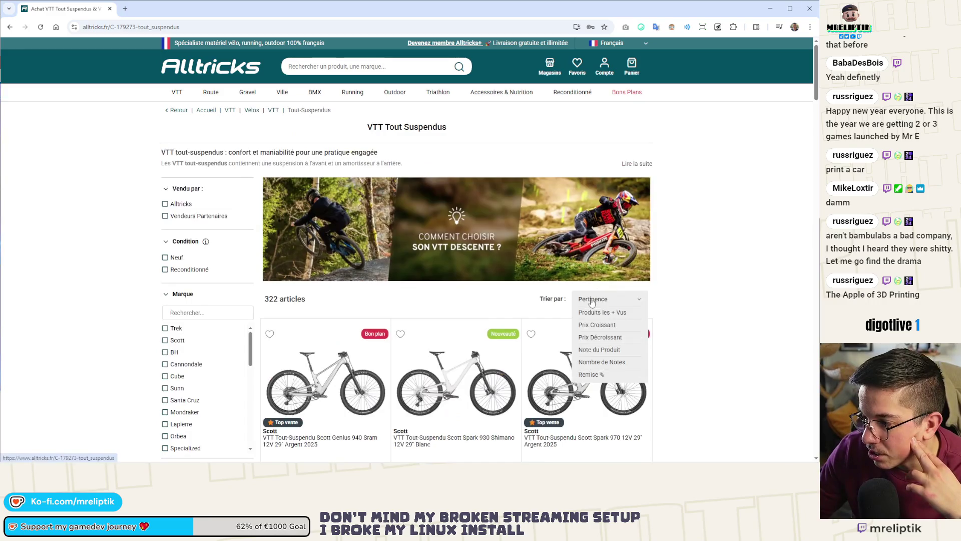
pyautogui.click(597, 325)
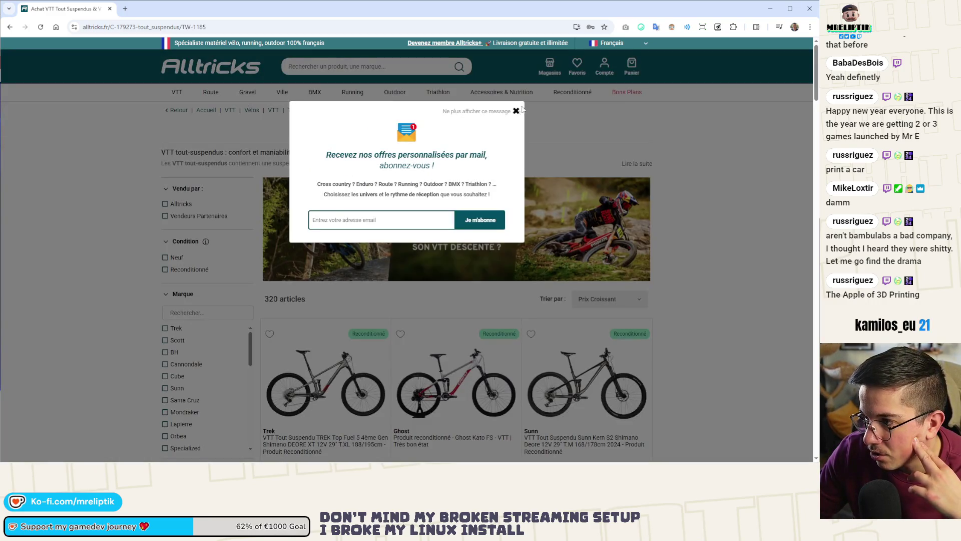
pyautogui.click(516, 111)
pyautogui.click(599, 303)
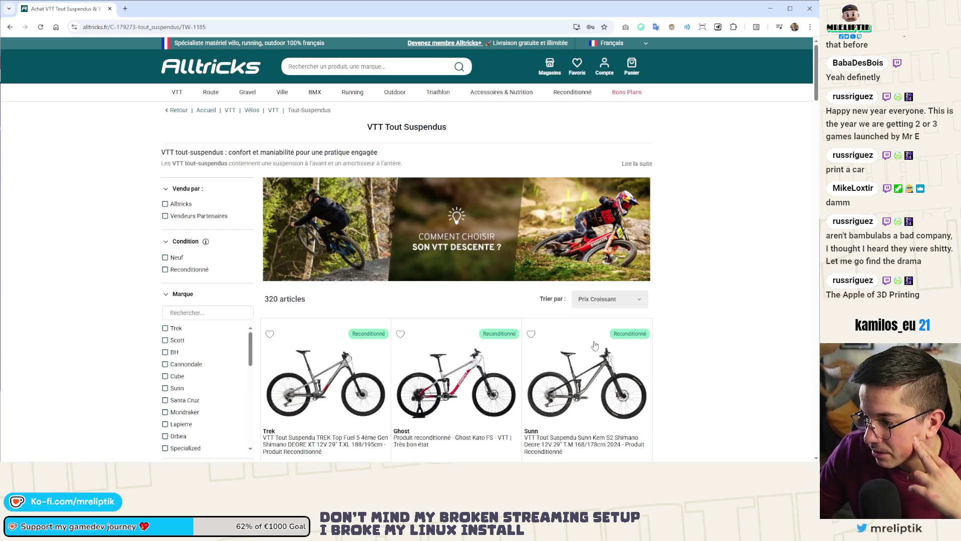
pyautogui.click(595, 304)
pyautogui.click(598, 324)
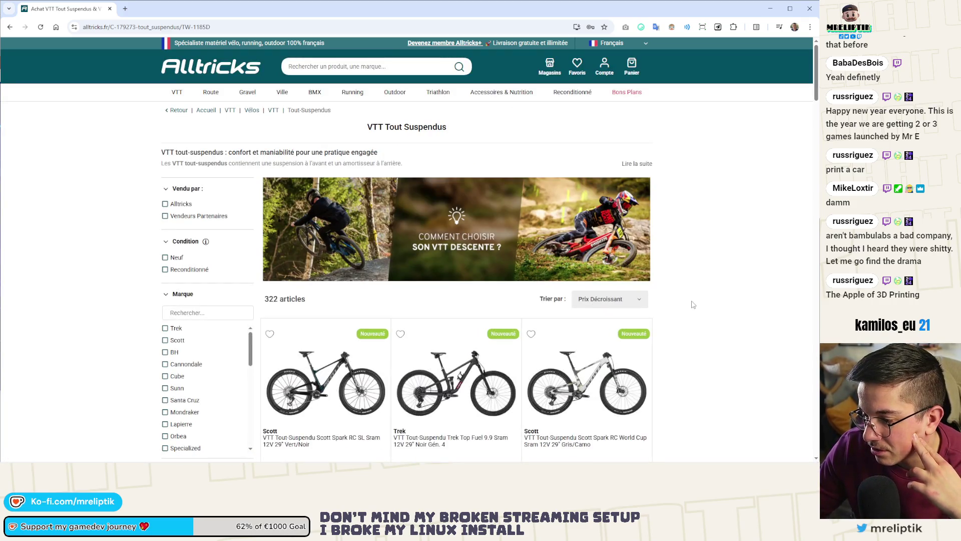
# Open the Rocky Mountain Altitude in a new tab, view it, then browse further down the listing.
pyautogui.scroll(-3, 692, 304)
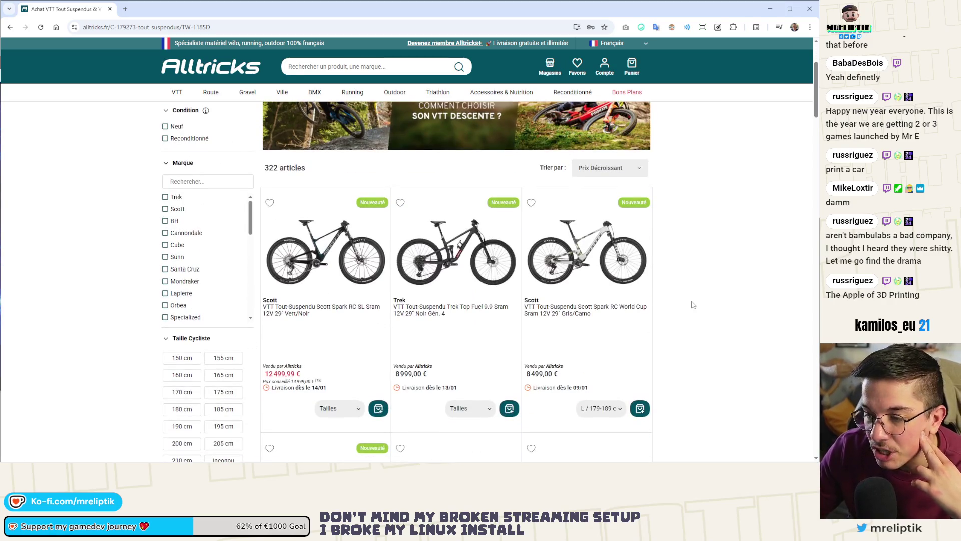
pyautogui.scroll(-4, 693, 304)
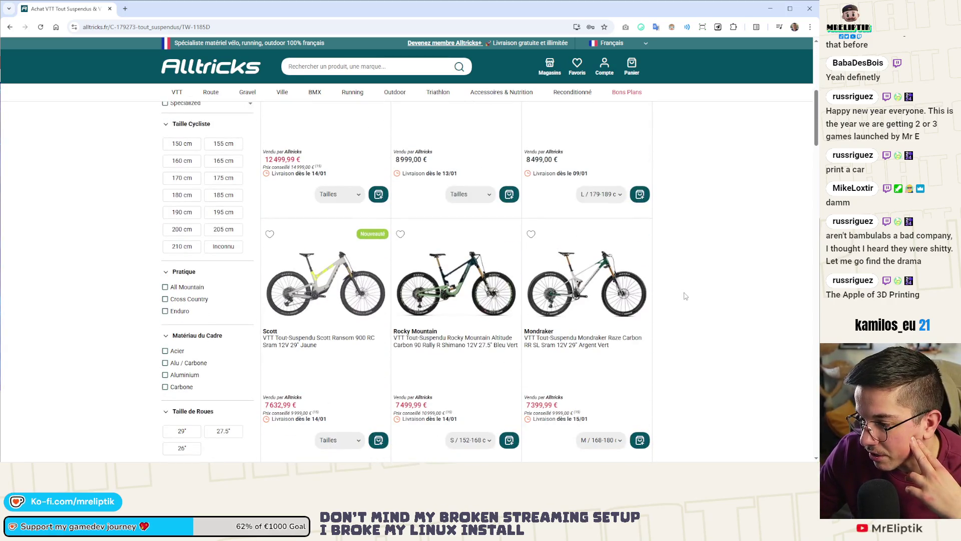
pyautogui.scroll(-10, 685, 296)
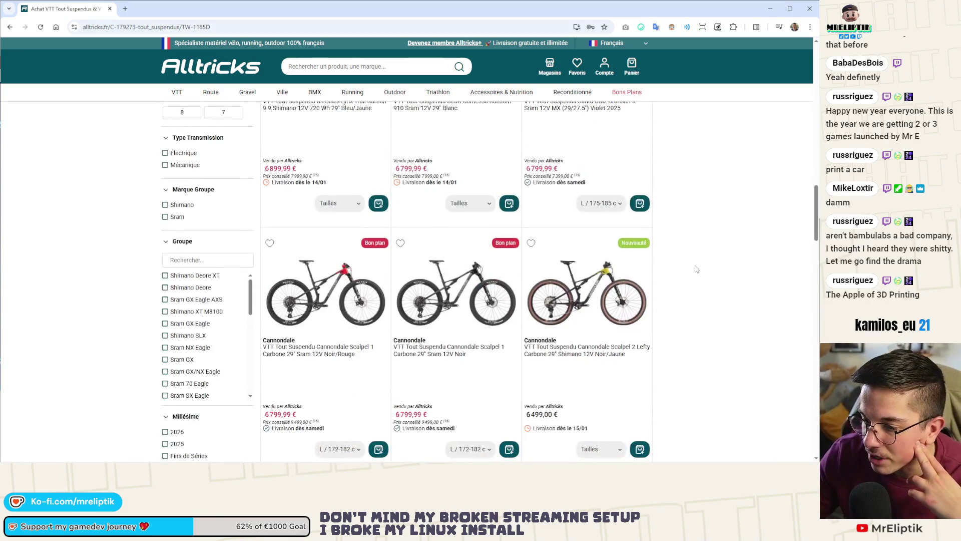
pyautogui.scroll(10, 694, 269)
pyautogui.scroll(-3, 663, 327)
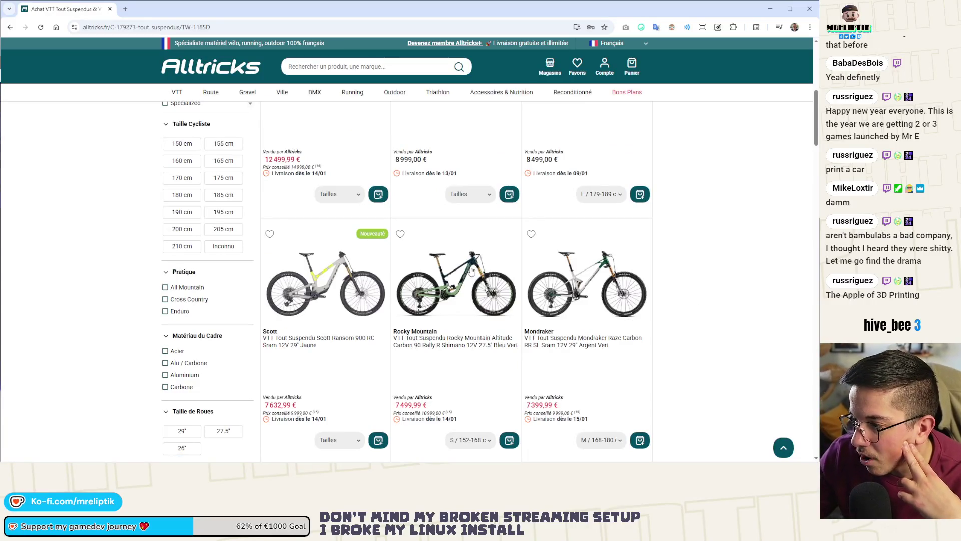
pyautogui.middleClick(477, 299)
pyautogui.scroll(4, 477, 298)
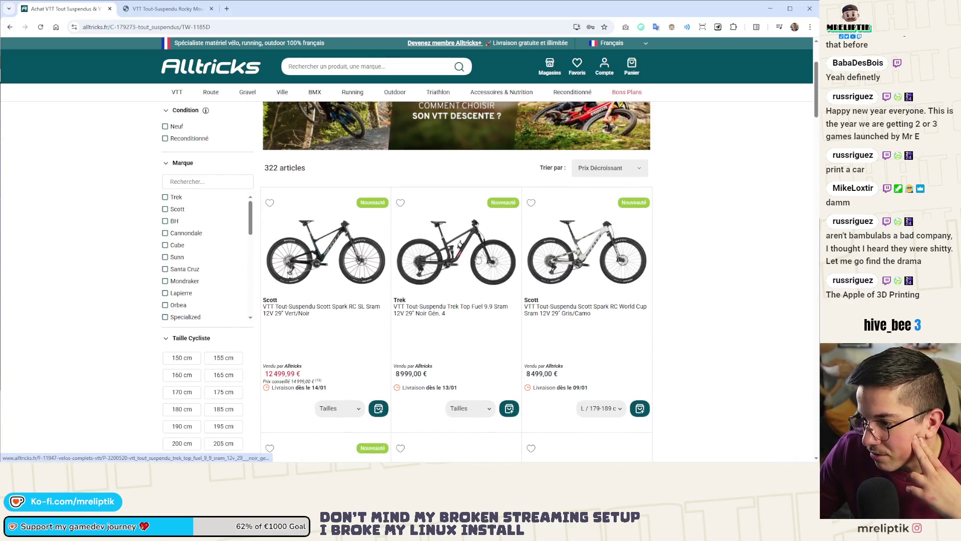
pyautogui.hotkey('ctrl', 'Tab')
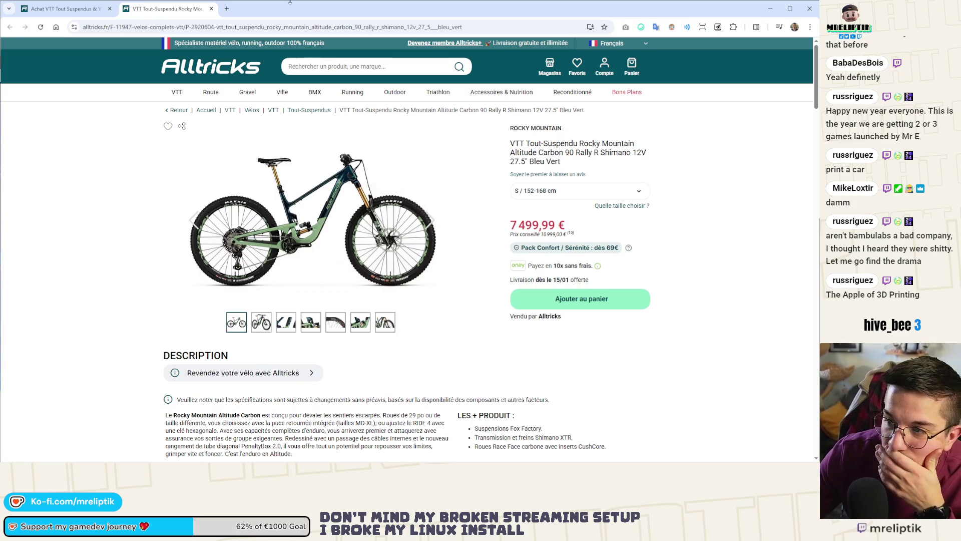
pyautogui.click(77, 2)
pyautogui.scroll(-5, 612, 316)
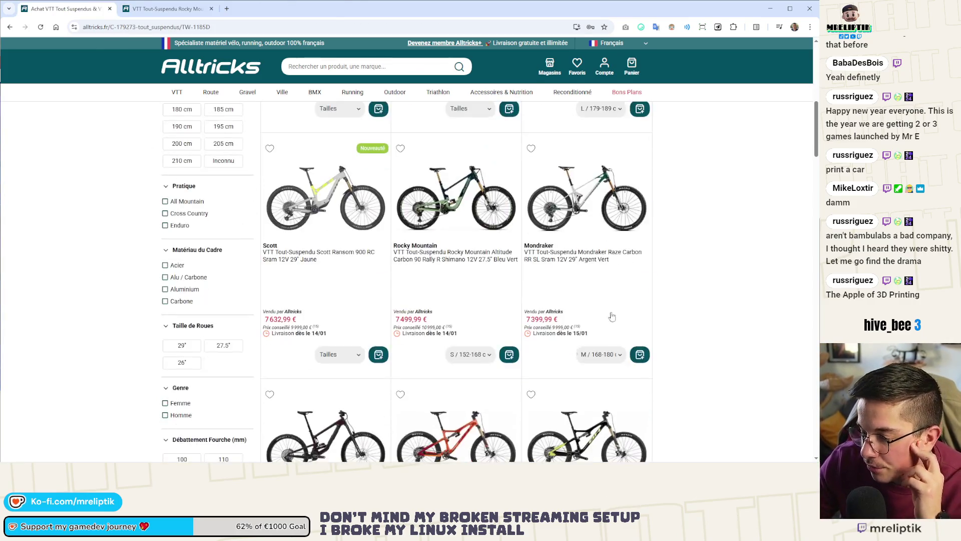
pyautogui.scroll(-5, 734, 226)
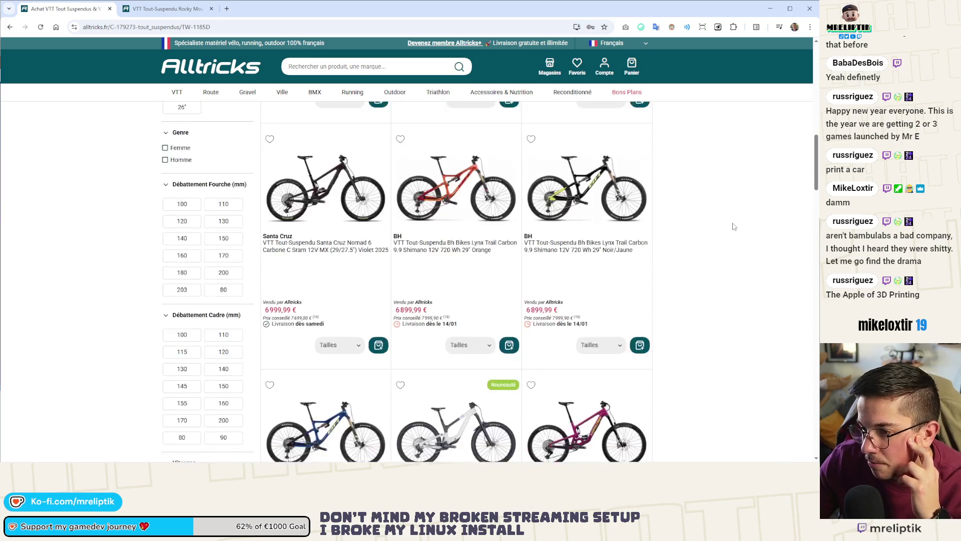
pyautogui.scroll(-4, 733, 228)
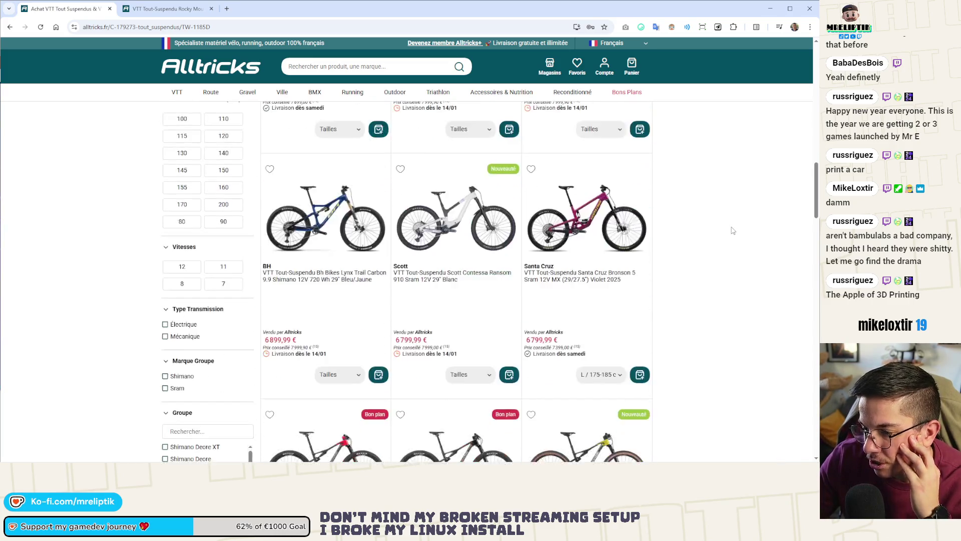
pyautogui.scroll(-6, 732, 229)
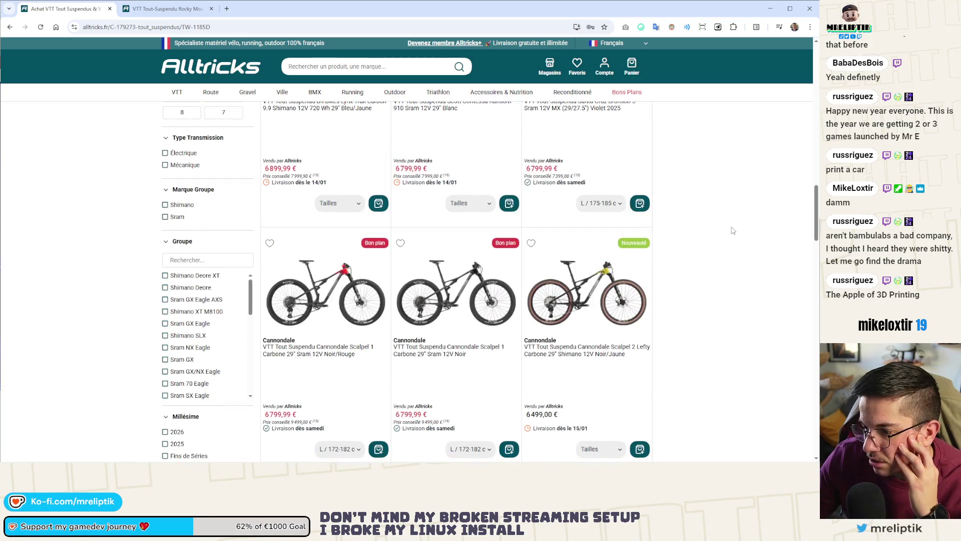
pyautogui.scroll(-7, 732, 230)
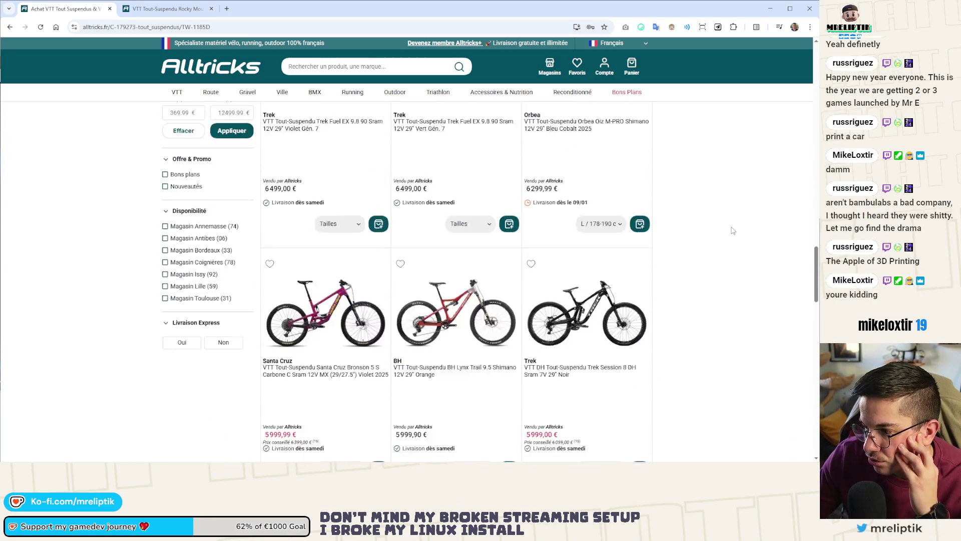
pyautogui.scroll(-7, 732, 230)
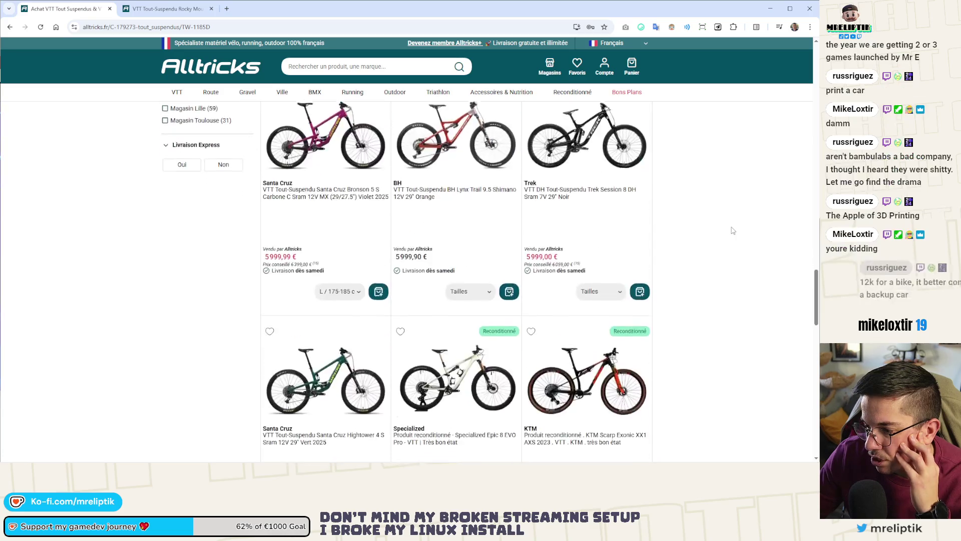
pyautogui.scroll(-3, 732, 229)
pyautogui.scroll(2, 733, 230)
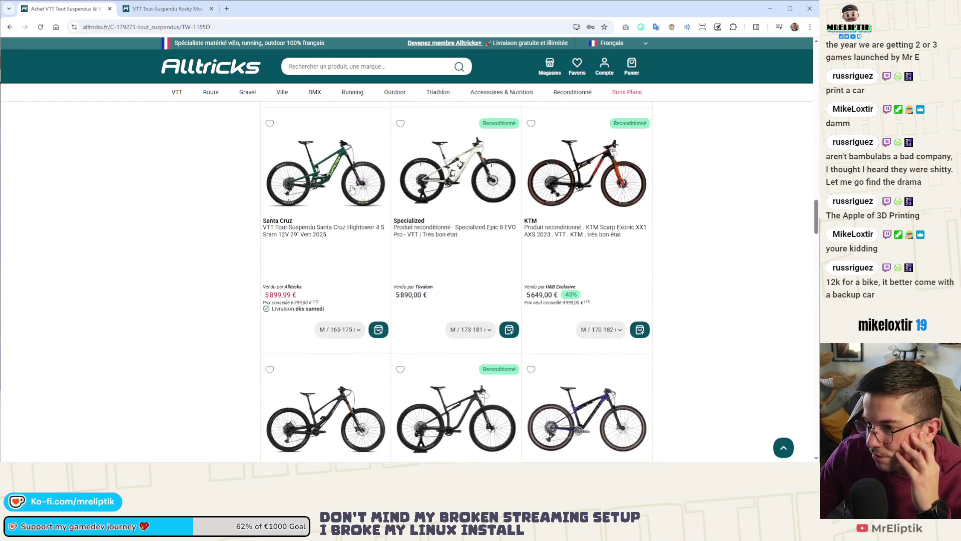
pyautogui.scroll(3, 330, 181)
# Enlarge the Santa Cruz Hightower photo, then check the Rocky Mountain tab and the listing.
pyautogui.click(270, 9)
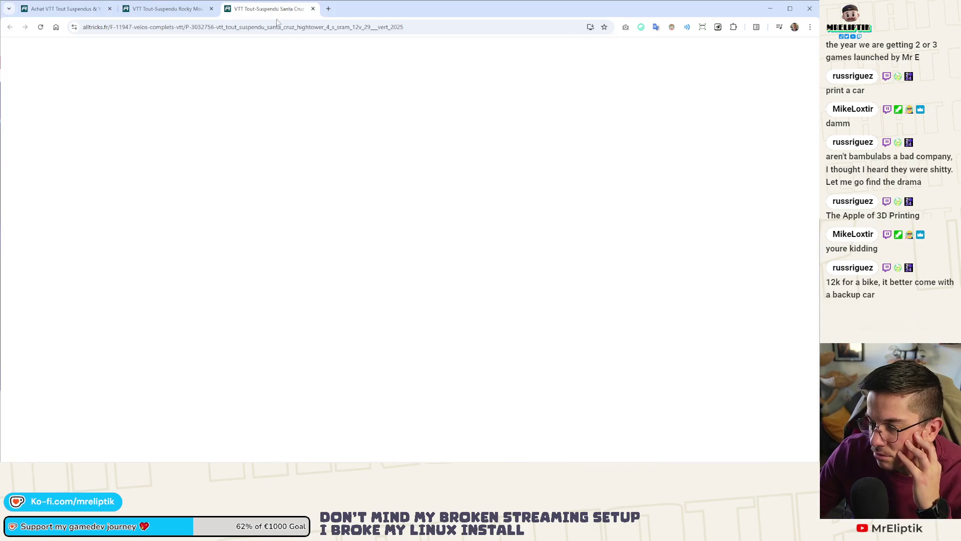
pyautogui.click(323, 215)
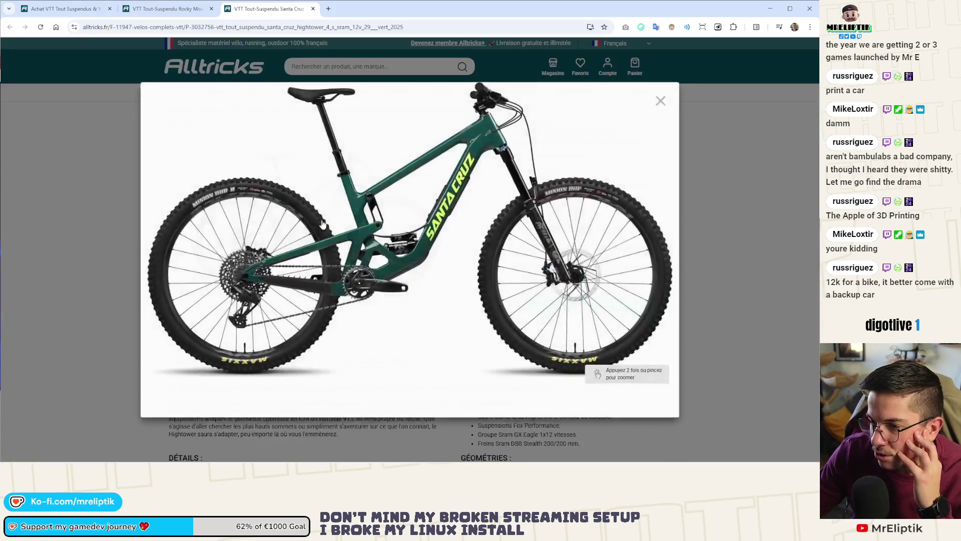
pyautogui.click(148, 244)
pyautogui.click(155, 10)
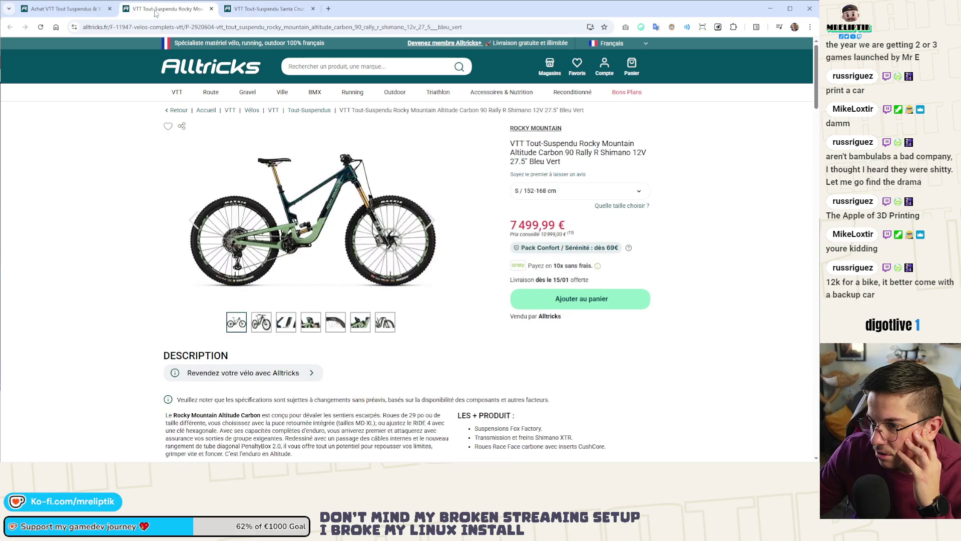
pyautogui.click(62, 9)
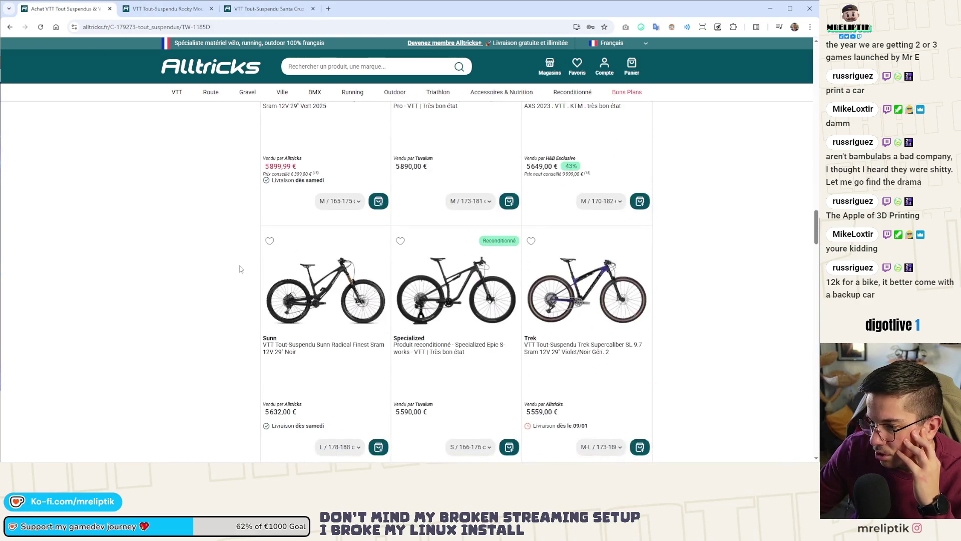
# Open the Cube Stereo One22 in its own tab and inspect its photos and 5 499,99 € price.
pyautogui.scroll(-5, 241, 269)
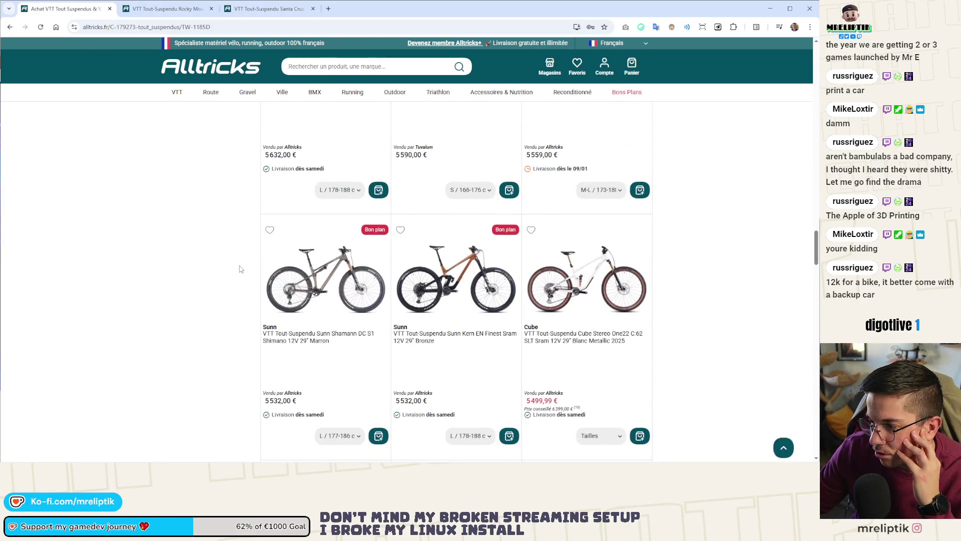
pyautogui.middleClick(566, 261)
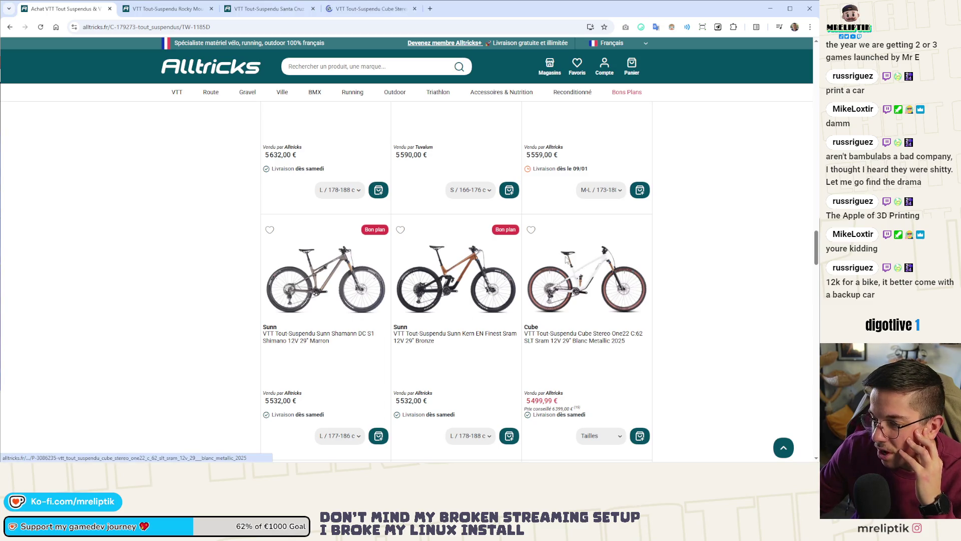
pyautogui.click(566, 261)
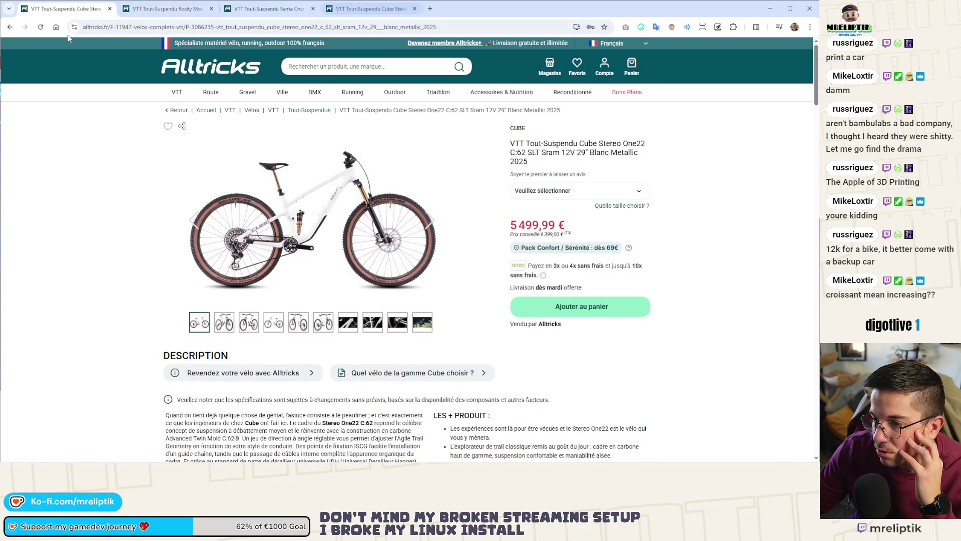
pyautogui.hotkey('alt', 'Left')
pyautogui.click(337, 12)
pyautogui.click(210, 250)
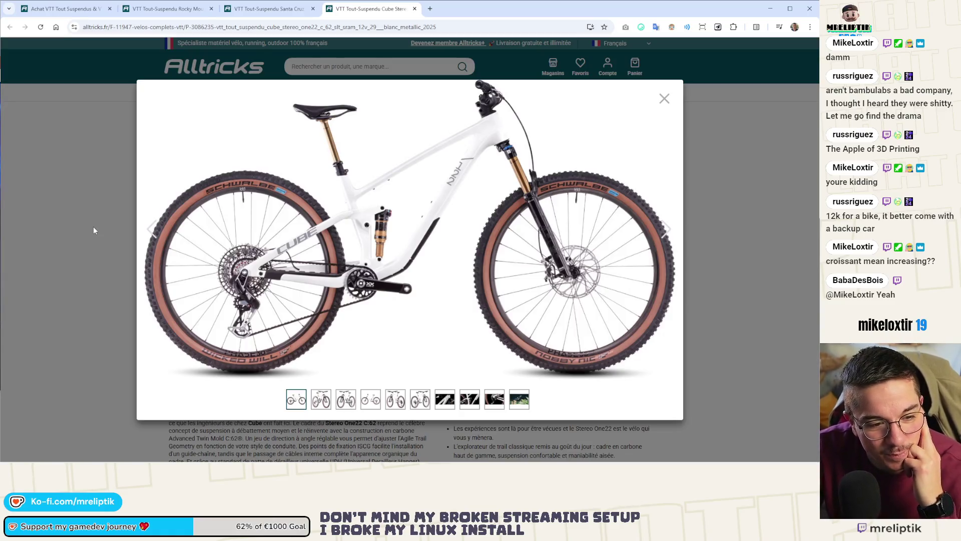
pyautogui.click(663, 100)
pyautogui.doubleClick(539, 225)
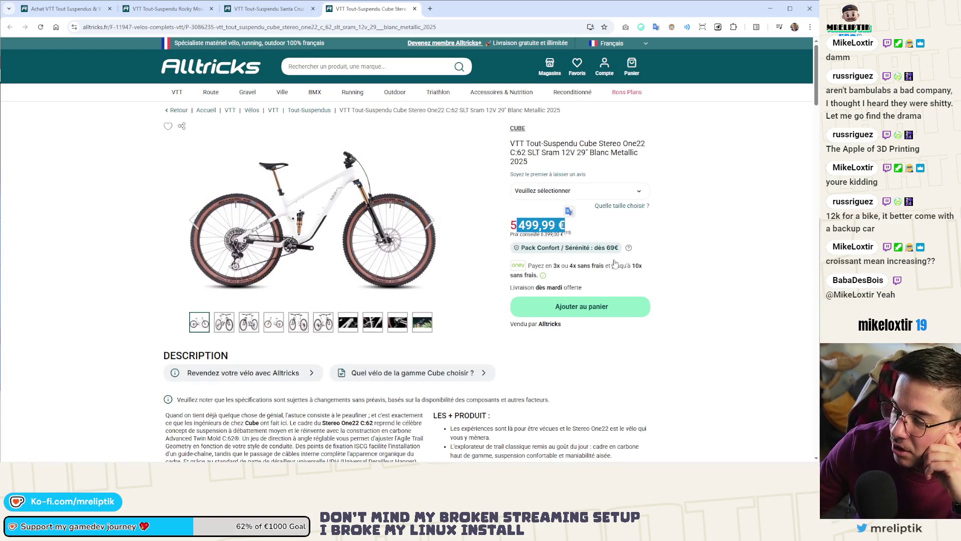
pyautogui.click(495, 258)
pyautogui.click(284, 223)
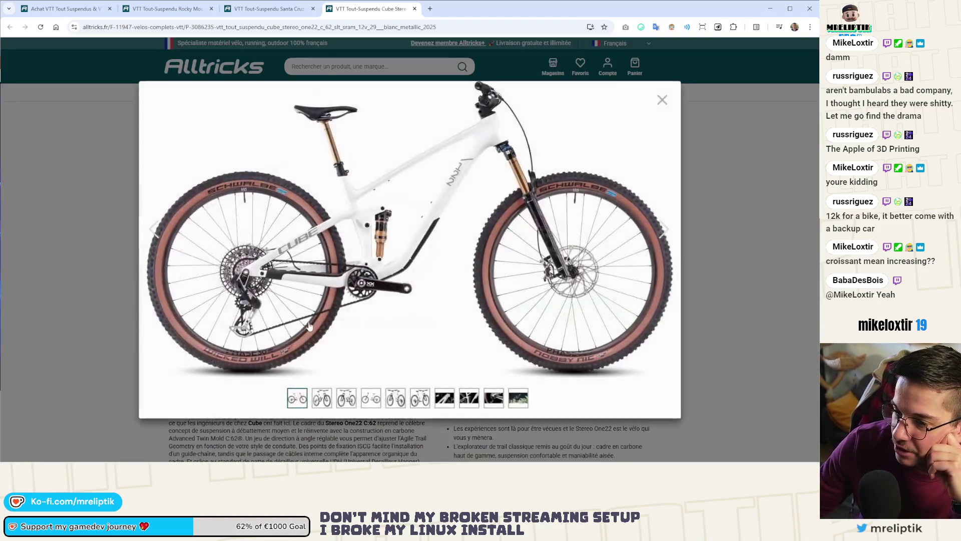
pyautogui.click(119, 337)
# Compare the Santa Cruz and Rocky Mountain photos with the Cube's, then return to the listing.
pyautogui.scroll(-15, 135, 330)
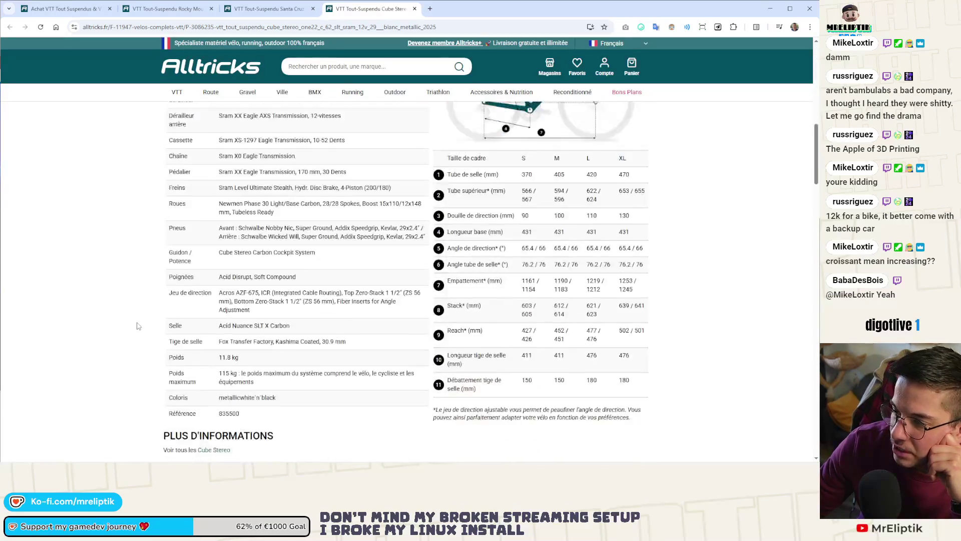
pyautogui.click(269, 8)
pyautogui.click(167, 220)
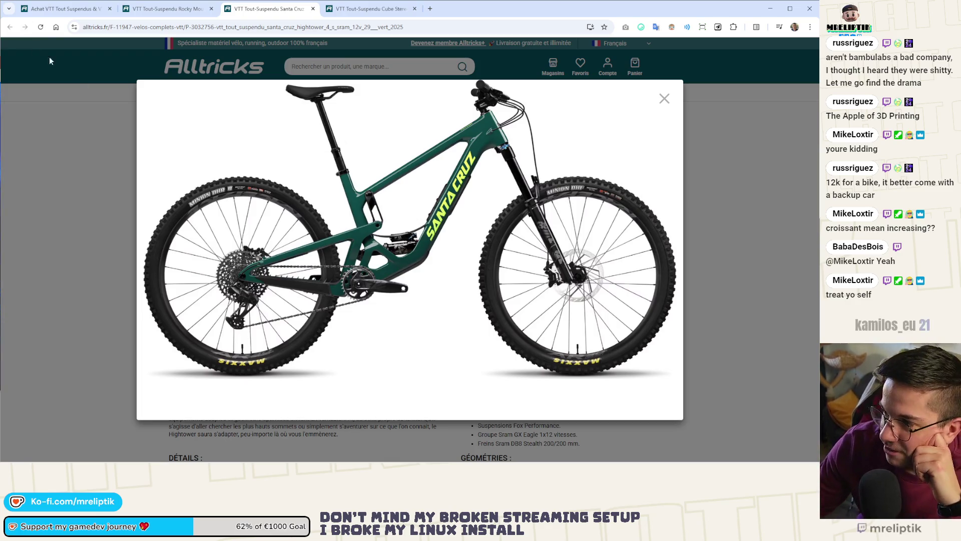
pyautogui.click(165, 8)
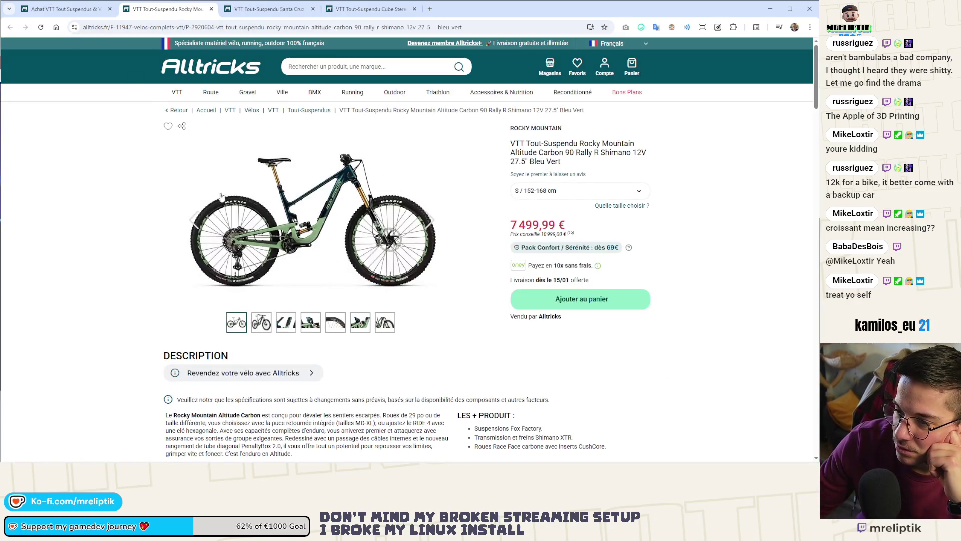
pyautogui.click(370, 14)
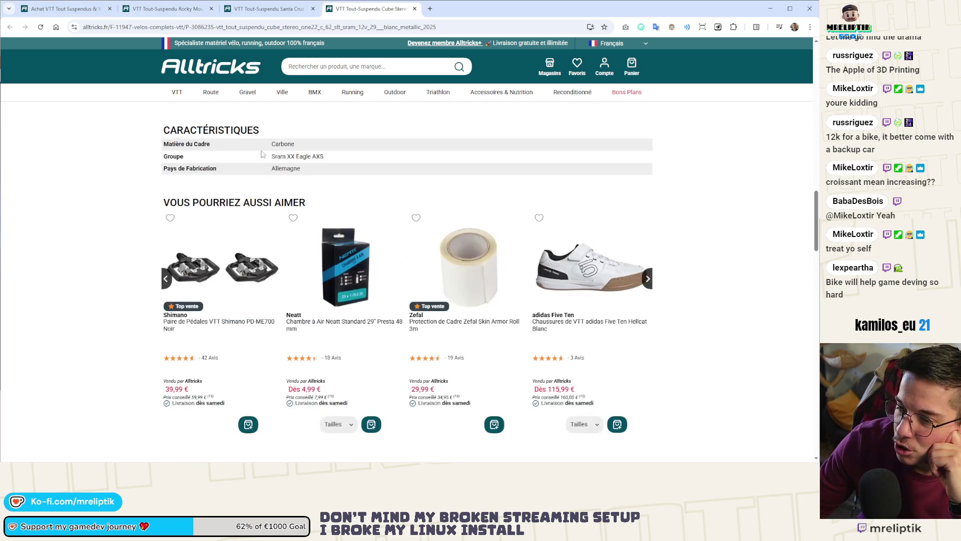
pyautogui.scroll(15, 280, 264)
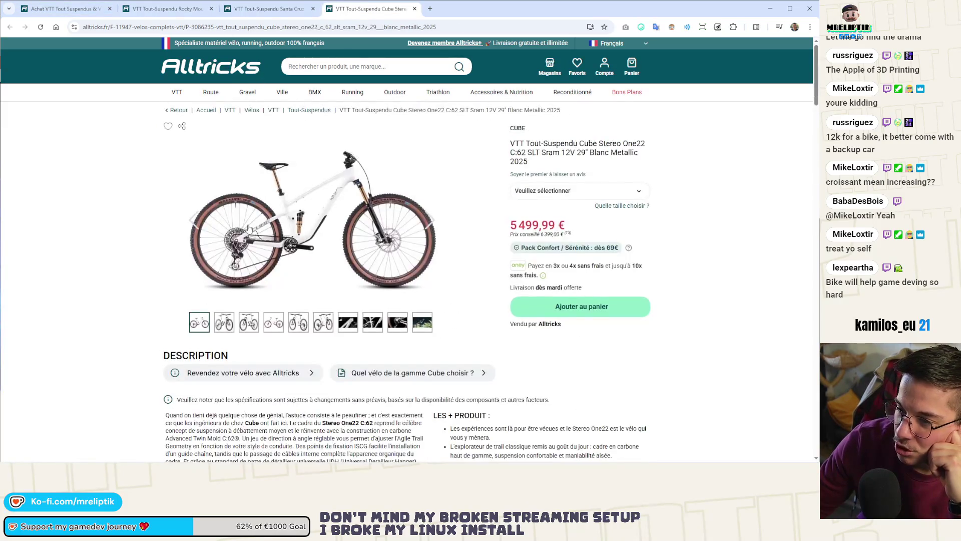
pyautogui.click(248, 230)
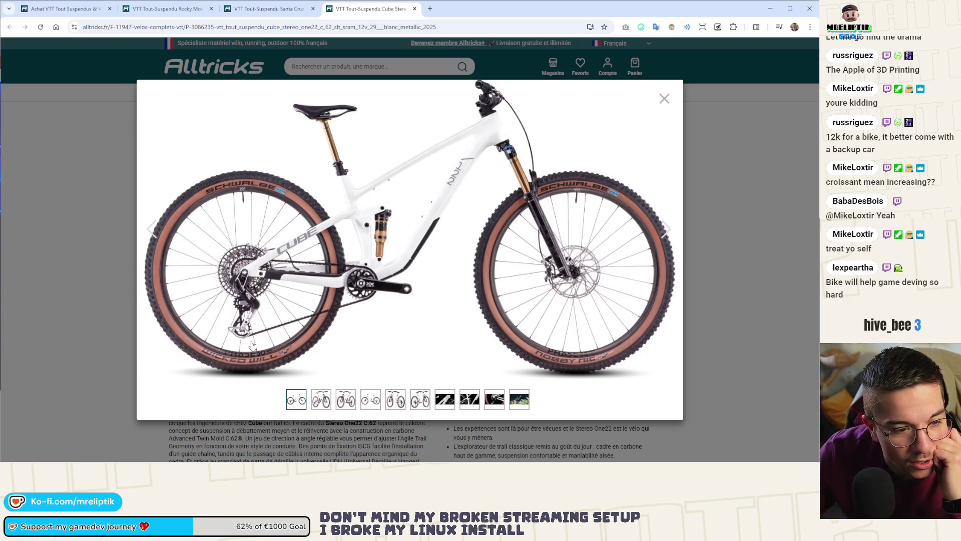
pyautogui.click(102, 158)
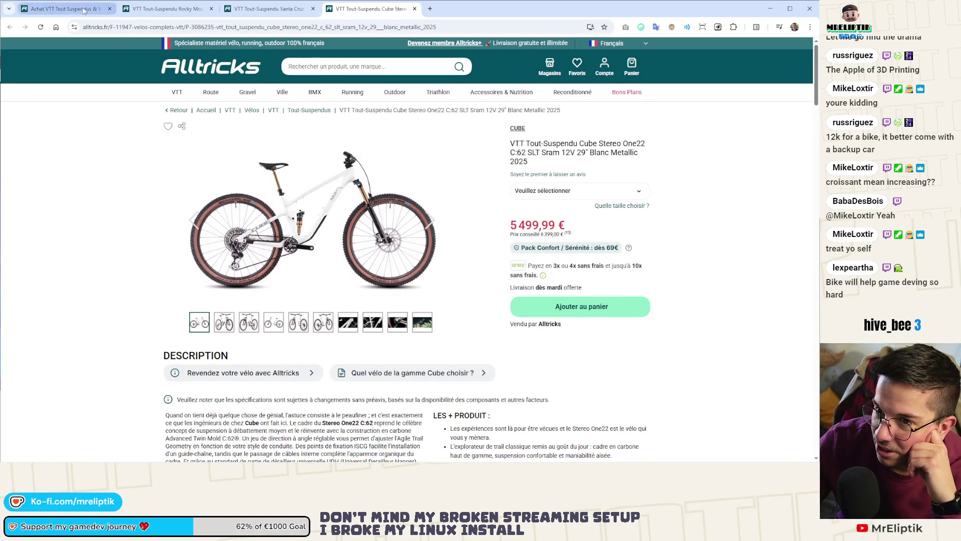
pyautogui.click(104, 14)
# Scroll the listing and open the Orbea Occam LT M10 in a background tab.
pyautogui.scroll(-6, 172, 232)
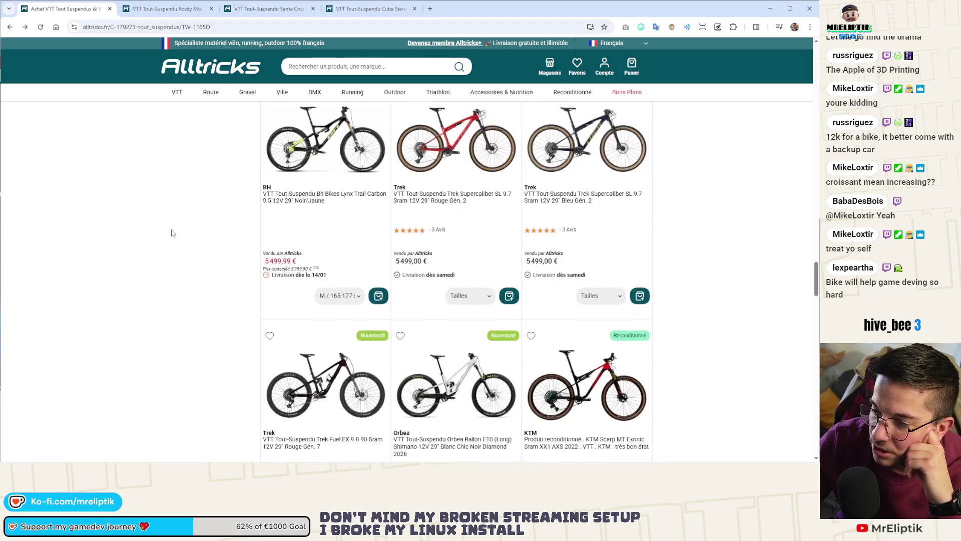
pyautogui.scroll(-3, 172, 232)
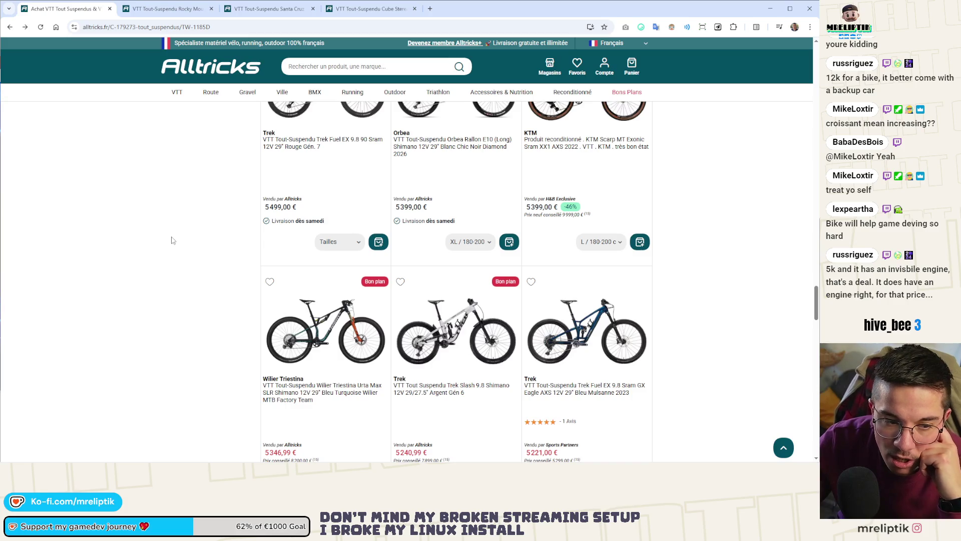
pyautogui.scroll(-3, 171, 240)
pyautogui.scroll(-8, 172, 240)
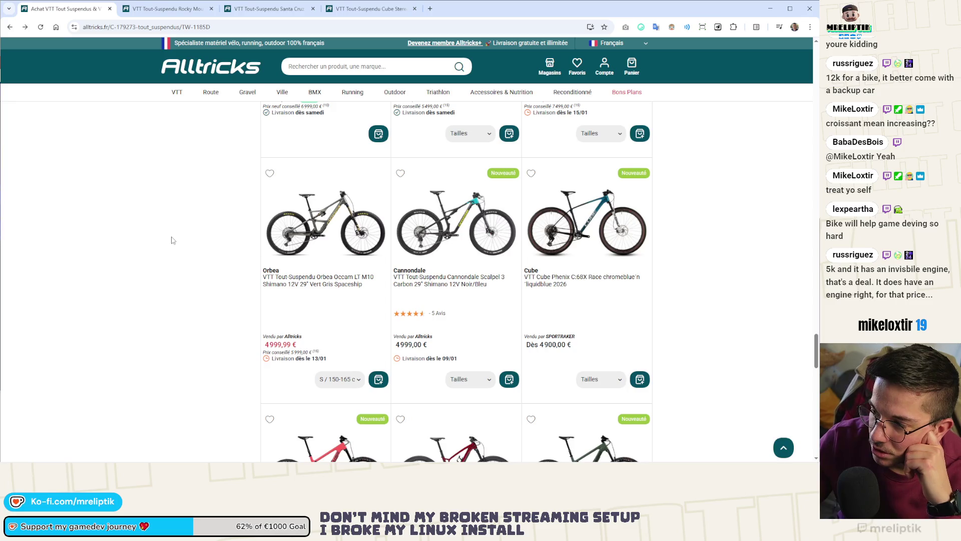
pyautogui.middleClick(331, 229)
pyautogui.scroll(-3, 241, 237)
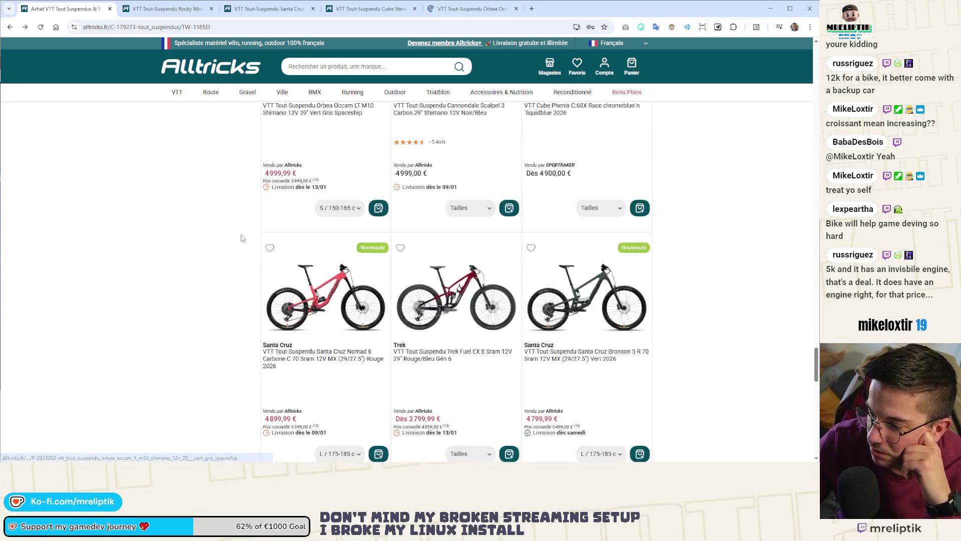
pyautogui.scroll(1, 241, 237)
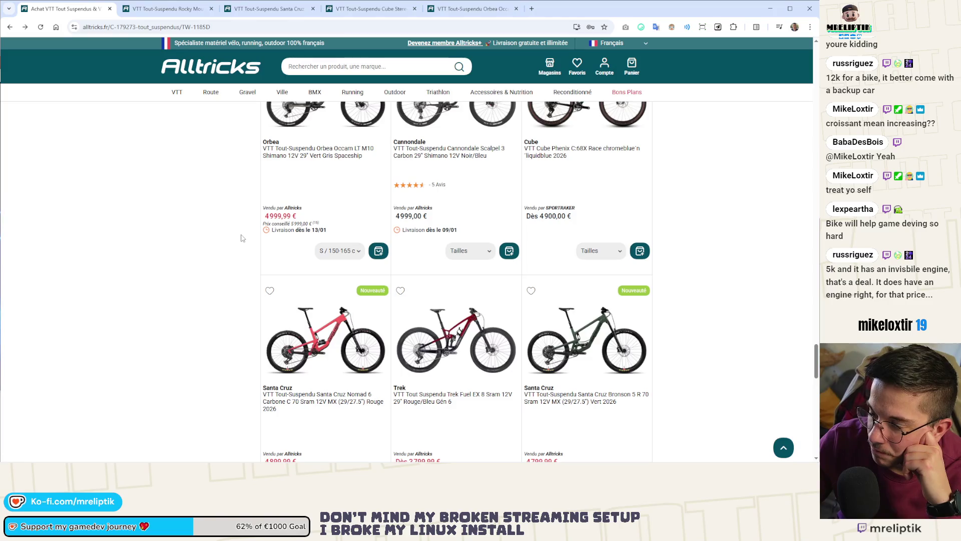
pyautogui.scroll(1, 241, 238)
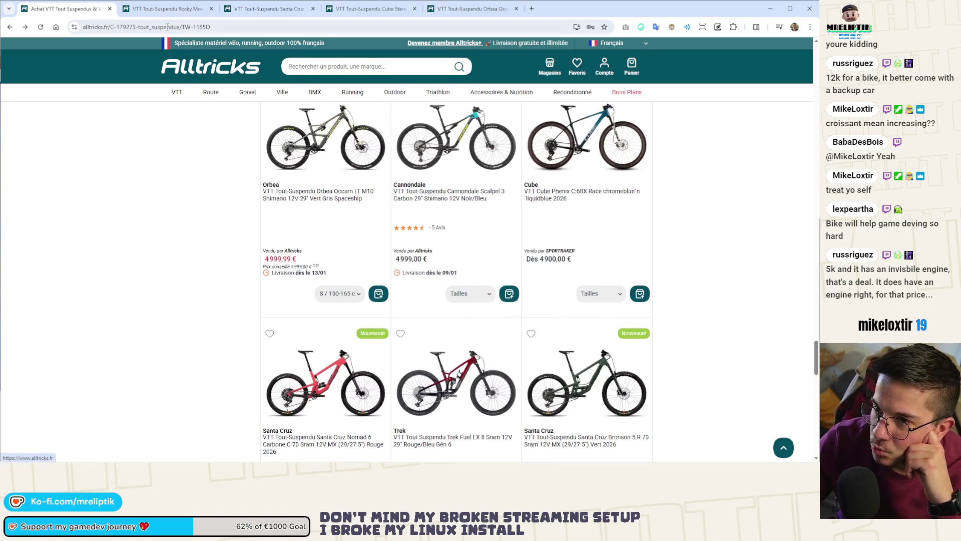
# Step through the Rocky Mountain, Santa Cruz and Cube tabs to the Orbea page at 4 999,99 €.
pyautogui.click(167, 10)
pyautogui.click(269, 9)
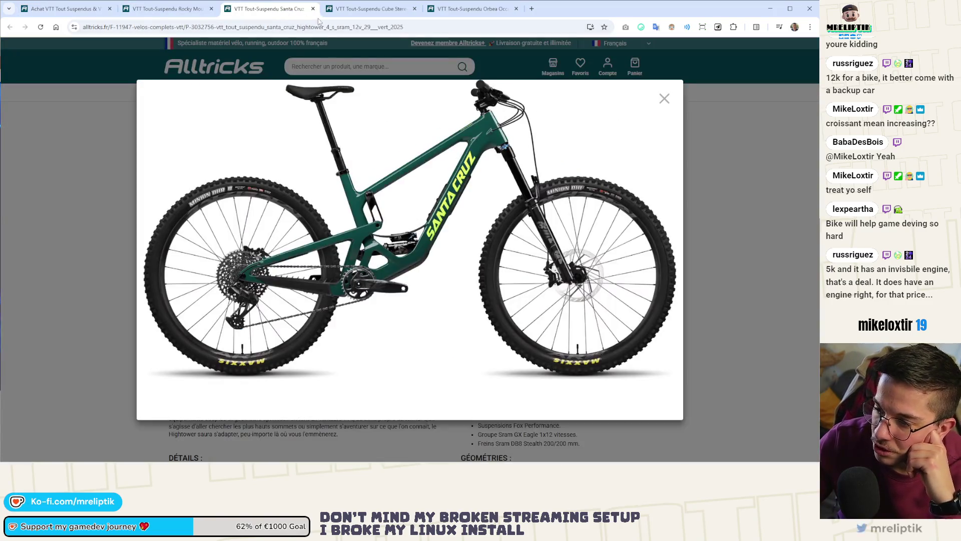
pyautogui.click(370, 9)
pyautogui.click(465, 11)
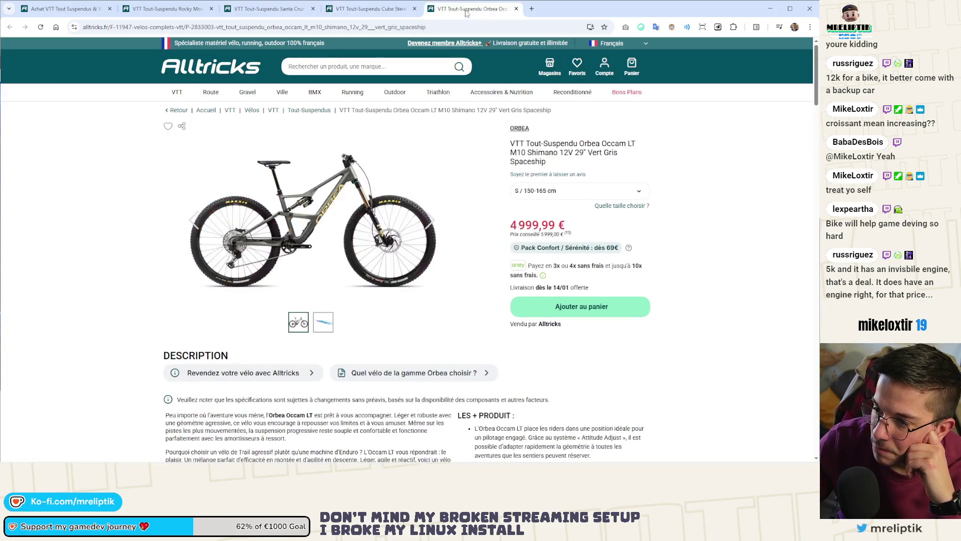
# Enlarge the Orbea Occam LT M10's main product photo in the zoom lightbox.
pyautogui.click(307, 220)
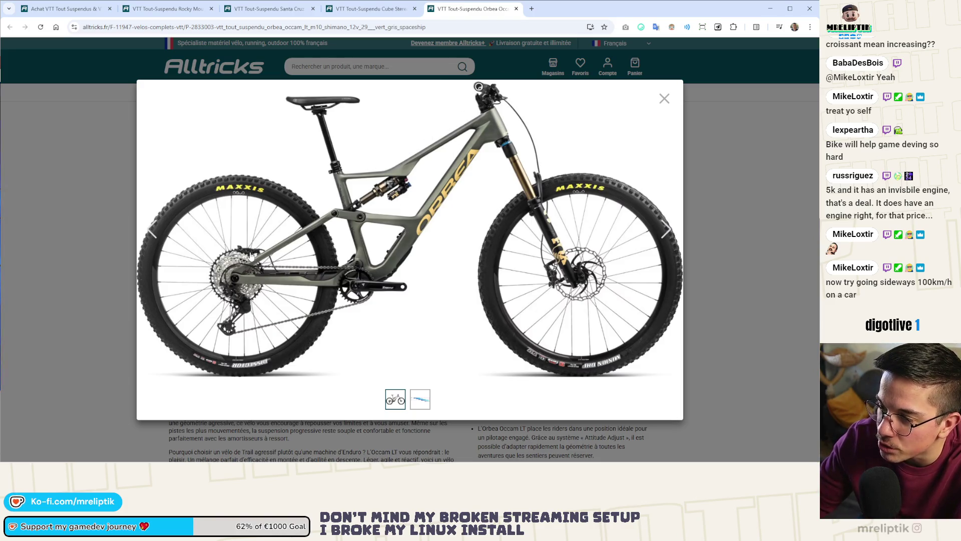
# Close the enlarged Orbea photo and glance over the product page.
pyautogui.click(98, 250)
pyautogui.scroll(-10, 98, 250)
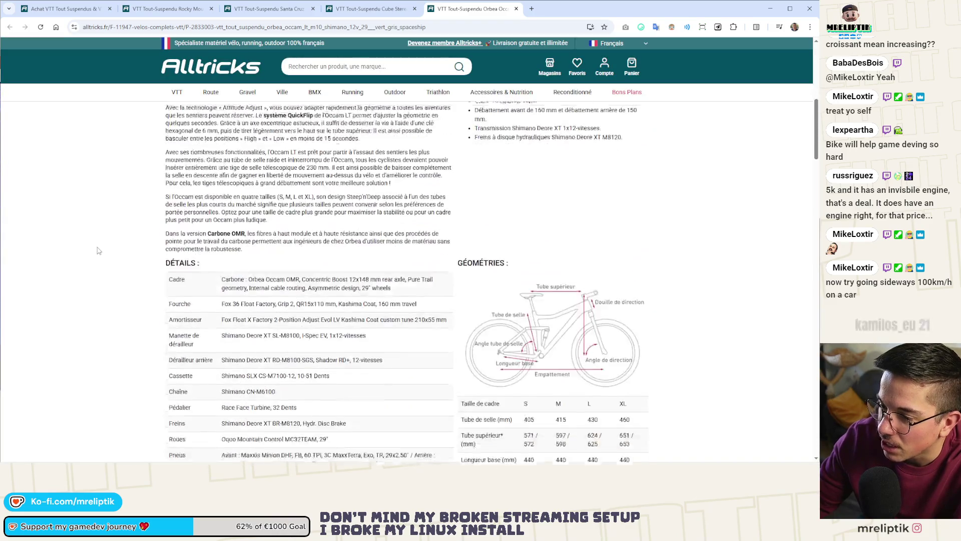
pyautogui.scroll(10, 97, 246)
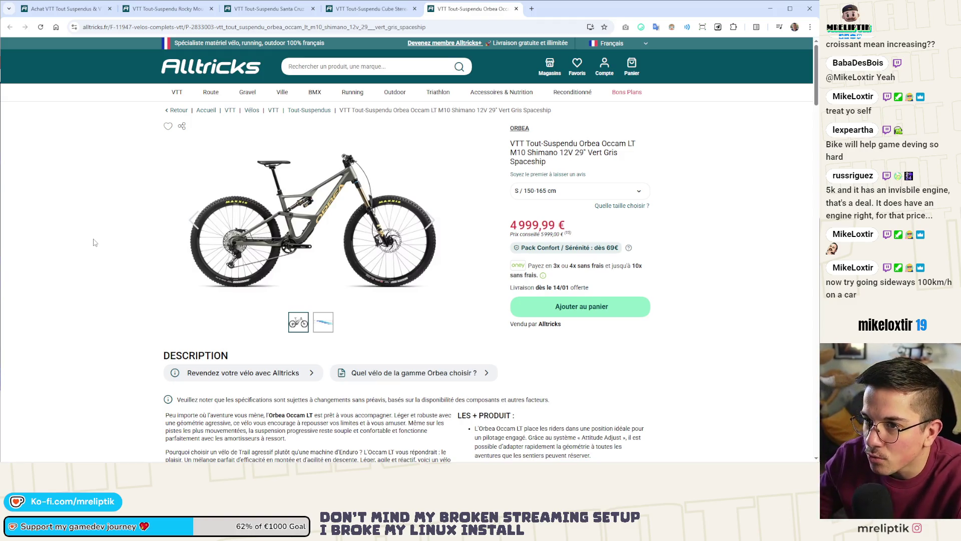
# Look through the Cube Stereo, Orbea Occam, Santa Cruz and Rocky Mountain tabs, then close all four.
pyautogui.click(373, 4)
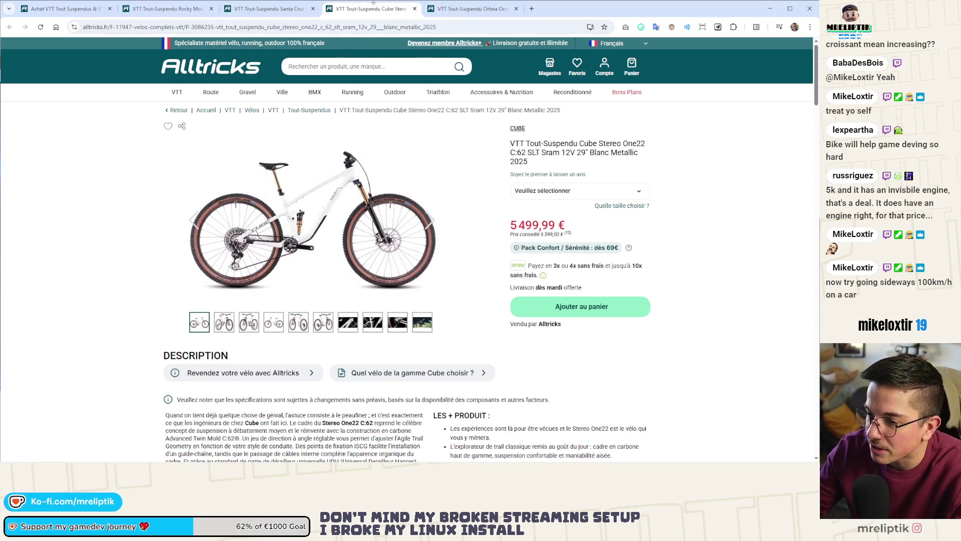
pyautogui.click(471, 9)
pyautogui.click(271, 8)
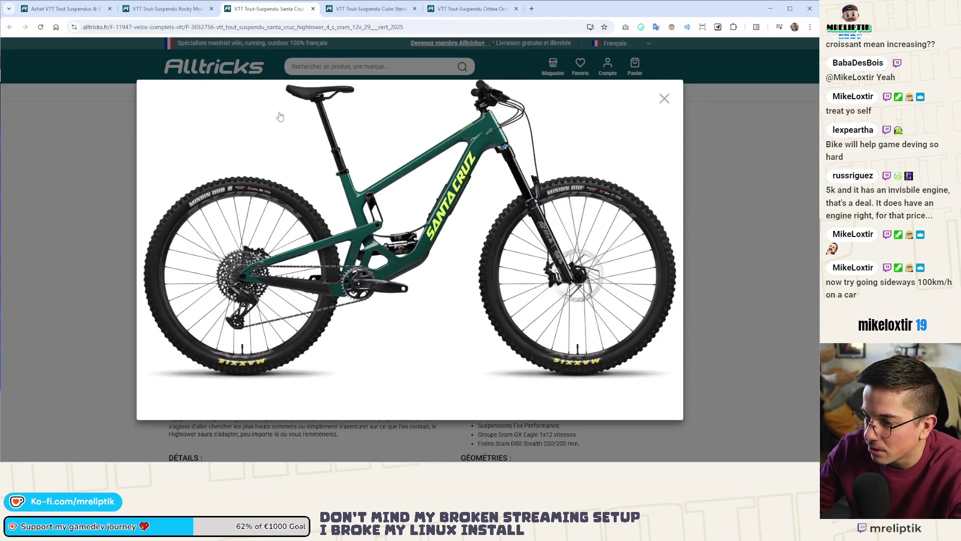
pyautogui.click(173, 9)
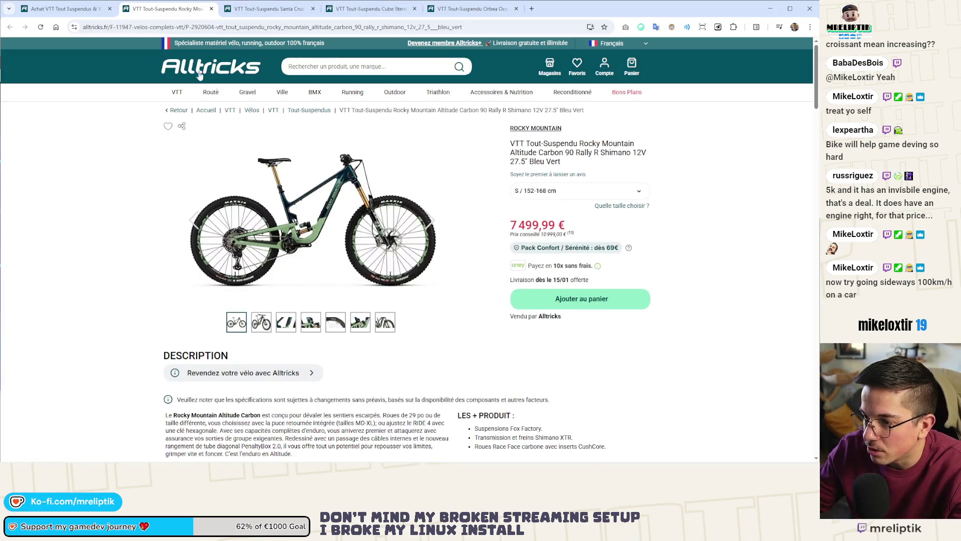
pyautogui.middleClick(182, 9)
pyautogui.middleClick(183, 9)
pyautogui.middleClick(183, 9)
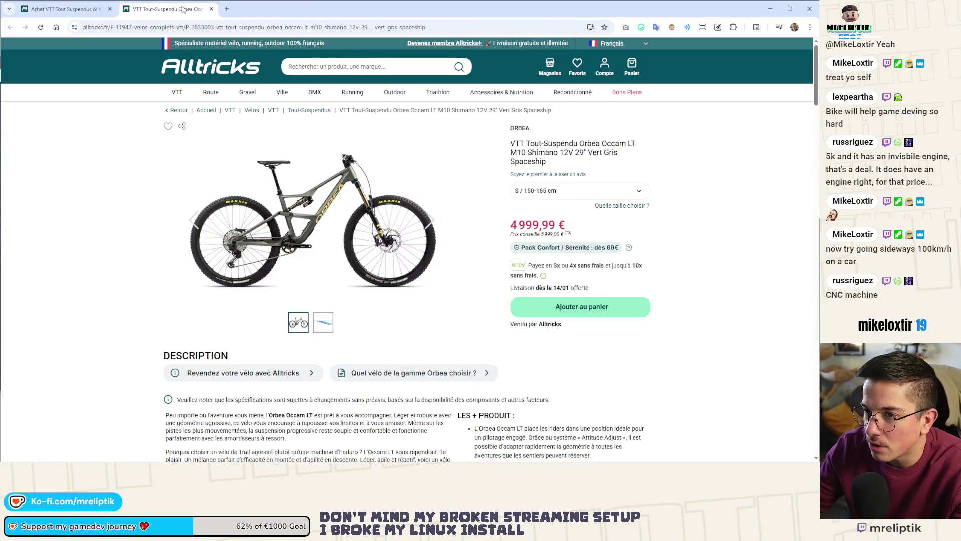
pyautogui.middleClick(183, 9)
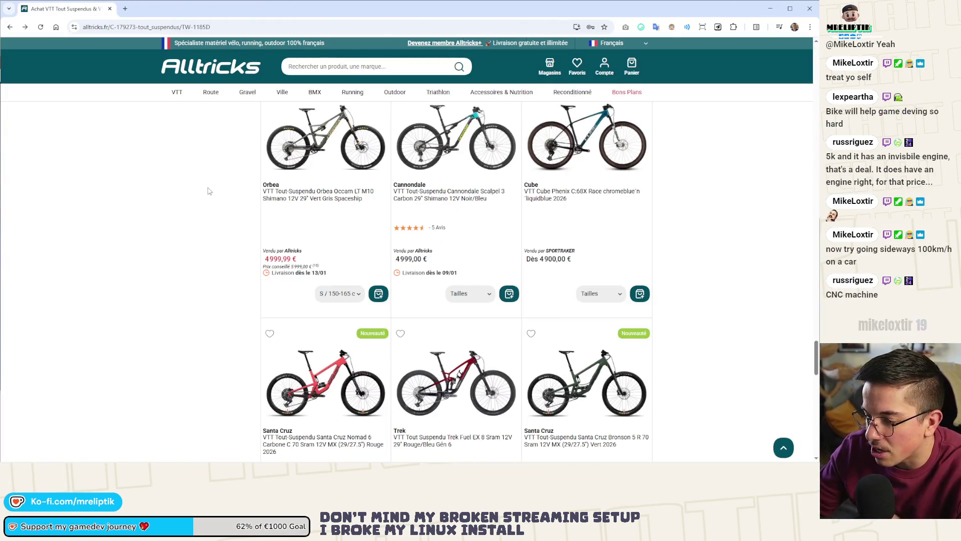
# Scroll further down the full-suspension listing, then return to the Godot editor with the game.
pyautogui.scroll(-7, 209, 191)
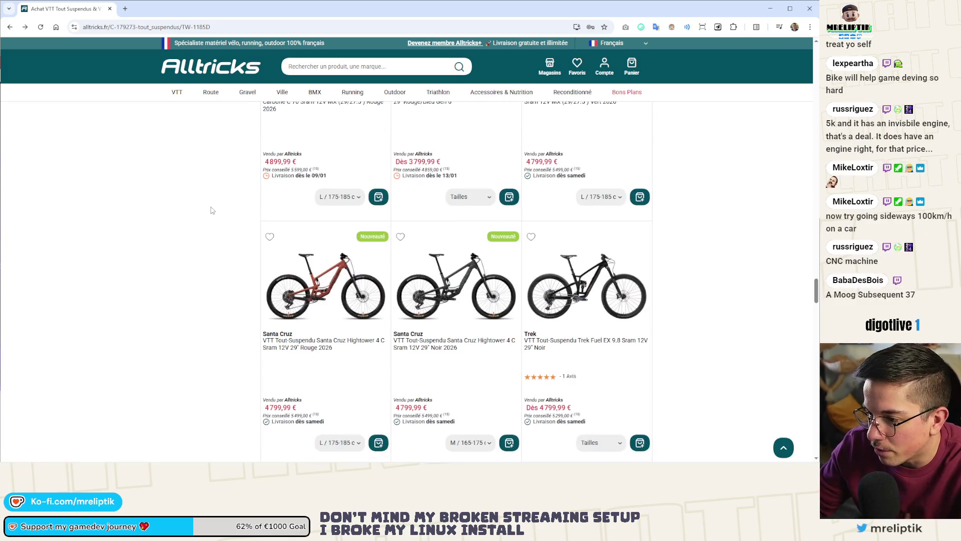
pyautogui.scroll(-7, 211, 210)
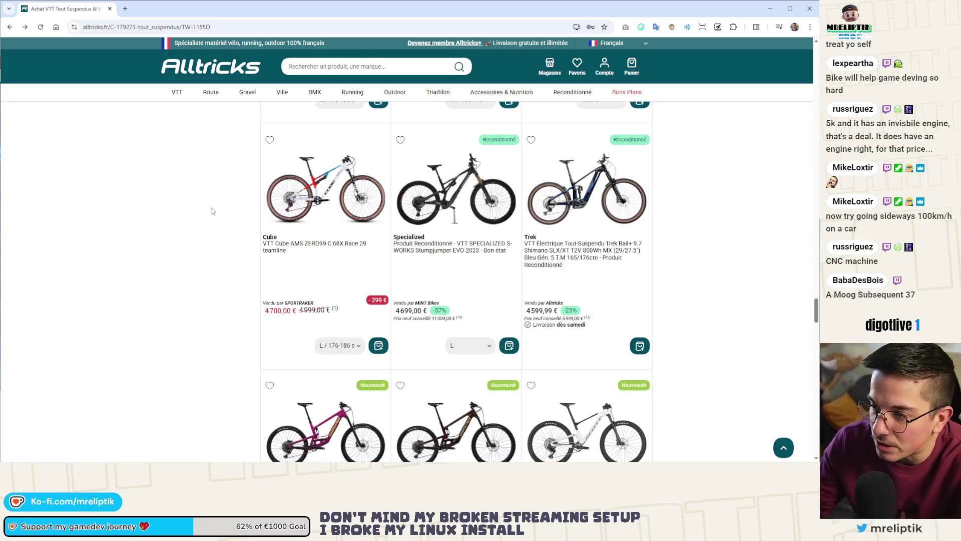
pyautogui.scroll(-4, 209, 235)
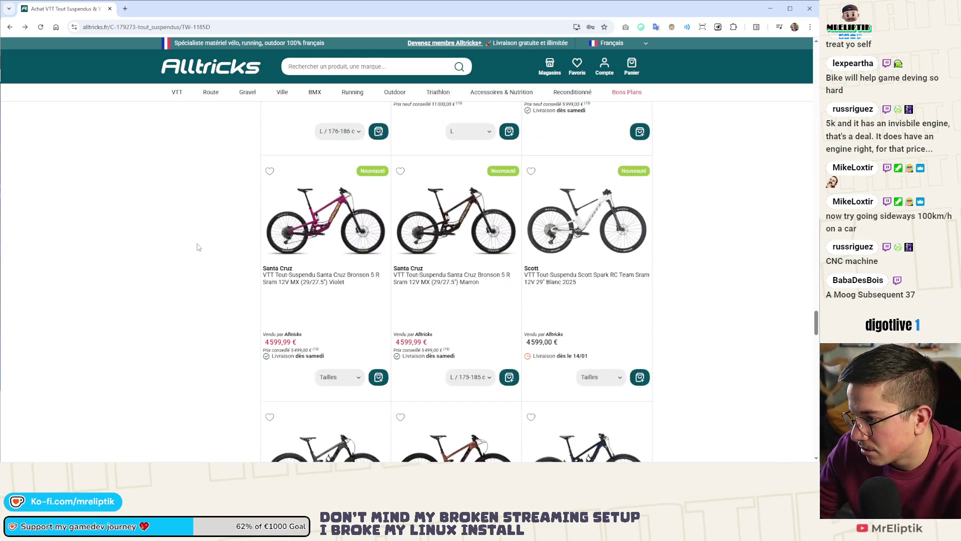
pyautogui.scroll(-4, 193, 272)
pyautogui.scroll(-5, 193, 273)
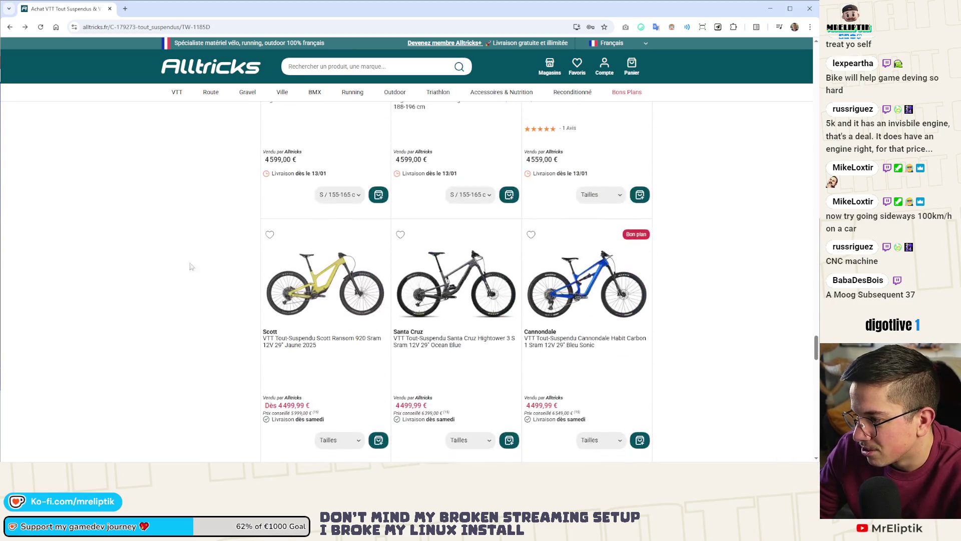
pyautogui.hotkey('alt', 'Tab')
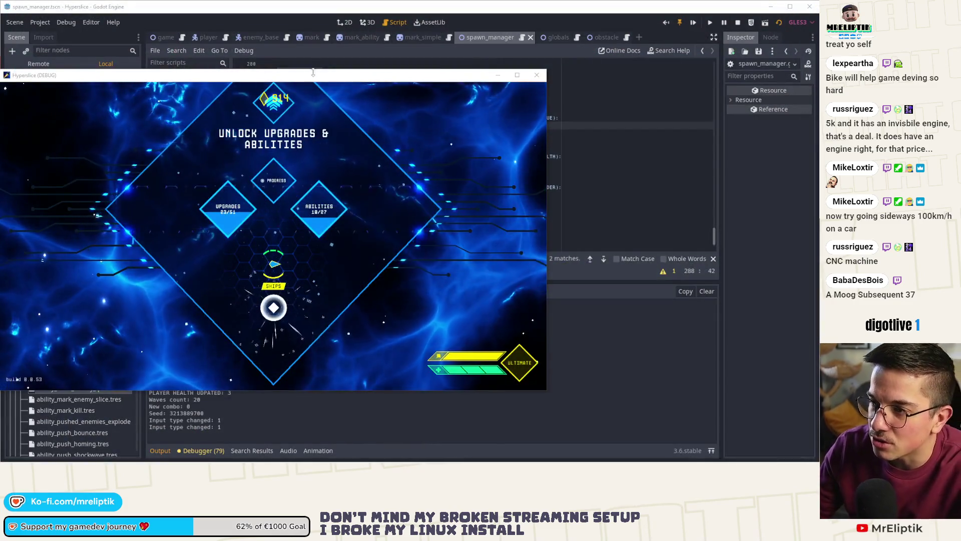
# Nudge the Hyperdice (DEBUG) window slightly, then maximize it to full screen.
pyautogui.moveTo(346, 75); pyautogui.dragTo(372, 80)
pyautogui.doubleClick(372, 79)
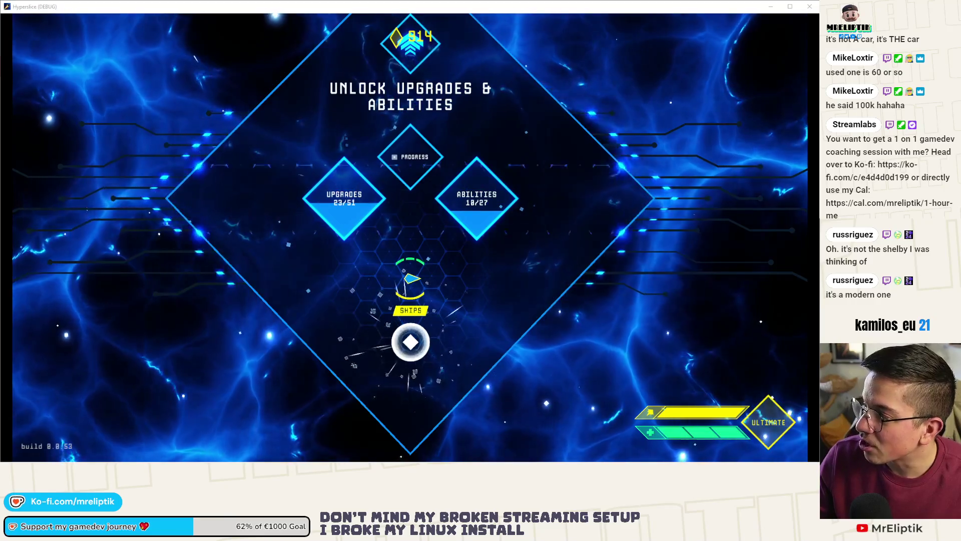
# Bring Chrome forward and show Google Images results for 'shelby gt350' in a new tab.
pyautogui.hotkey('alt', 'Tab')
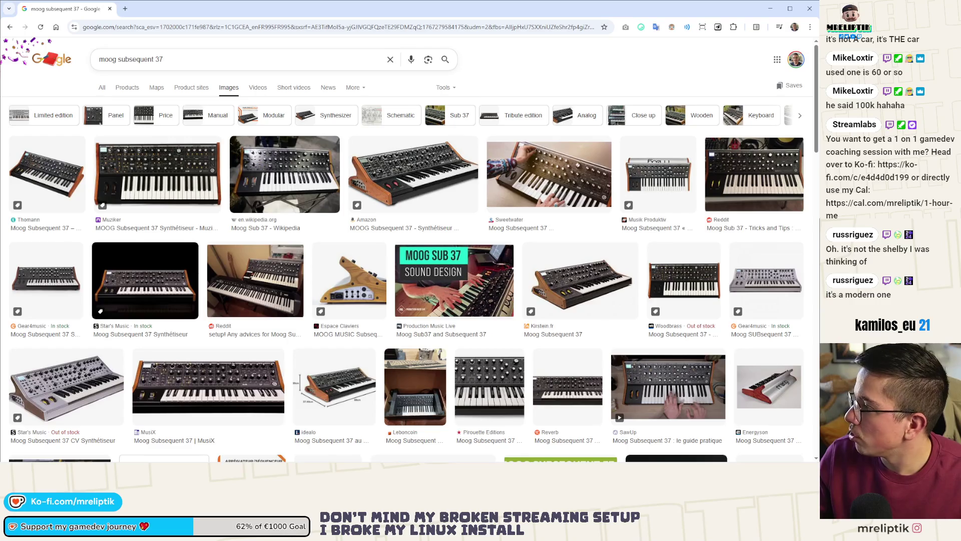
pyautogui.hotkey('ctrl', 'shift', 't')
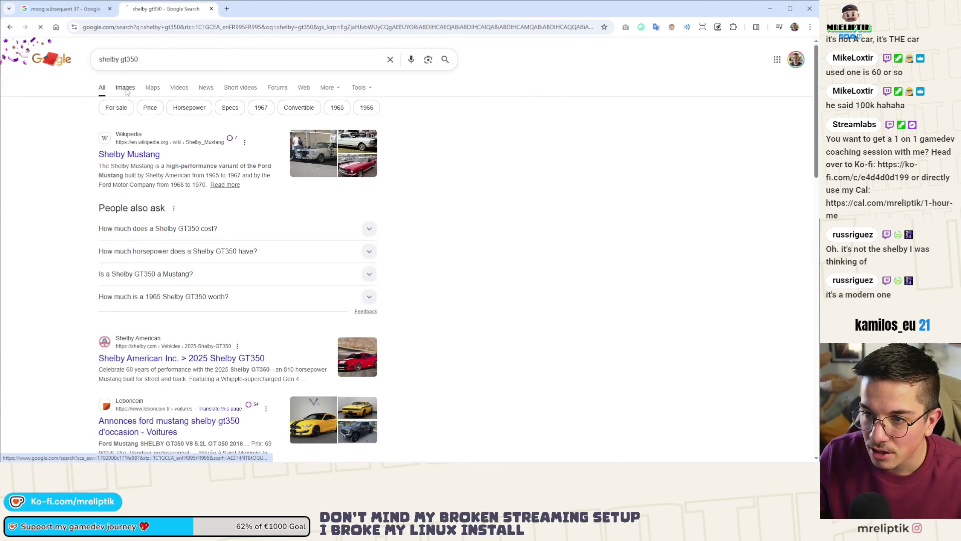
pyautogui.click(125, 89)
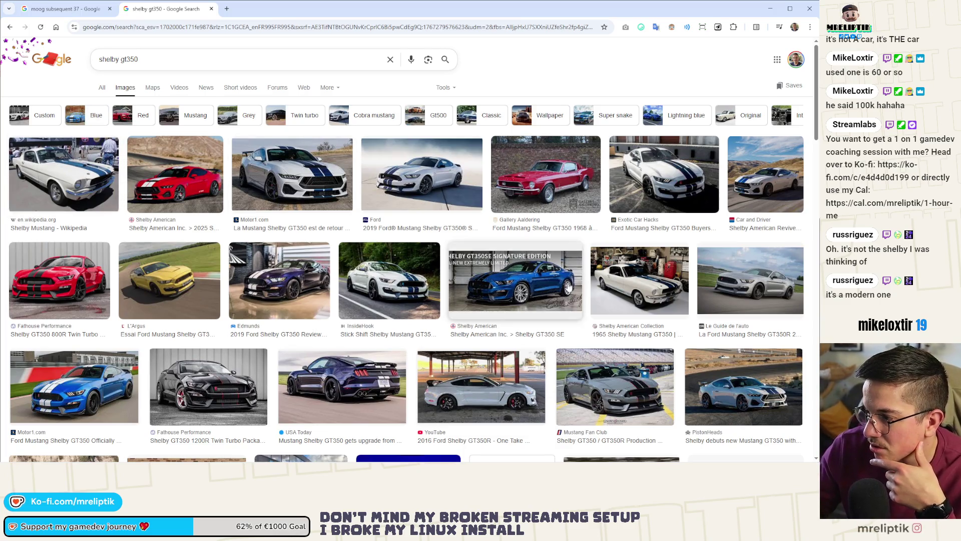
# Preview several GT350 images: white 1965, red 1968, Motor1, Exotic Car Hacks, Car and Driver.
pyautogui.click(636, 283)
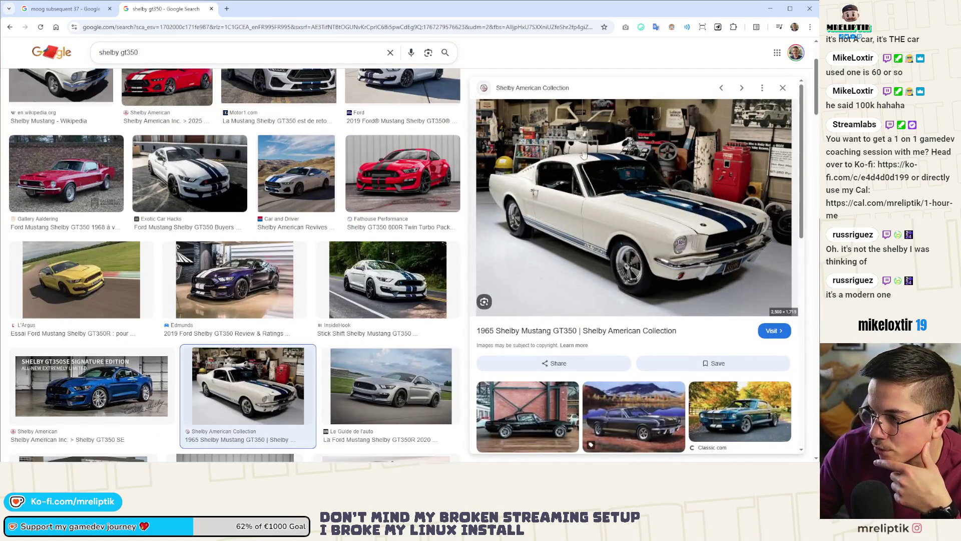
pyautogui.scroll(-3, 578, 257)
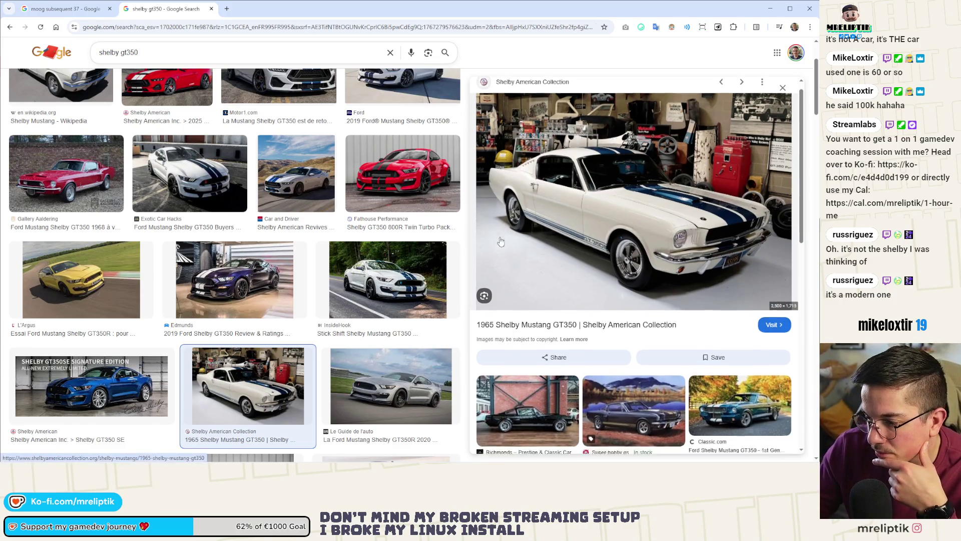
pyautogui.scroll(-1, 370, 298)
pyautogui.scroll(-3, 369, 299)
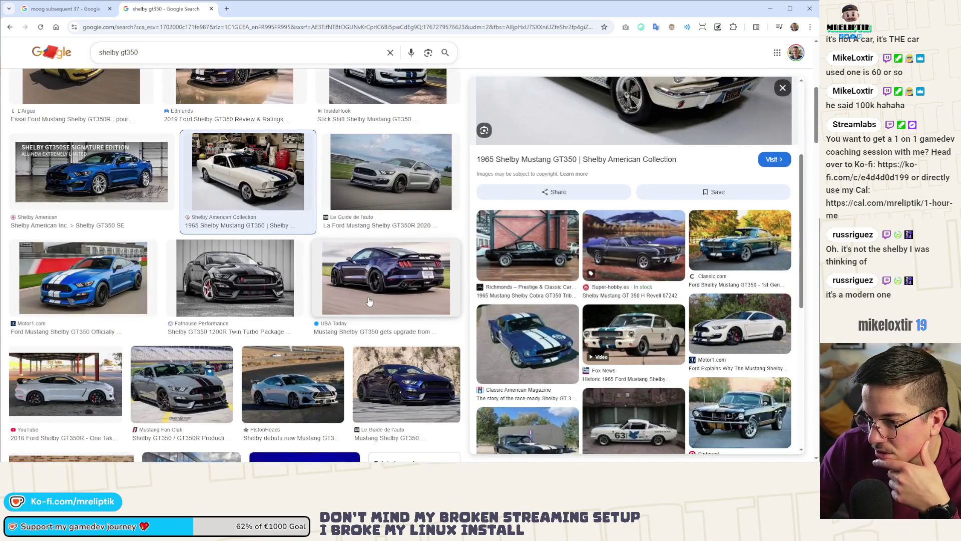
pyautogui.scroll(8, 564, 319)
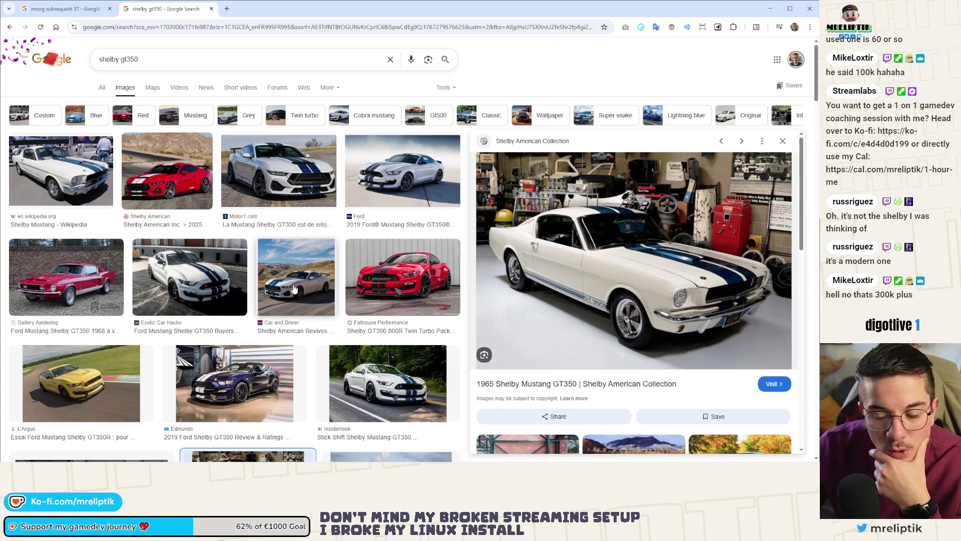
pyautogui.click(57, 282)
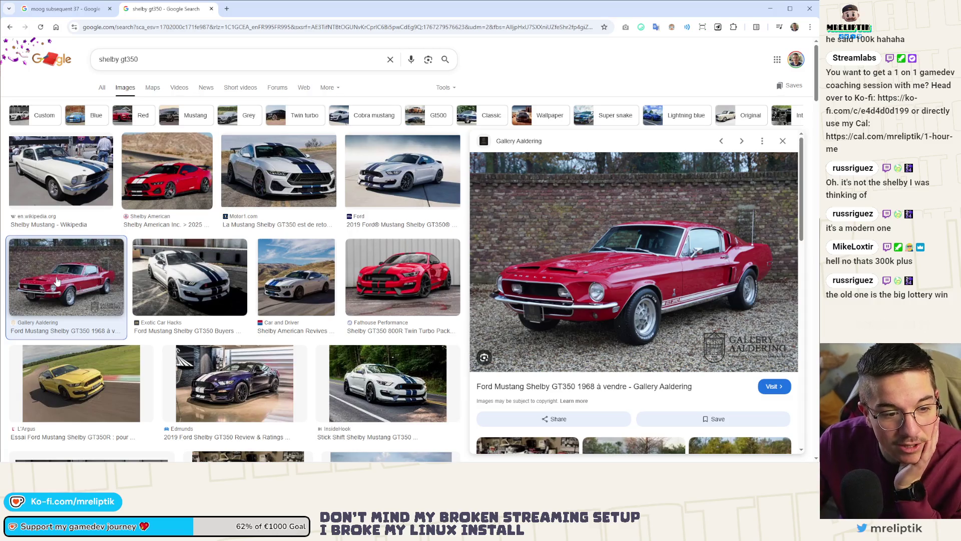
pyautogui.click(276, 168)
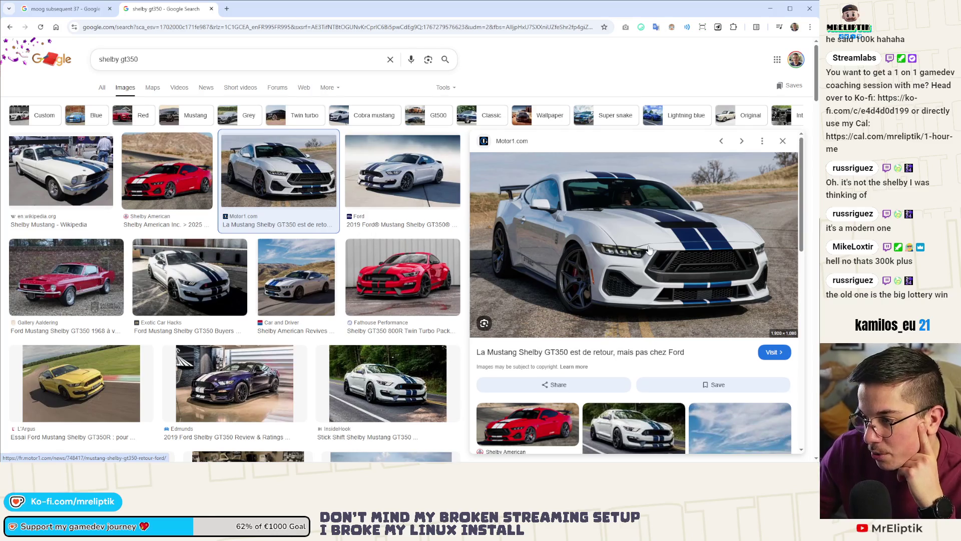
pyautogui.click(188, 255)
pyautogui.click(173, 173)
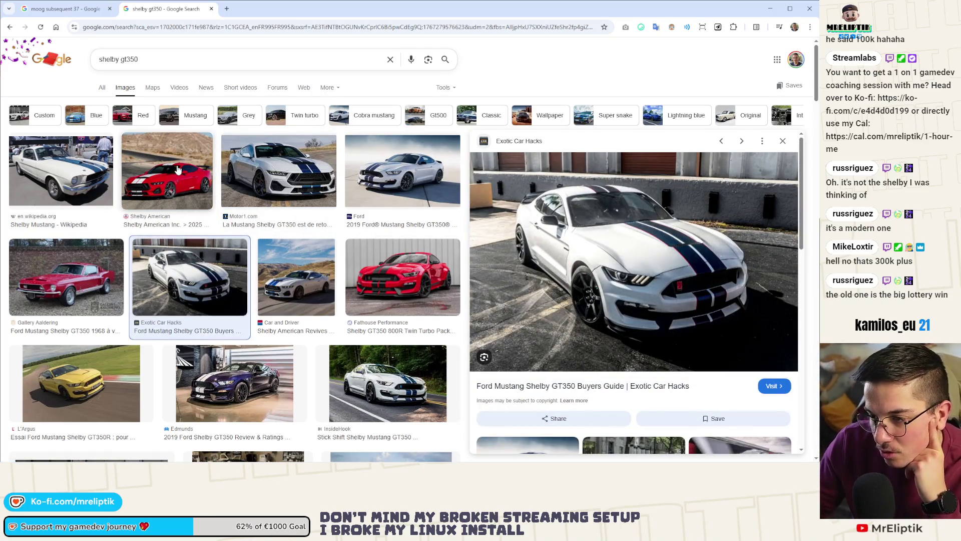
pyautogui.click(301, 281)
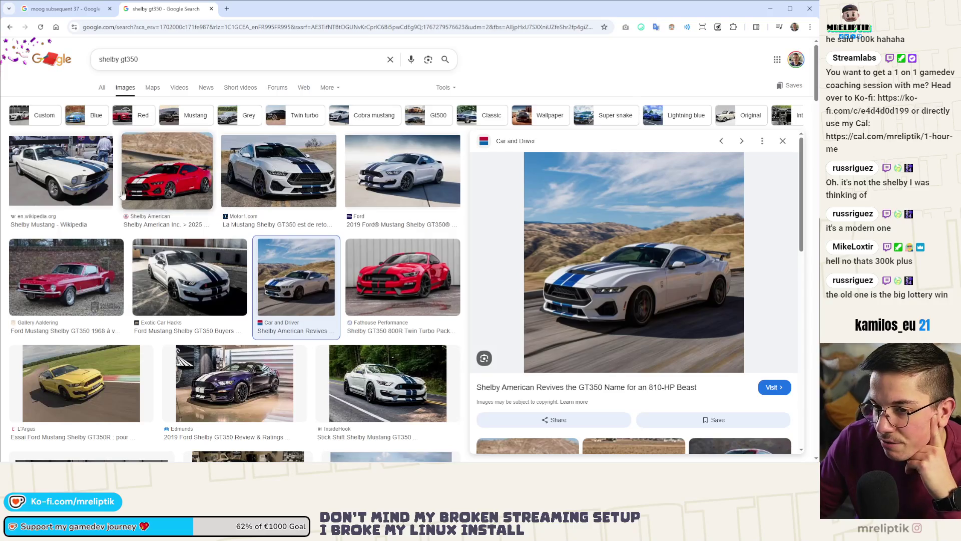
# Check the Wikipedia Shelby image, then reopen the red 1968 Gallery Aaldering GT350.
pyautogui.scroll(-3, 182, 293)
pyautogui.scroll(-2, 181, 293)
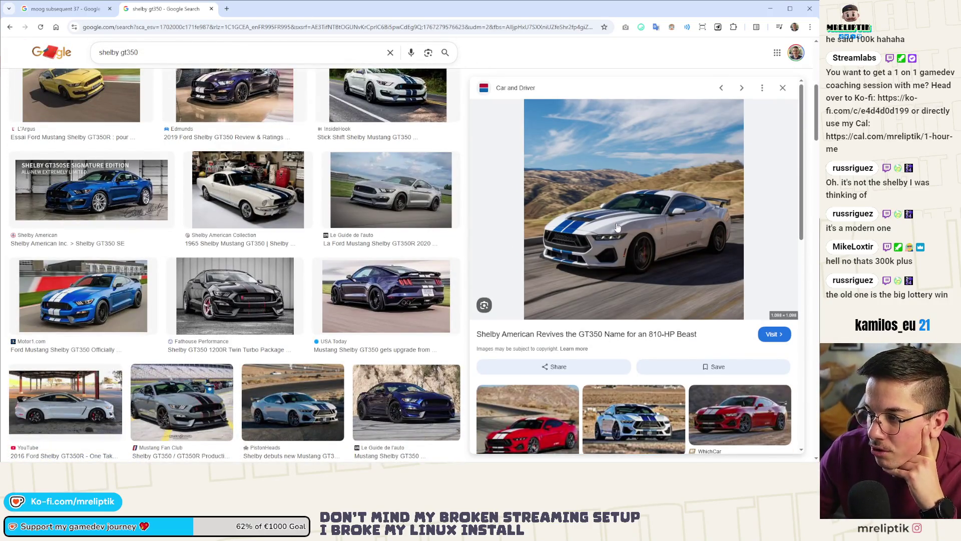
pyautogui.scroll(-2, 259, 265)
pyautogui.scroll(-3, 260, 265)
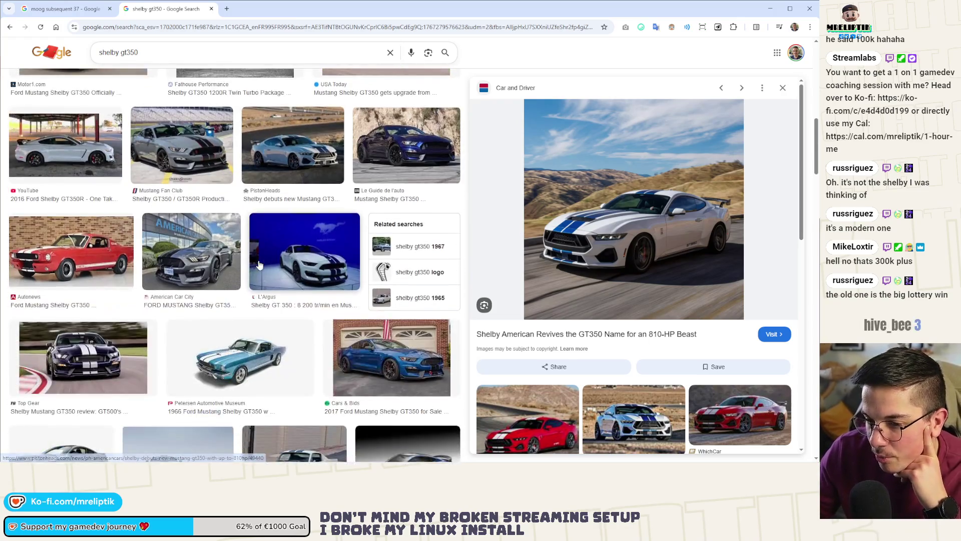
pyautogui.scroll(5, 108, 220)
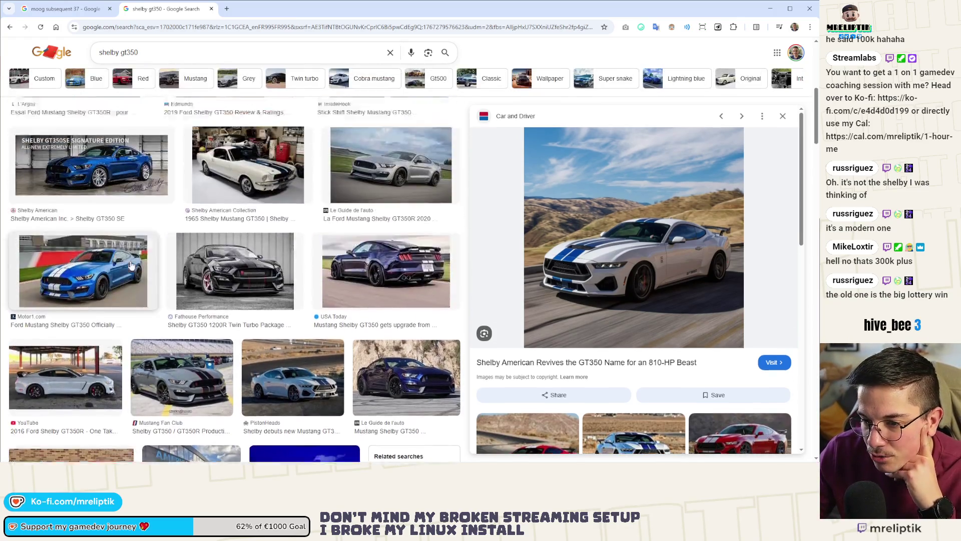
pyautogui.scroll(1, 110, 241)
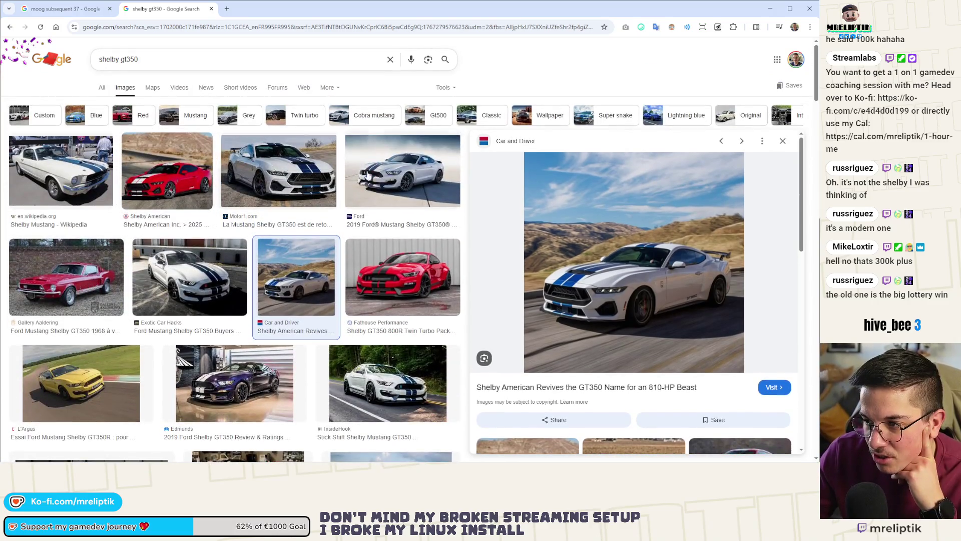
pyautogui.click(55, 163)
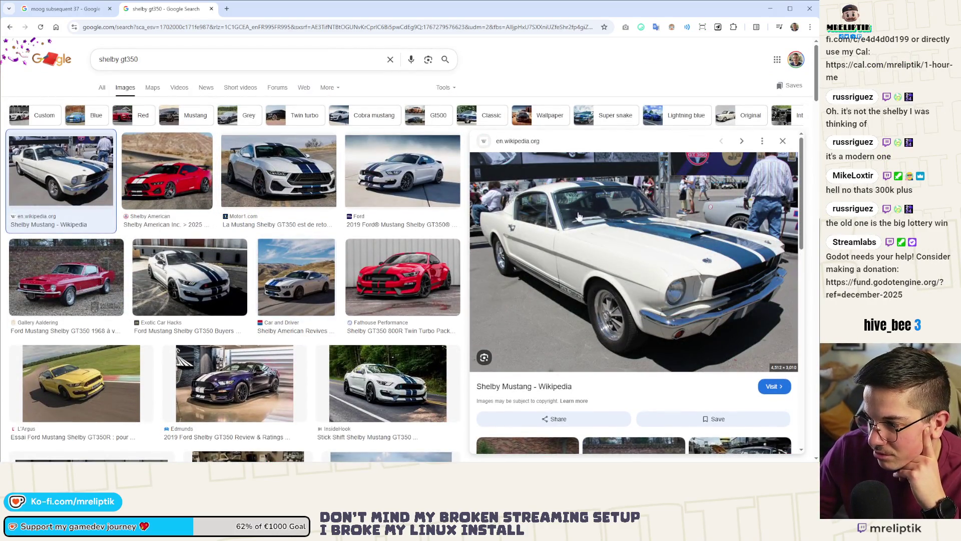
pyautogui.click(65, 277)
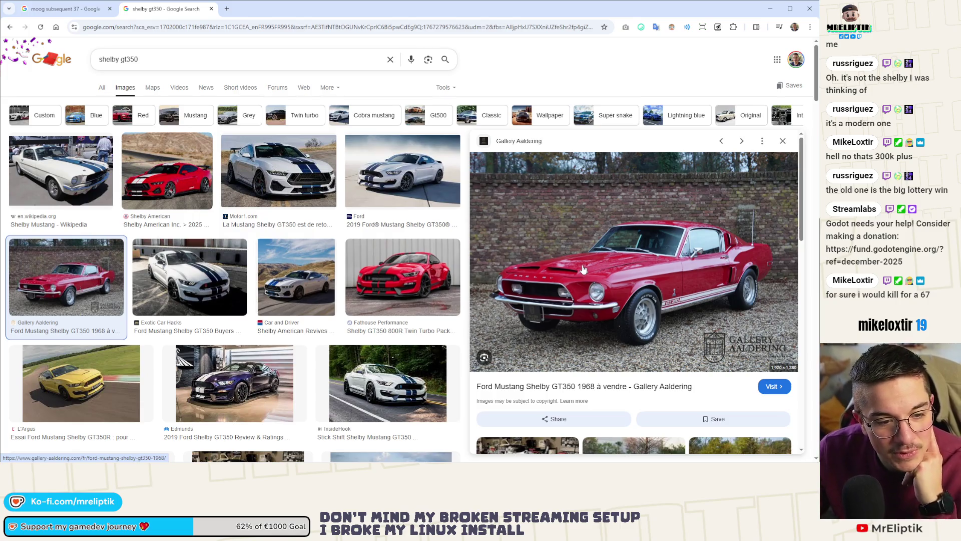
# Preview more GT350 images: 1966 Hertz, Throttlestop, Robb Report, Sinful 2019 and 2025 review.
pyautogui.scroll(-10, 73, 274)
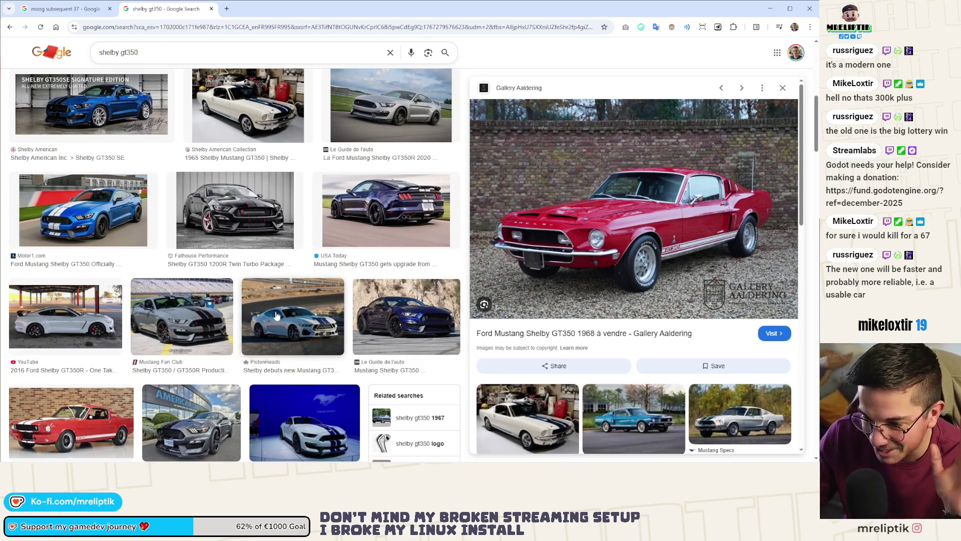
pyautogui.scroll(-5, 234, 299)
pyautogui.scroll(-2, 235, 299)
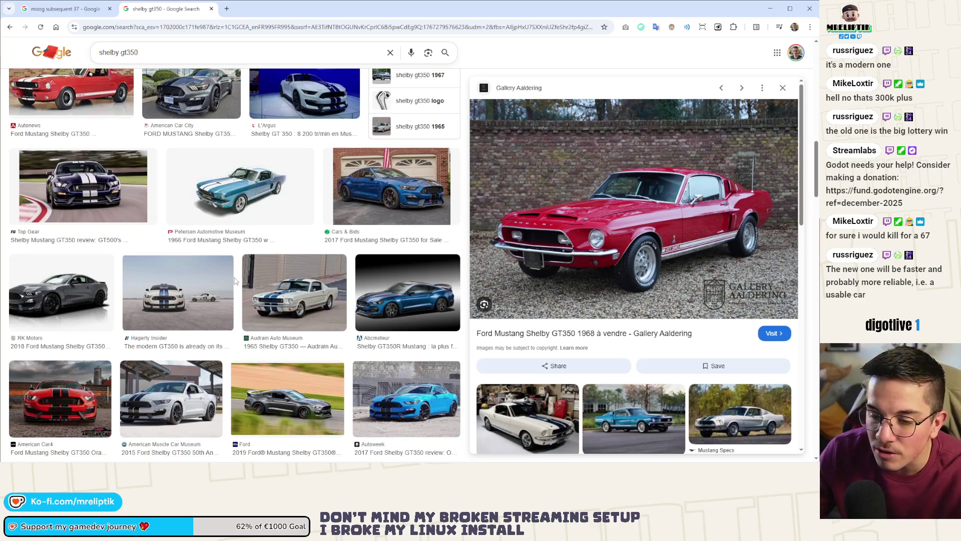
pyautogui.scroll(-3, 235, 281)
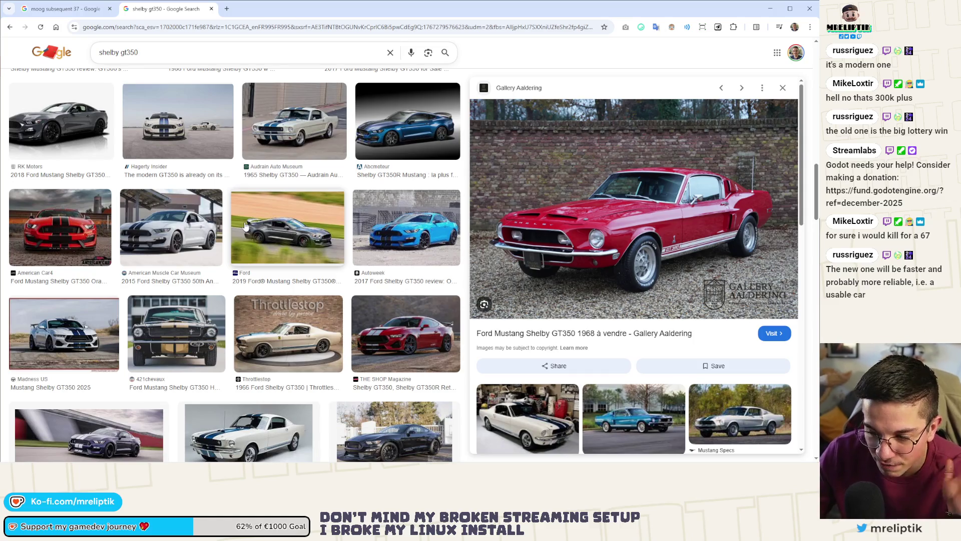
pyautogui.scroll(-2, 245, 226)
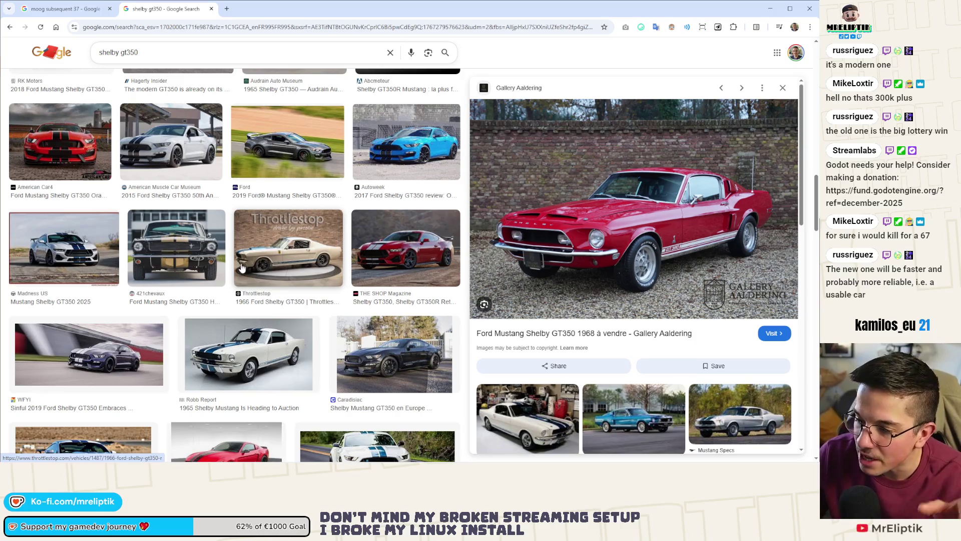
pyautogui.click(191, 259)
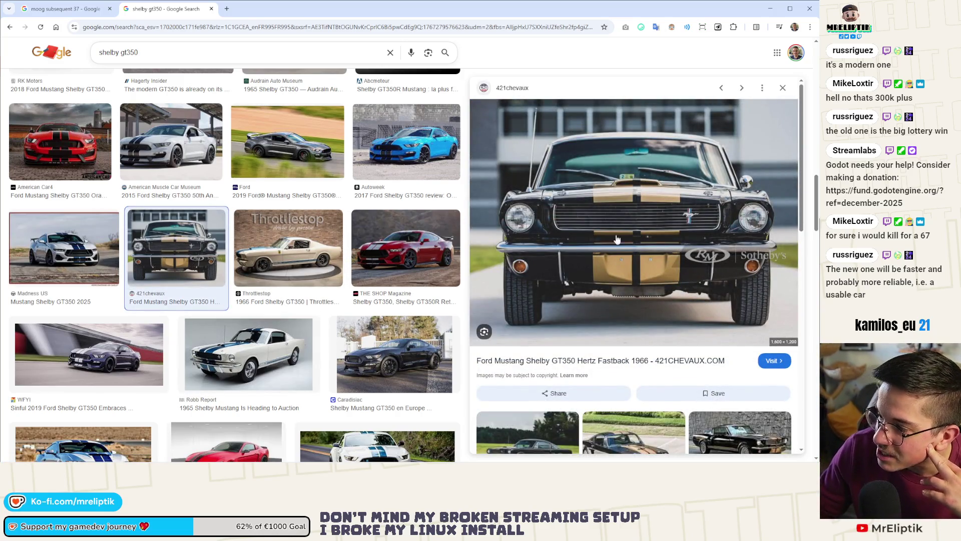
pyautogui.click(294, 245)
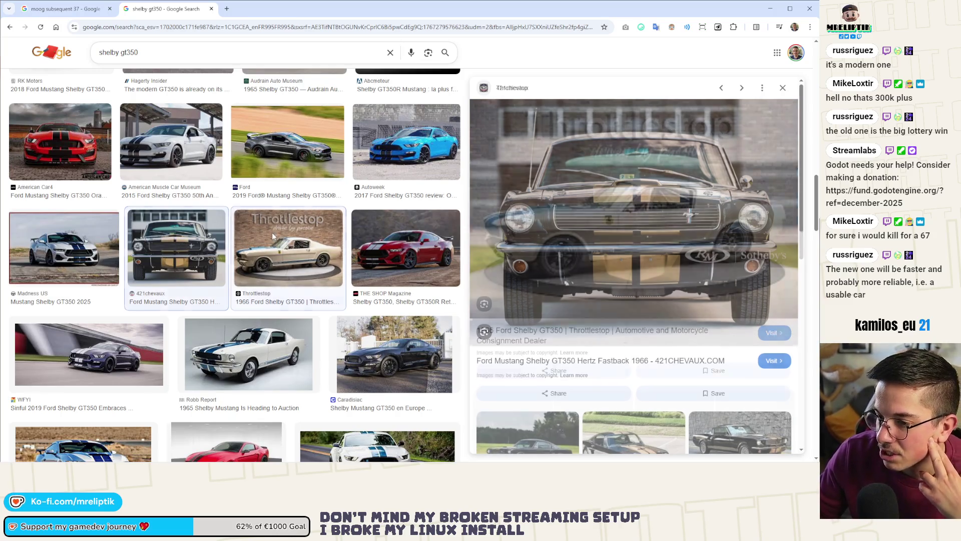
pyautogui.click(254, 345)
pyautogui.click(79, 364)
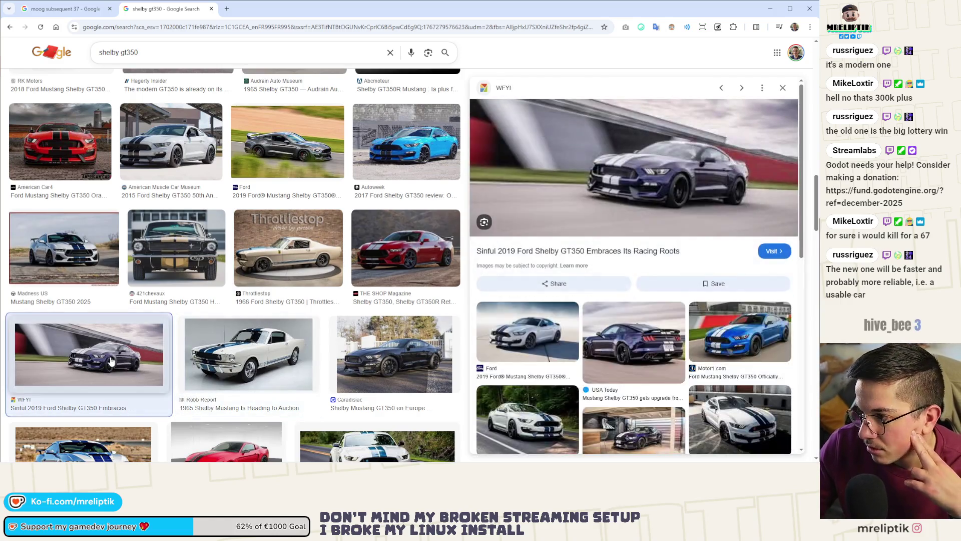
pyautogui.scroll(-4, 123, 377)
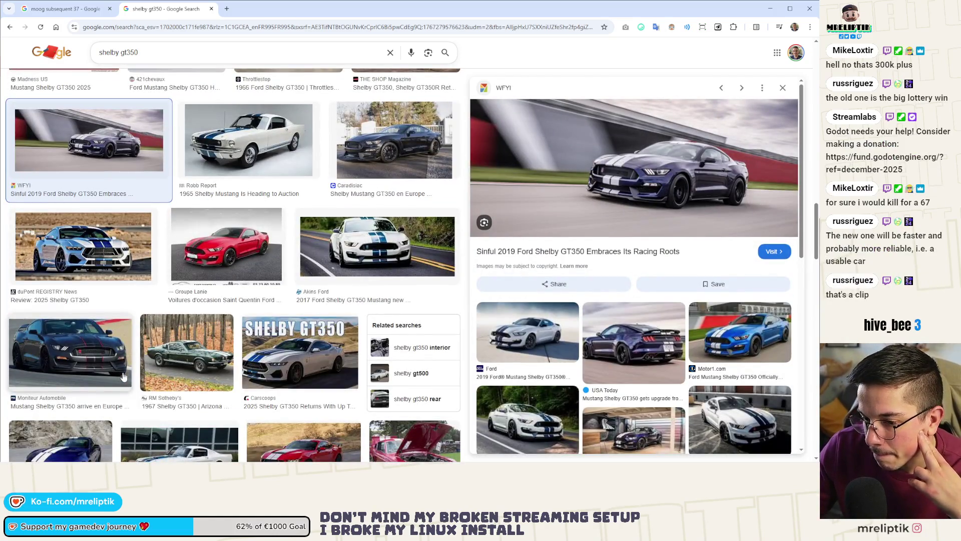
pyautogui.click(107, 248)
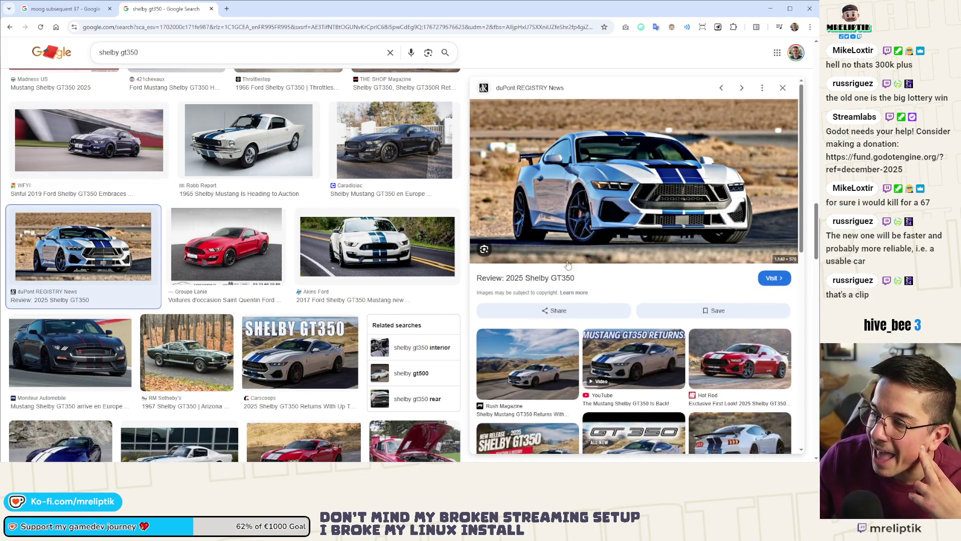
# Preview the RM Sotheby's 1967 GT350, then start a new-tab search for 'syberia rs 911'.
pyautogui.click(173, 366)
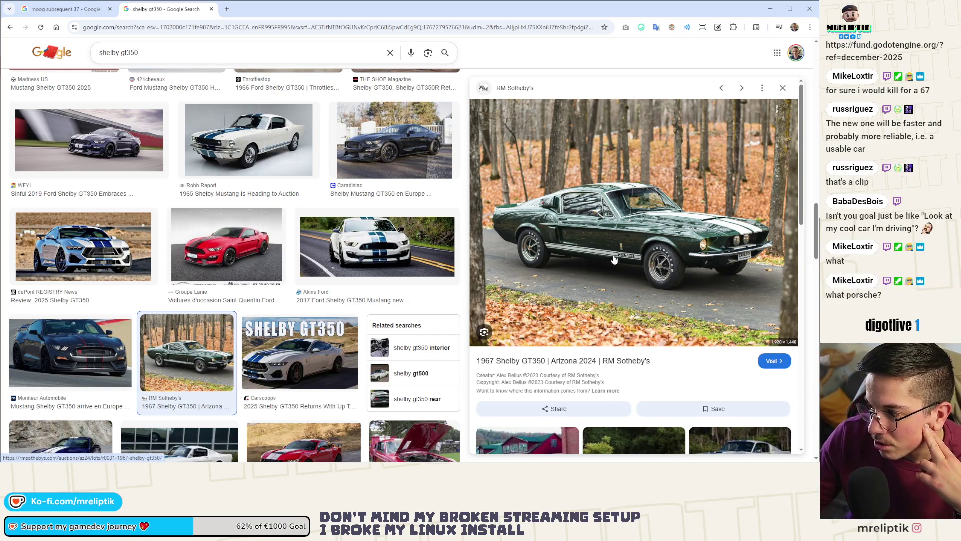
pyautogui.scroll(-8, 392, 335)
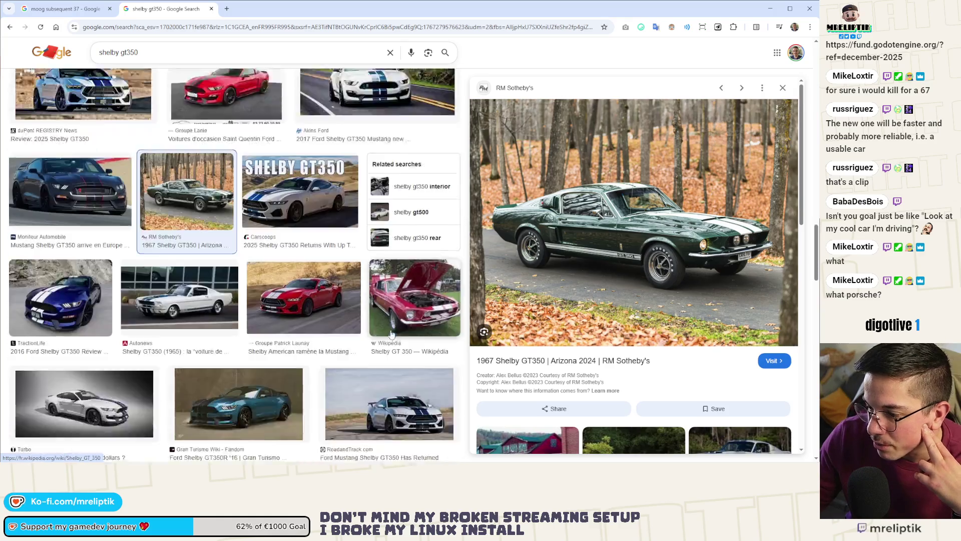
pyautogui.scroll(-3, 392, 334)
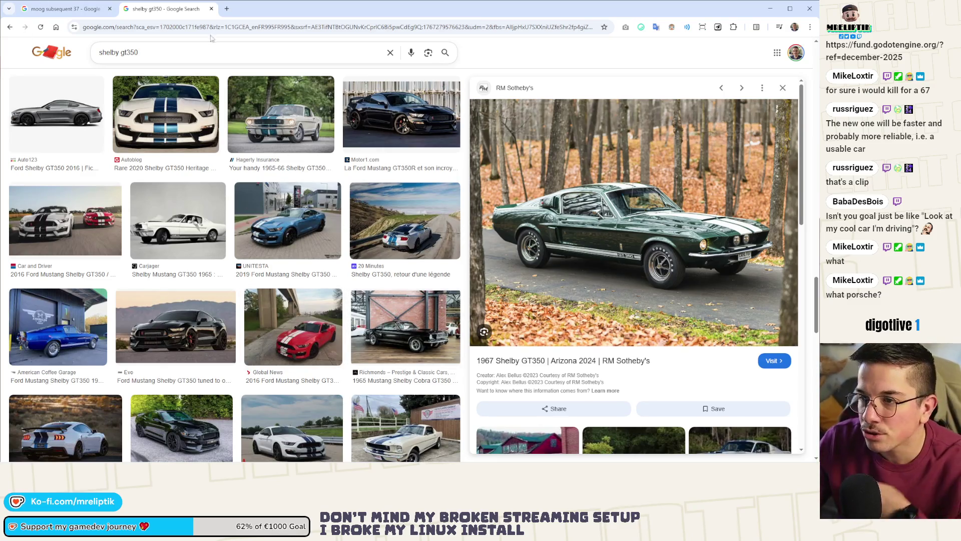
pyautogui.click(231, 10)
pyautogui.write('syberia')
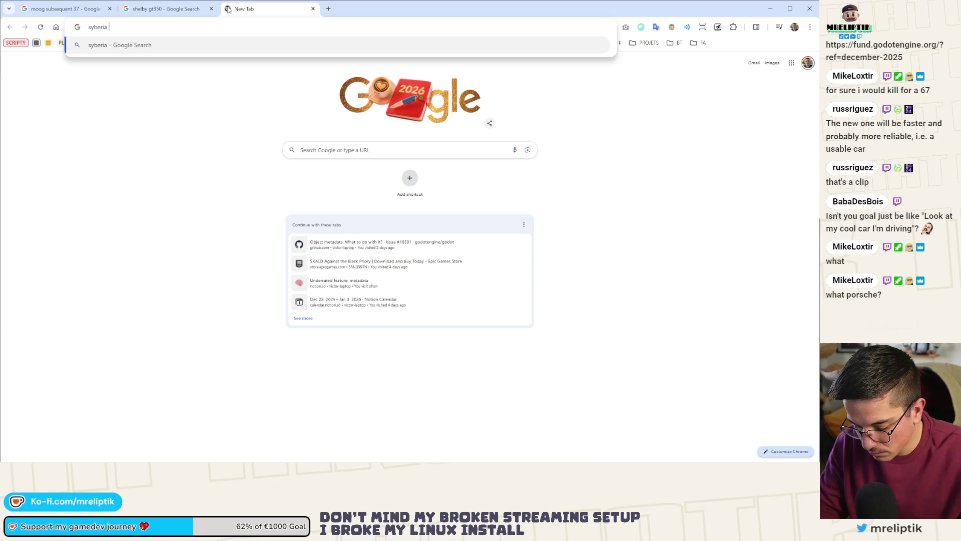
pyautogui.write(' rs 911')
# Show image results for 'syberia rs 911' and preview the OPUMO, H&R and Turbo rear photos.
pyautogui.press('Return')
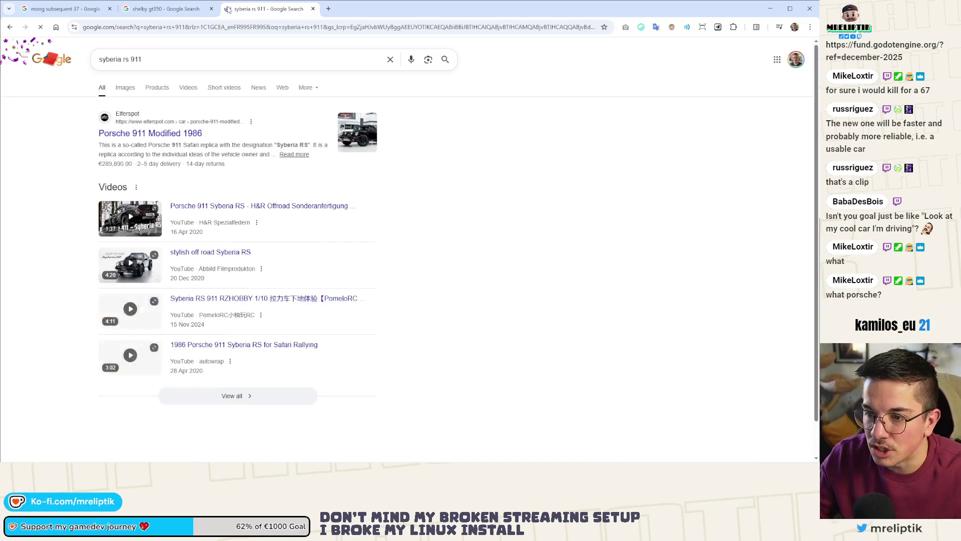
pyautogui.click(125, 88)
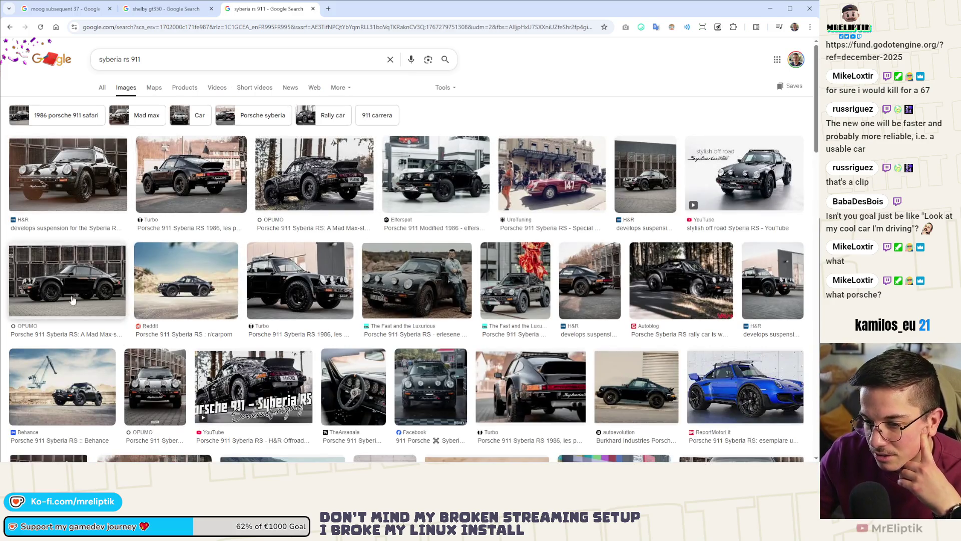
pyautogui.click(170, 421)
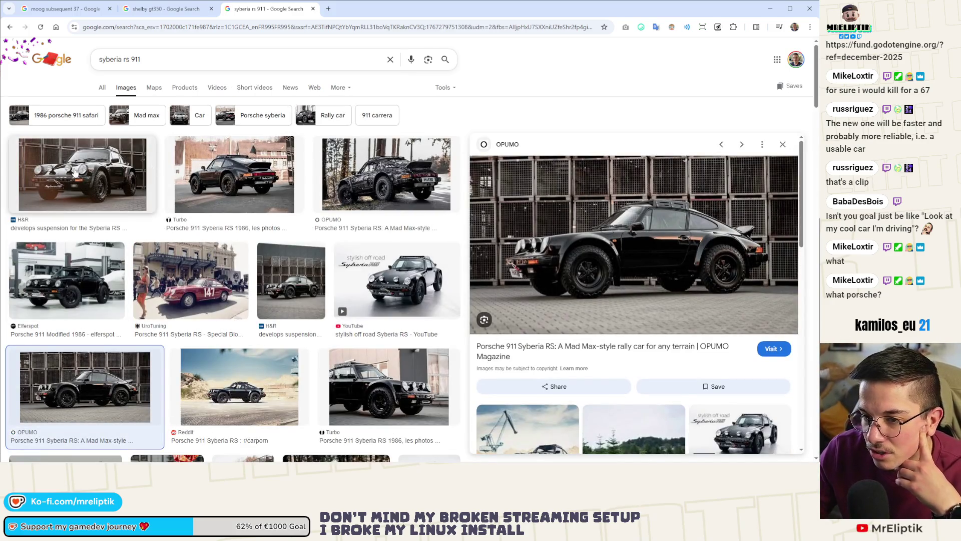
pyautogui.click(72, 211)
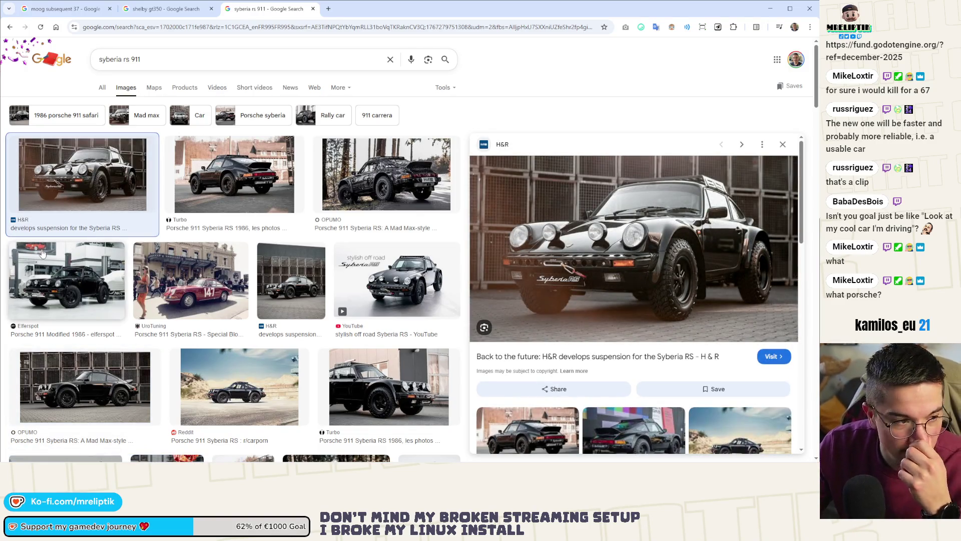
pyautogui.click(215, 193)
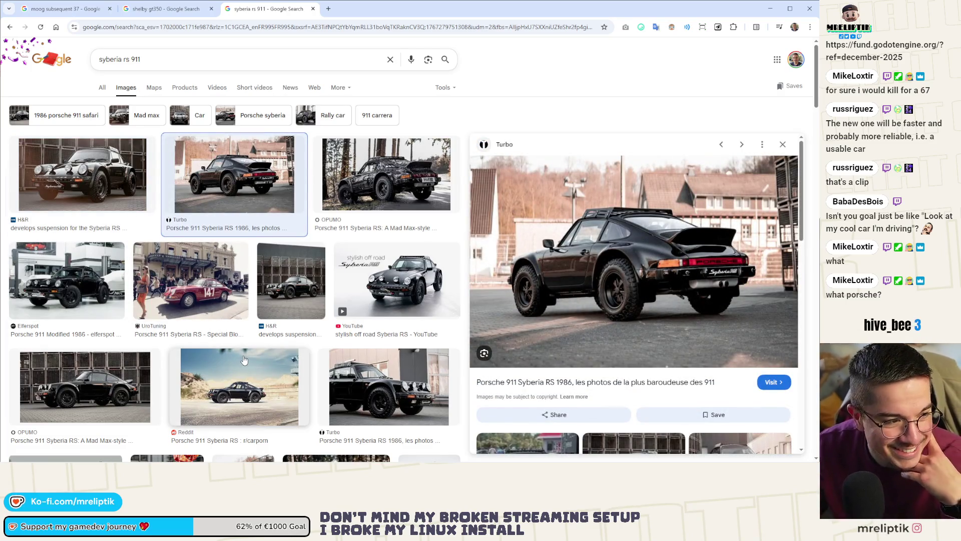
pyautogui.click(398, 183)
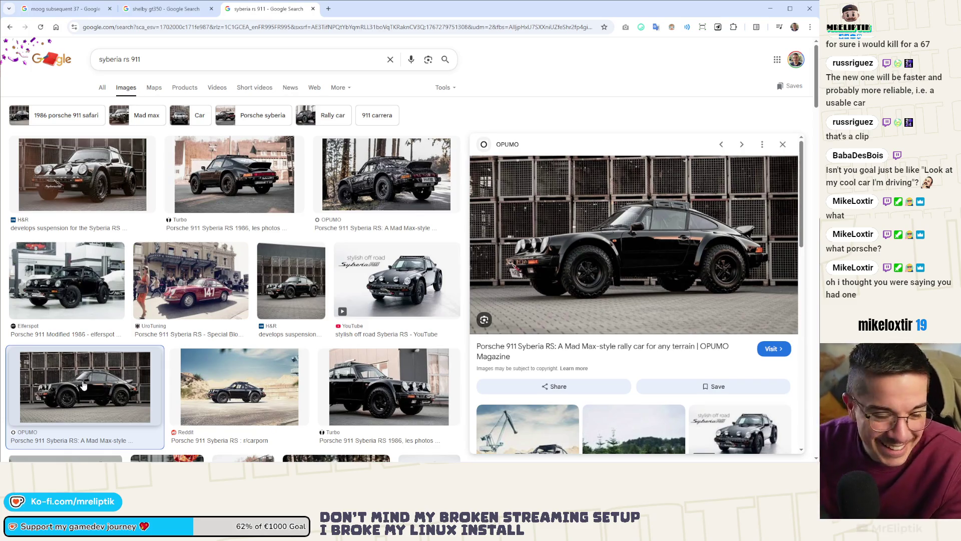
# Preview further Syberia RS photos from The Fast and the Luxurious, H&R, Behance and Autoblog.
pyautogui.scroll(-4, 120, 208)
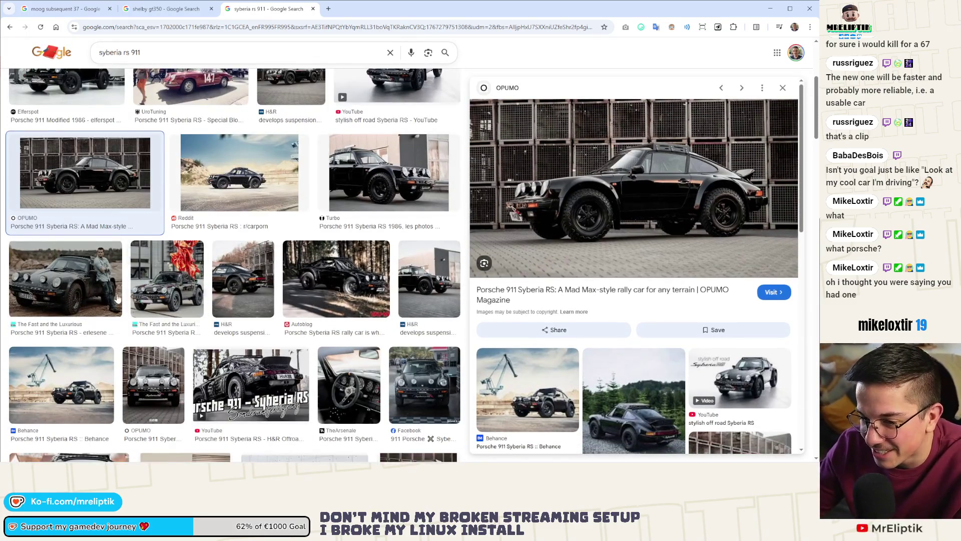
pyautogui.click(91, 282)
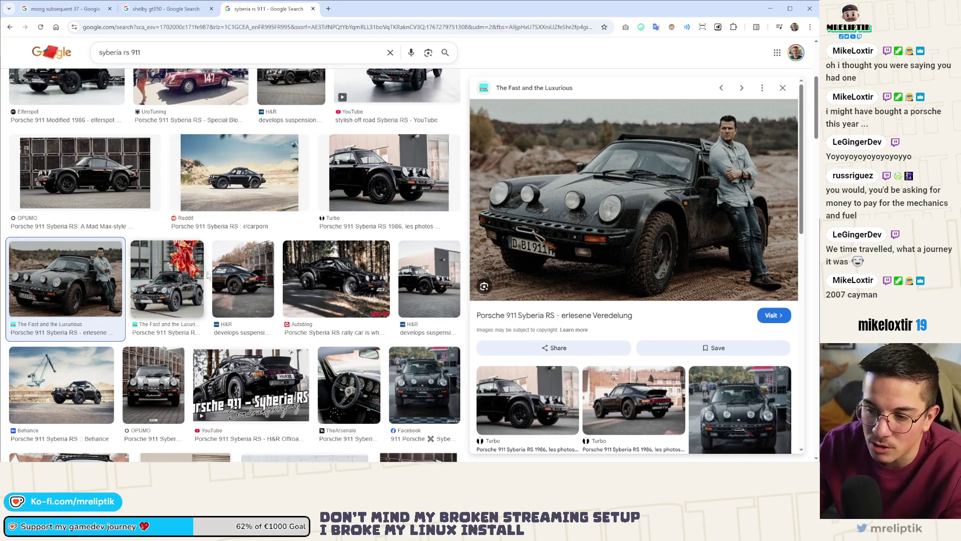
pyautogui.click(162, 268)
pyautogui.click(255, 265)
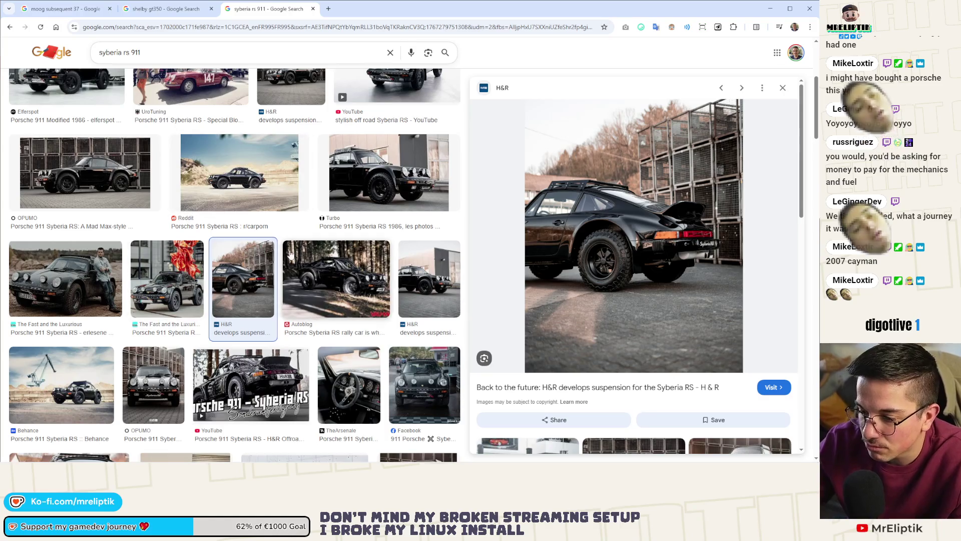
pyautogui.scroll(-2, 89, 309)
pyautogui.click(89, 309)
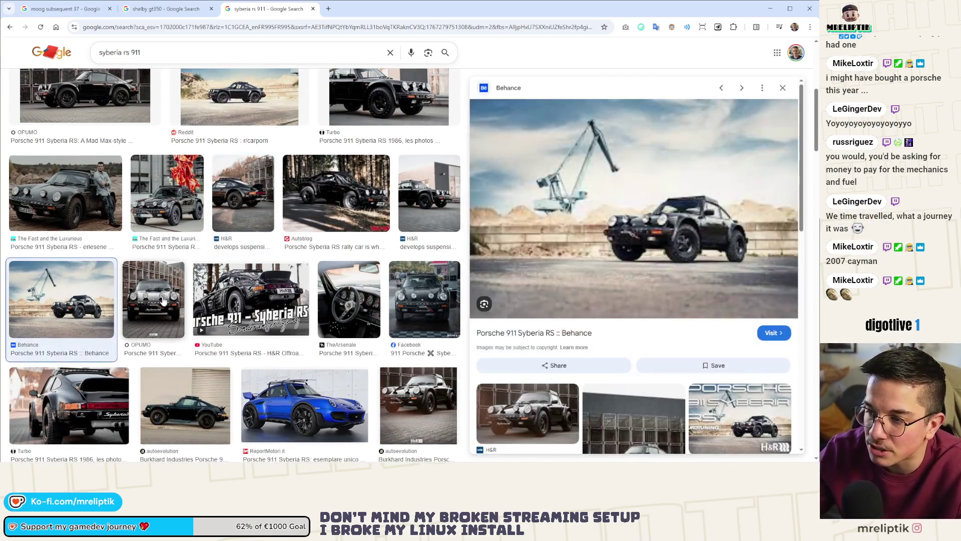
pyautogui.click(351, 200)
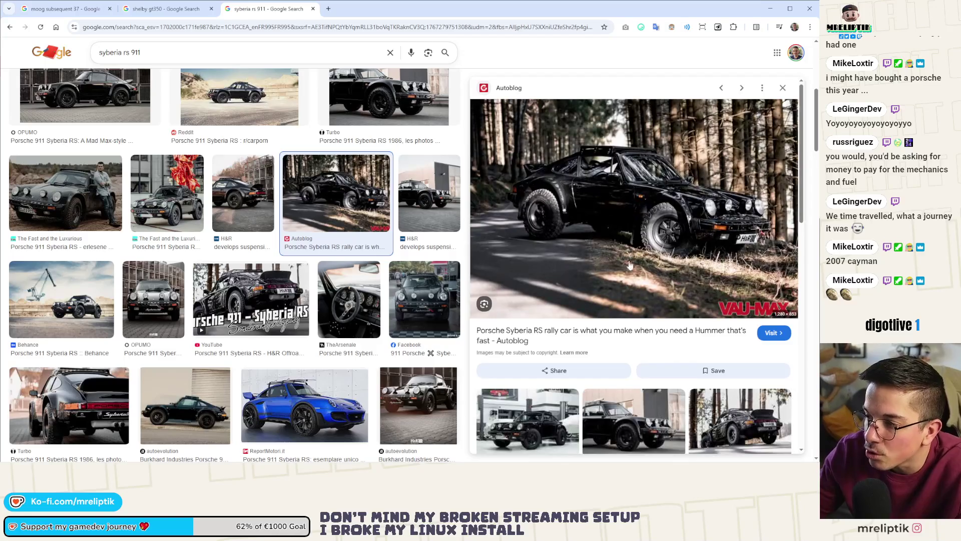
pyautogui.click(78, 212)
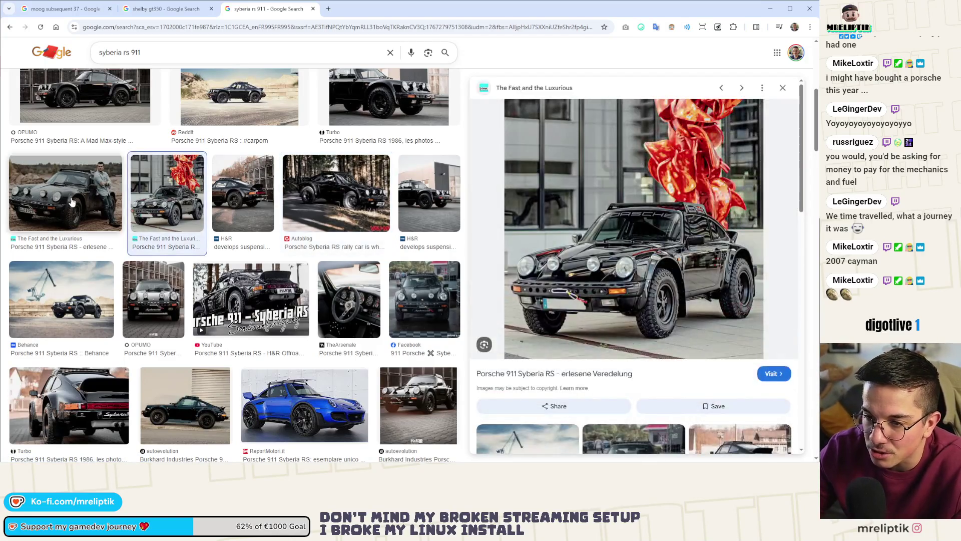
# Preview the Motor1.com Deutschland, autoevolution and Autoblog photos, then return to the 'shelby gt350' tab.
pyautogui.scroll(-5, 79, 212)
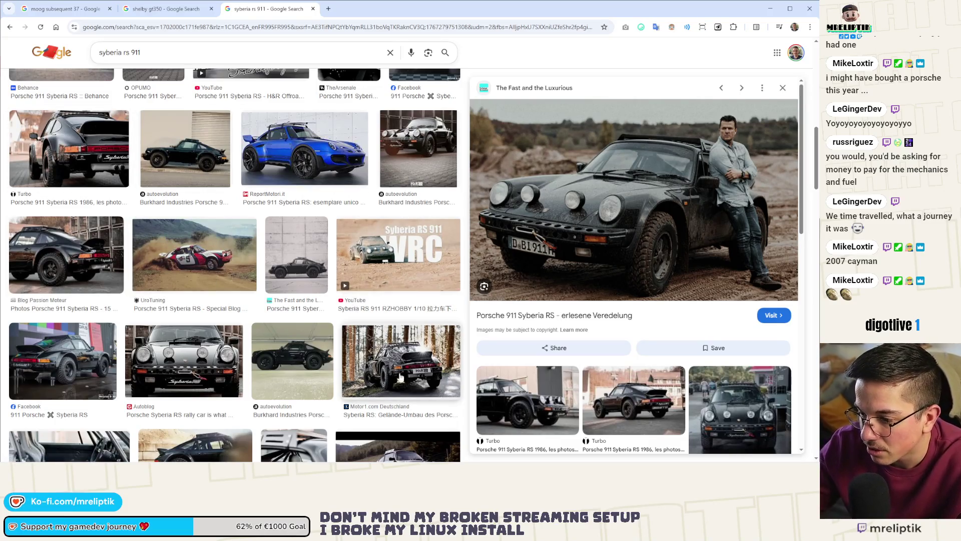
pyautogui.click(390, 356)
pyautogui.click(307, 353)
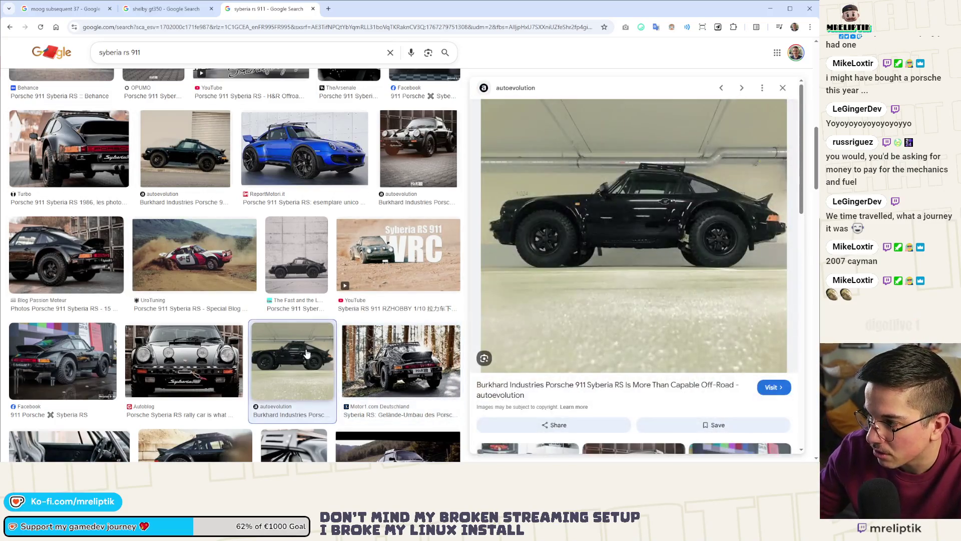
pyautogui.click(206, 353)
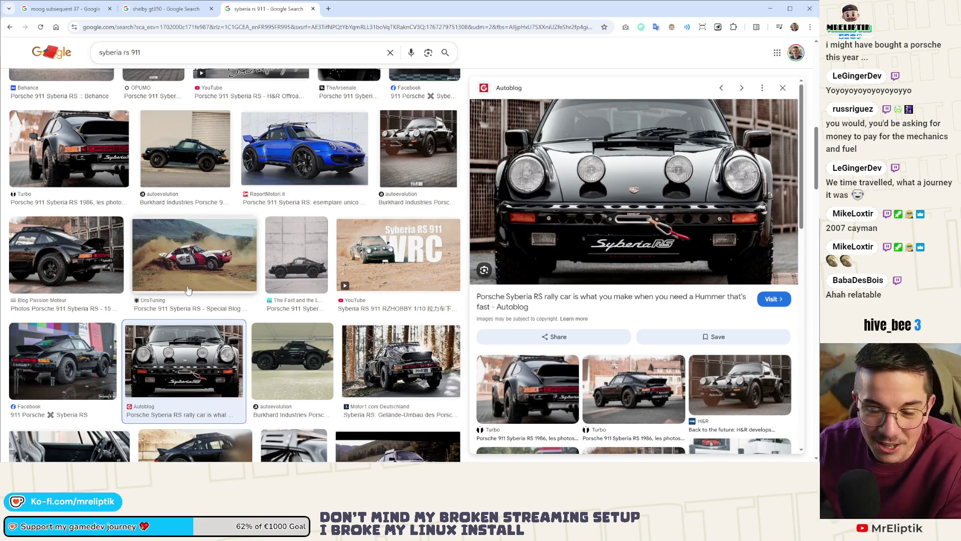
pyautogui.click(171, 14)
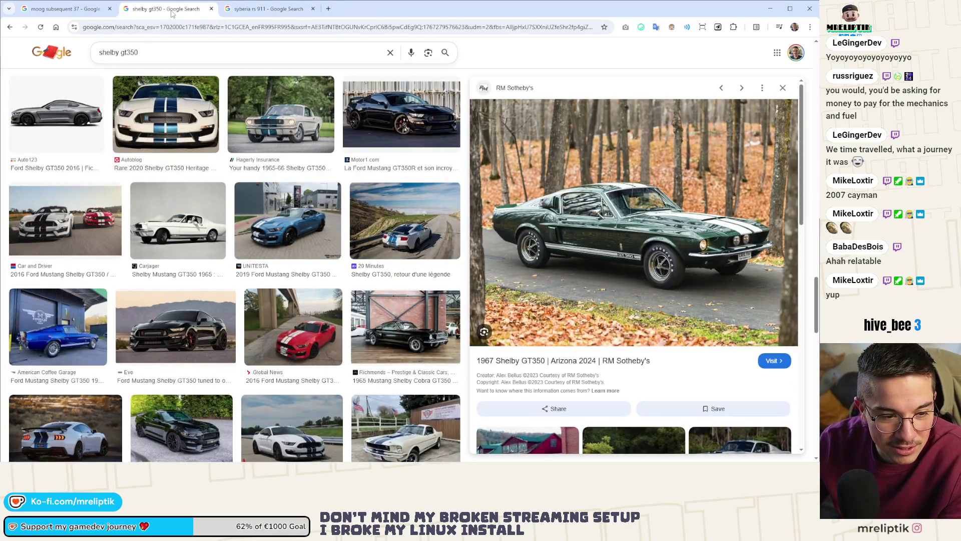
# Go back to the Moog Subsequent 37 images and open its Amazon.fr listing.
pyautogui.click(63, 9)
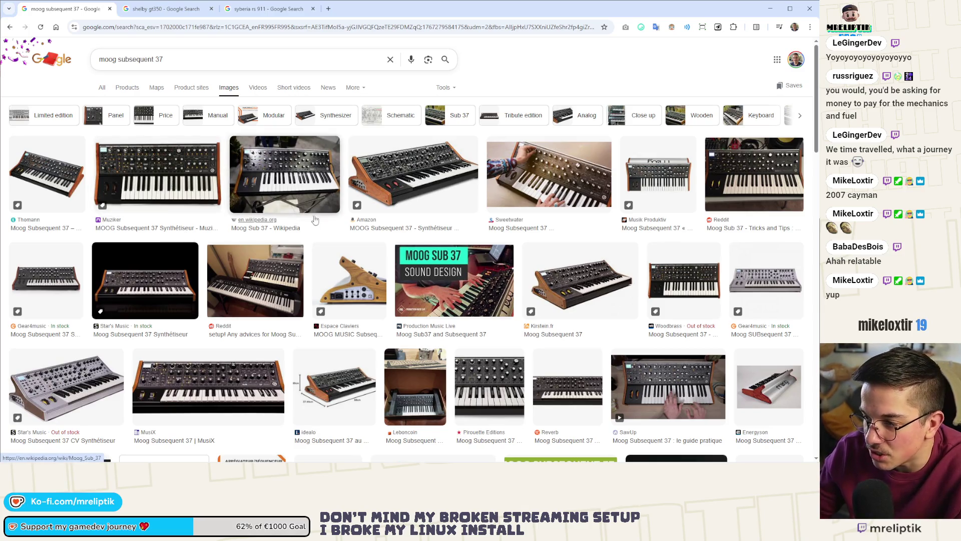
pyautogui.click(381, 221)
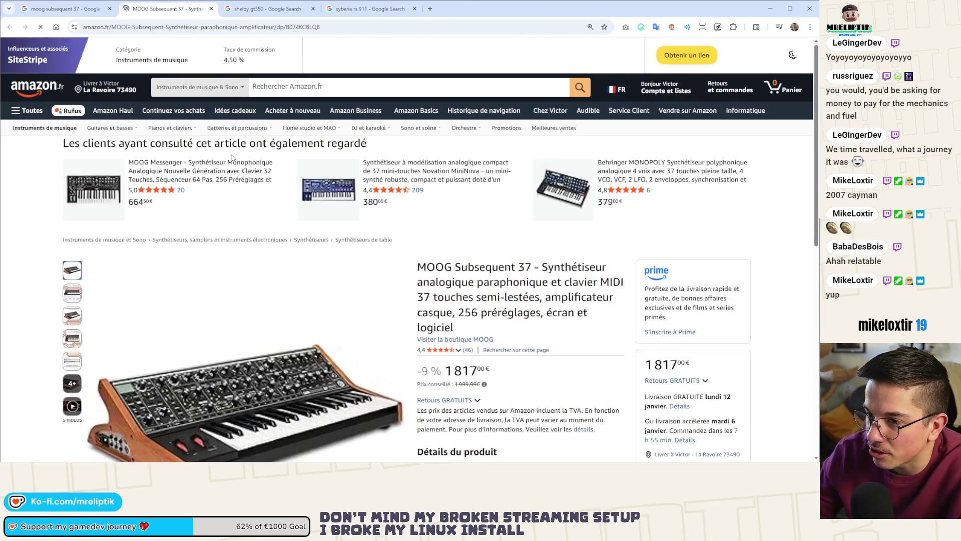
pyautogui.scroll(-1, 234, 161)
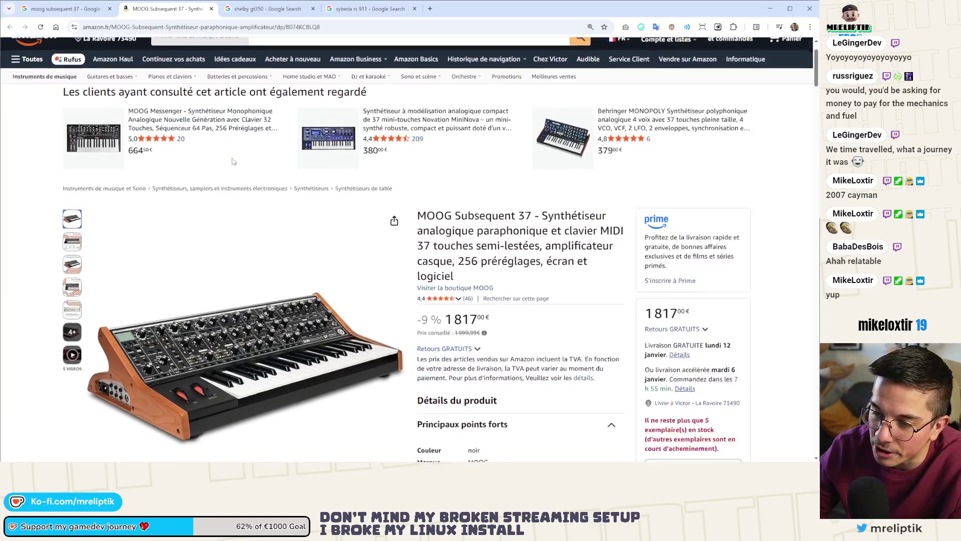
pyautogui.scroll(-1, 234, 162)
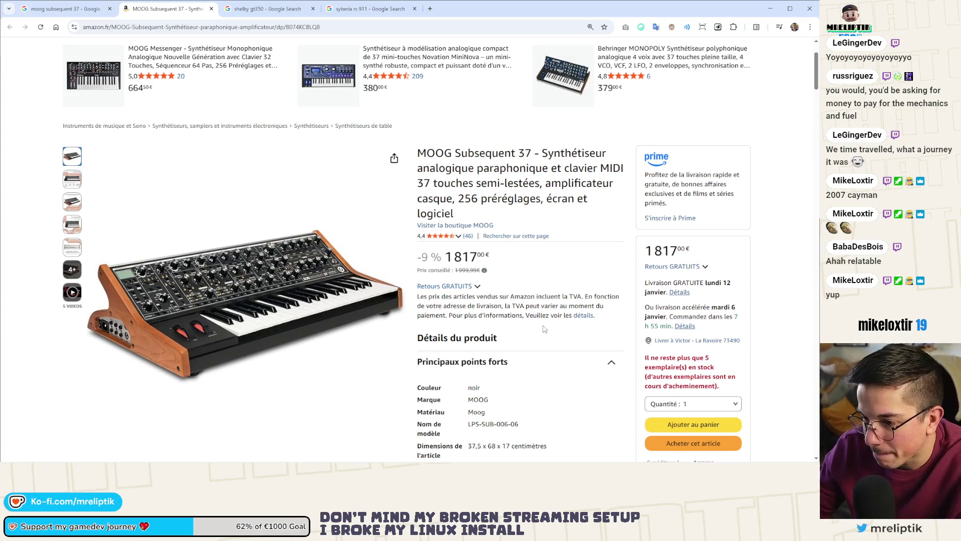
pyautogui.scroll(-3, 545, 326)
pyautogui.scroll(2, 549, 321)
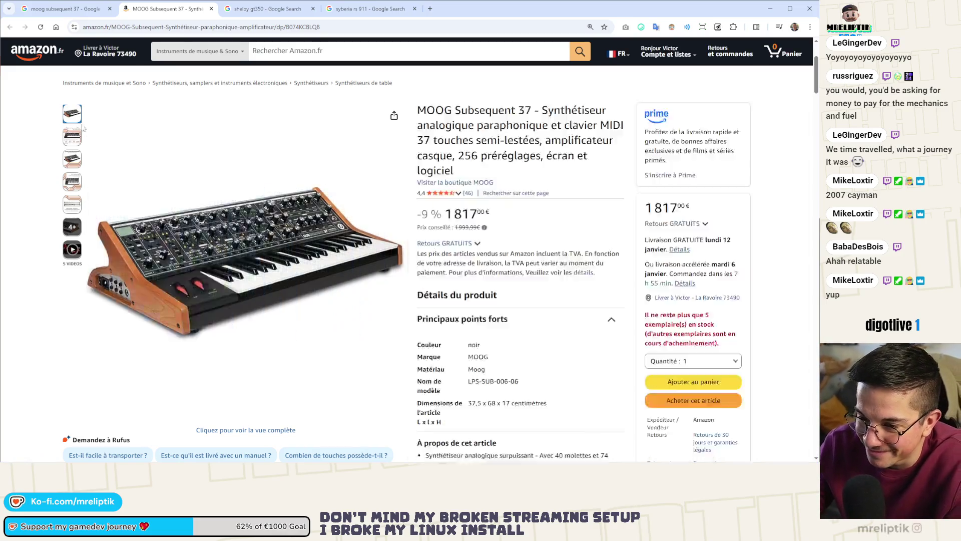
# Look through the Subsequent 37's product photo gallery.
pyautogui.moveTo(69, 146)
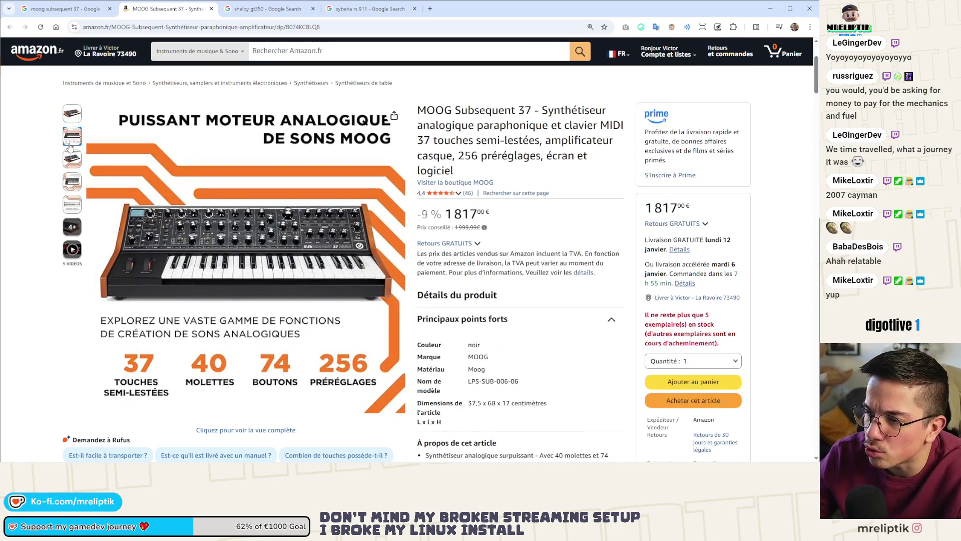
pyautogui.moveTo(73, 165)
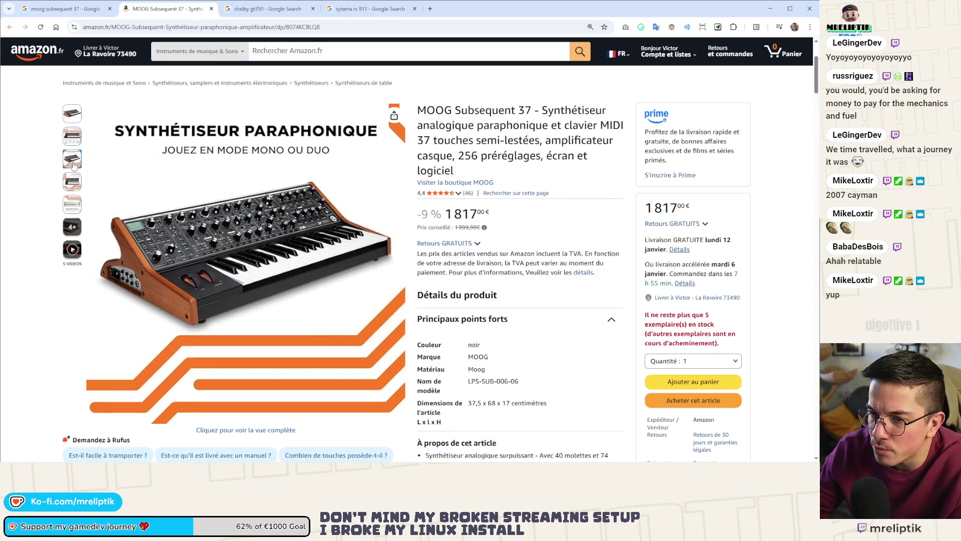
pyautogui.moveTo(74, 187)
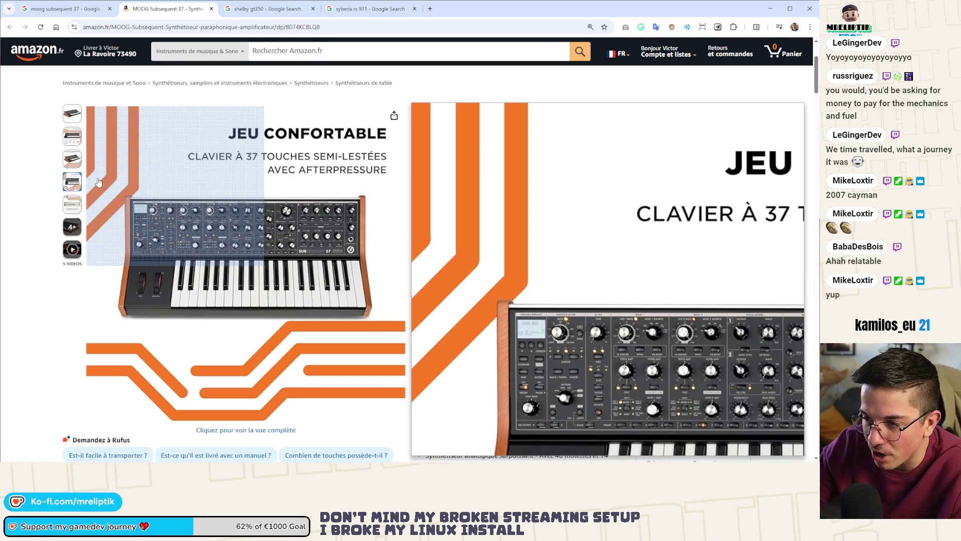
pyautogui.moveTo(76, 206)
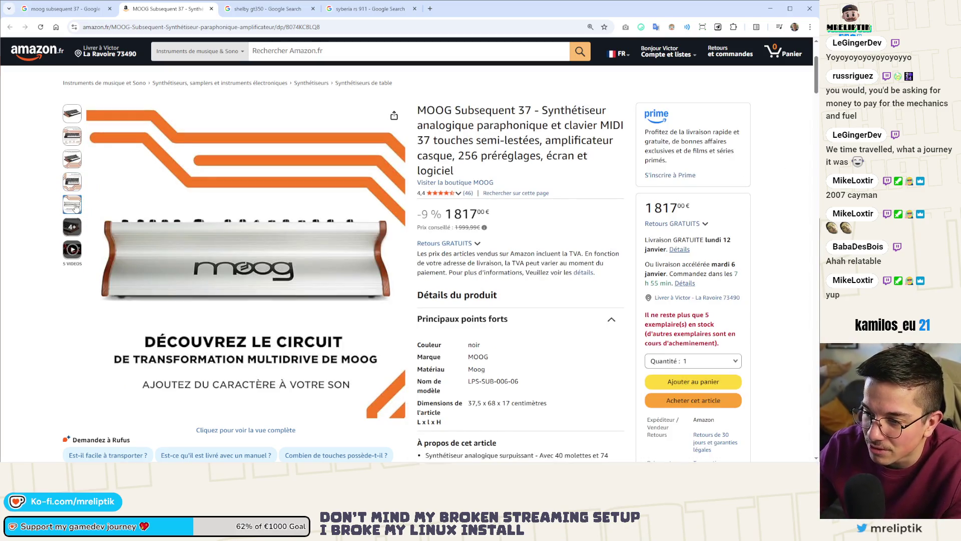
pyautogui.moveTo(71, 252)
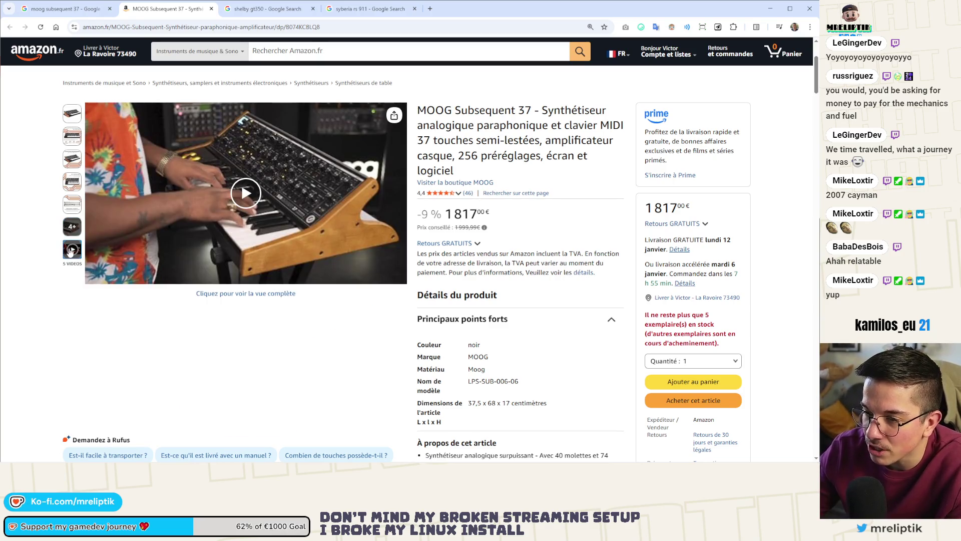
pyautogui.moveTo(75, 117)
# Scroll through the manufacturer description, specifications and customer questions of the synthesizer.
pyautogui.scroll(-10, 346, 289)
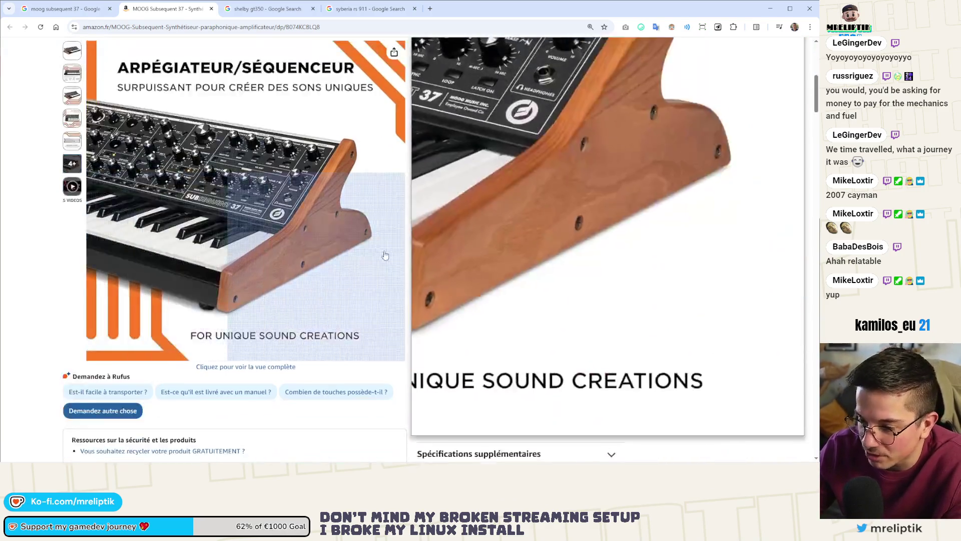
pyautogui.scroll(-10, 345, 289)
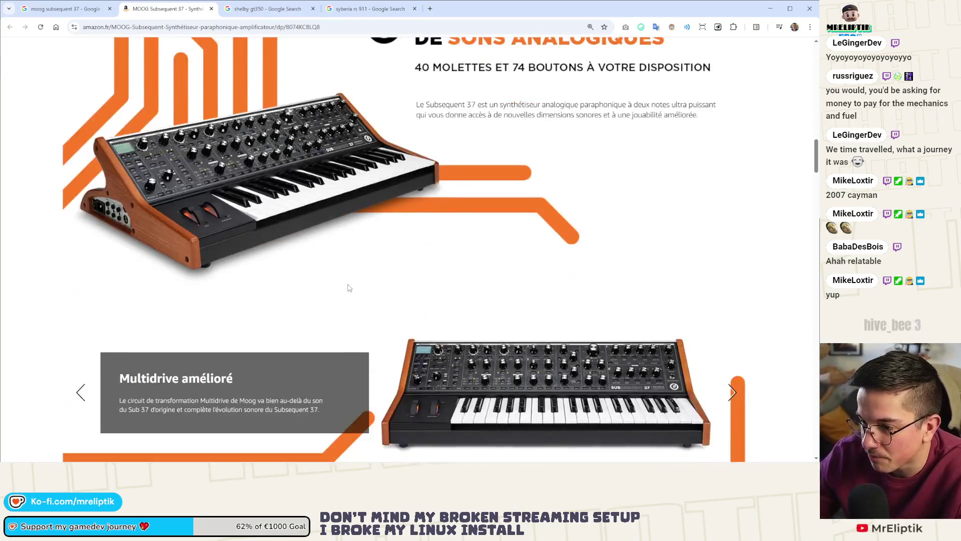
pyautogui.scroll(5, 348, 287)
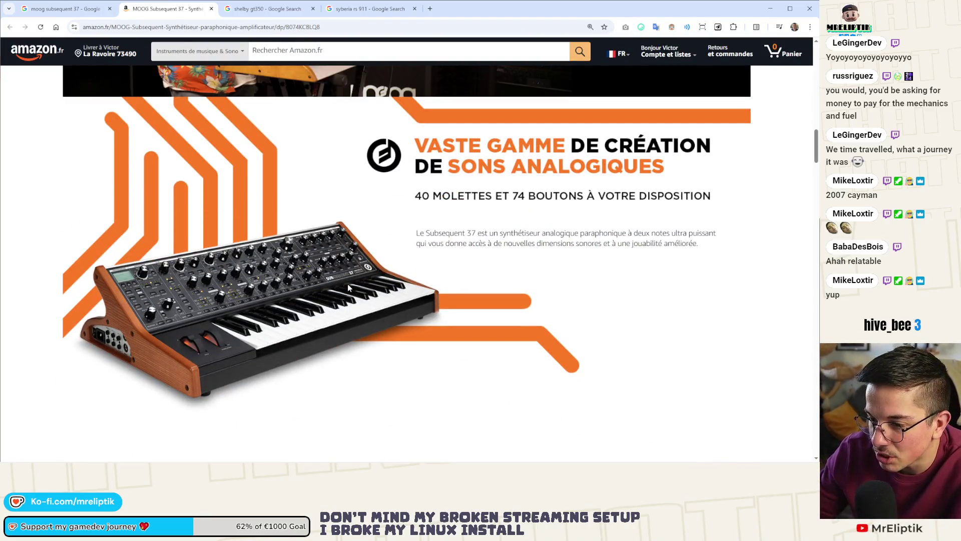
pyautogui.scroll(8, 349, 288)
pyautogui.scroll(-11, 403, 144)
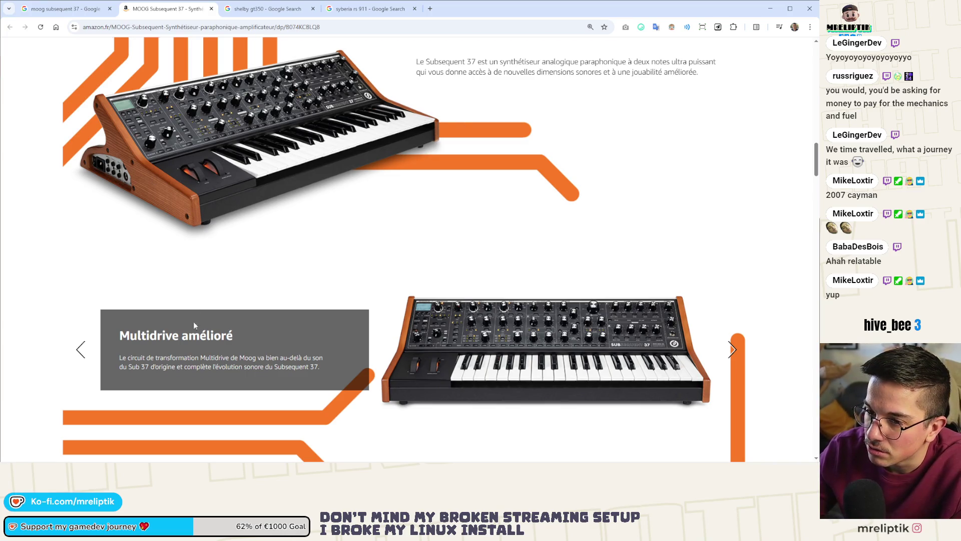
pyautogui.scroll(10, 194, 322)
pyautogui.scroll(-3, 193, 313)
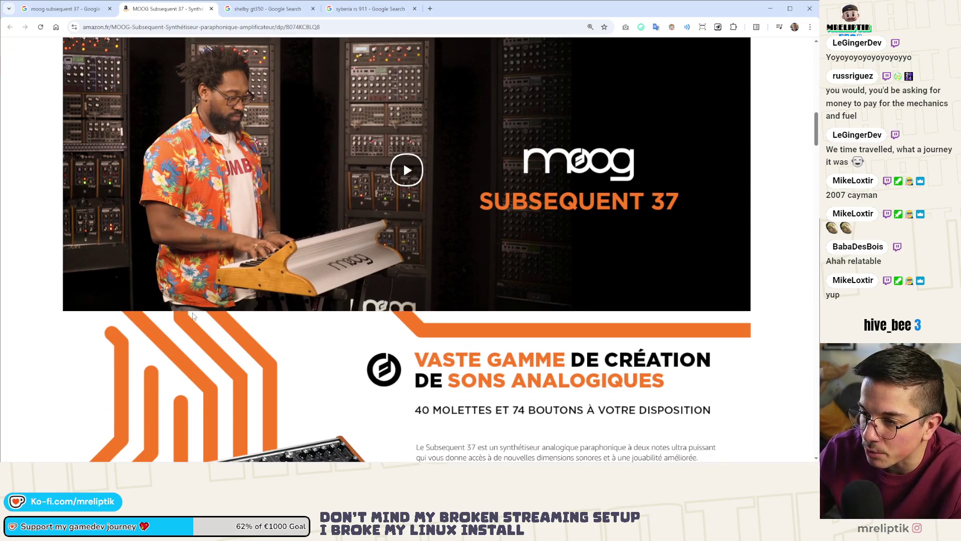
pyautogui.scroll(-15, 193, 315)
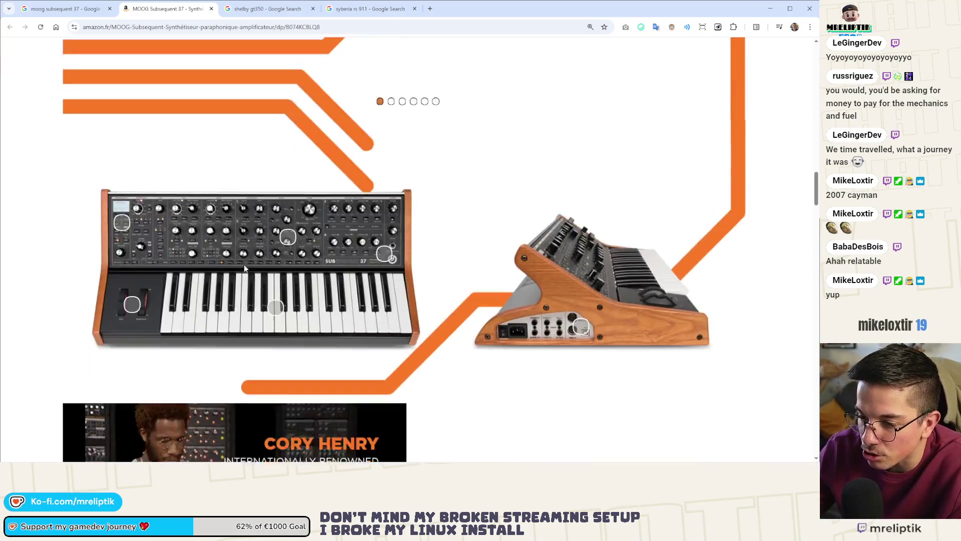
pyautogui.scroll(-6, 243, 269)
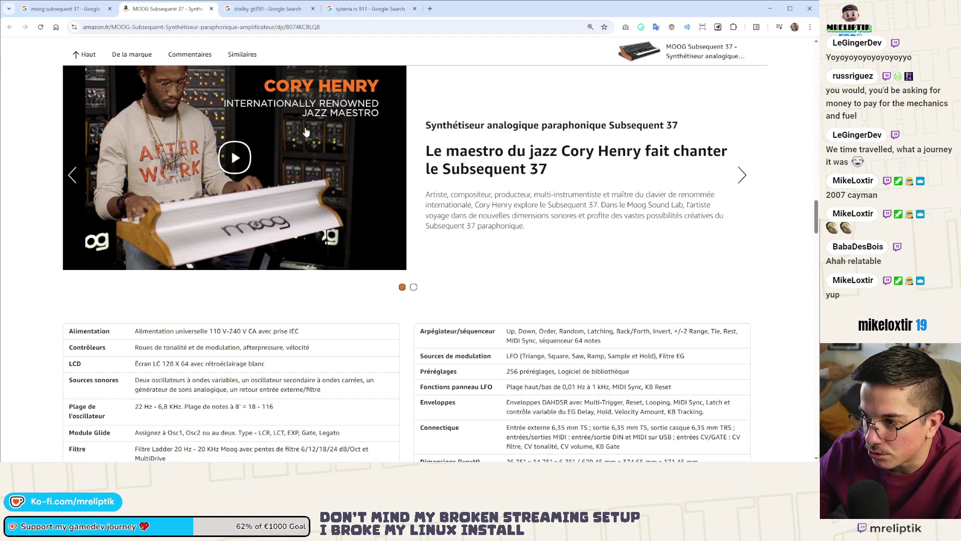
pyautogui.scroll(-6, 307, 131)
pyautogui.scroll(6, 281, 190)
pyautogui.scroll(-8, 264, 229)
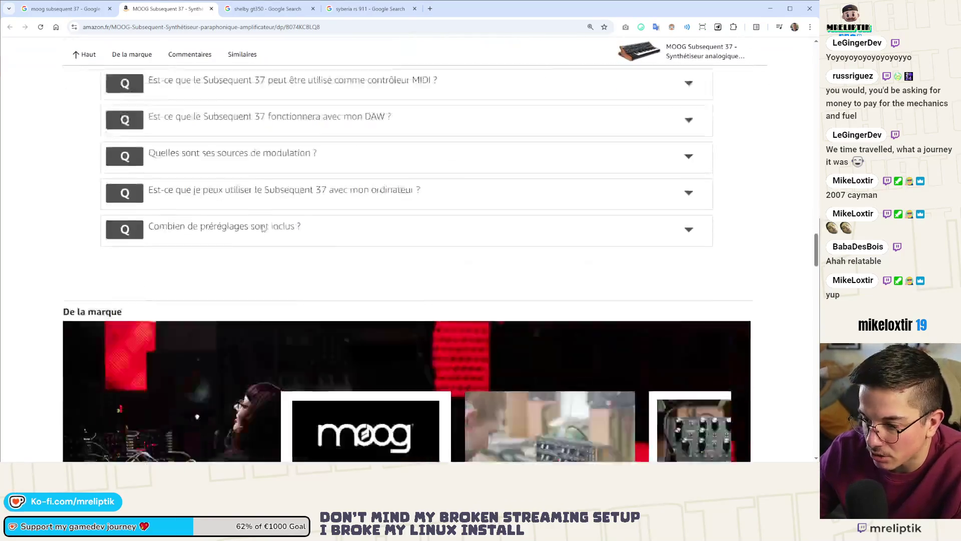
pyautogui.scroll(-5, 263, 229)
pyautogui.scroll(10, 808, 224)
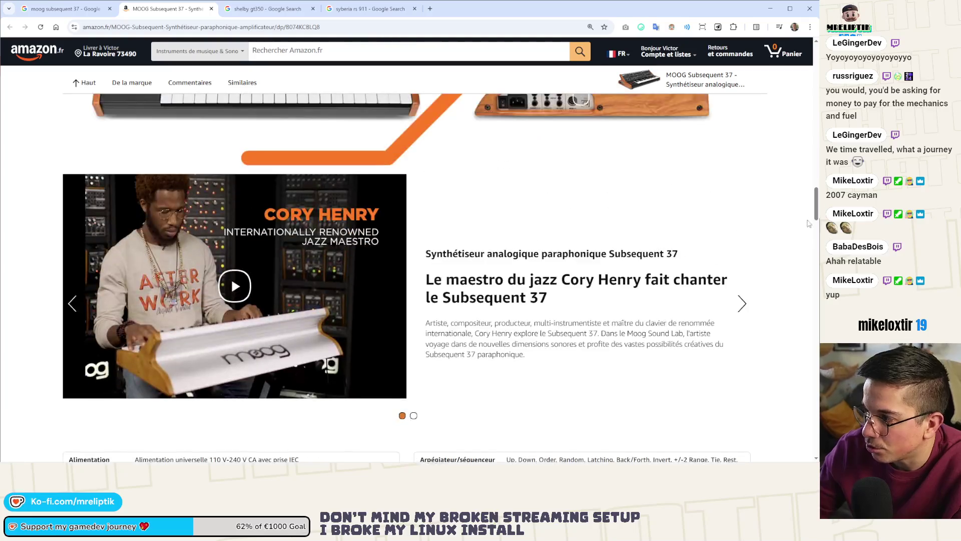
pyautogui.scroll(7, 809, 224)
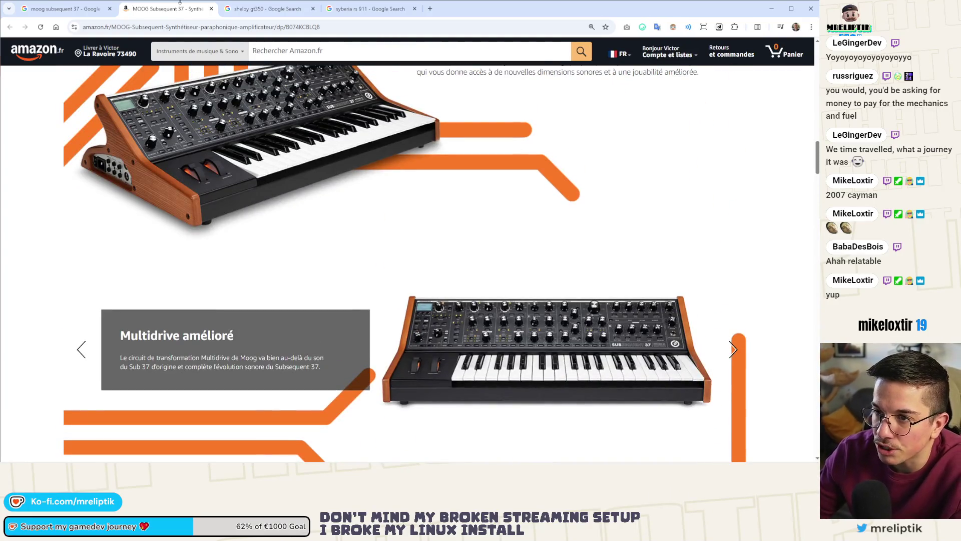
# Close the Amazon tab and preview Star's Music's Subsequent 37 + Expressive E Touché bundle (€2,249.00).
pyautogui.middleClick(138, 15)
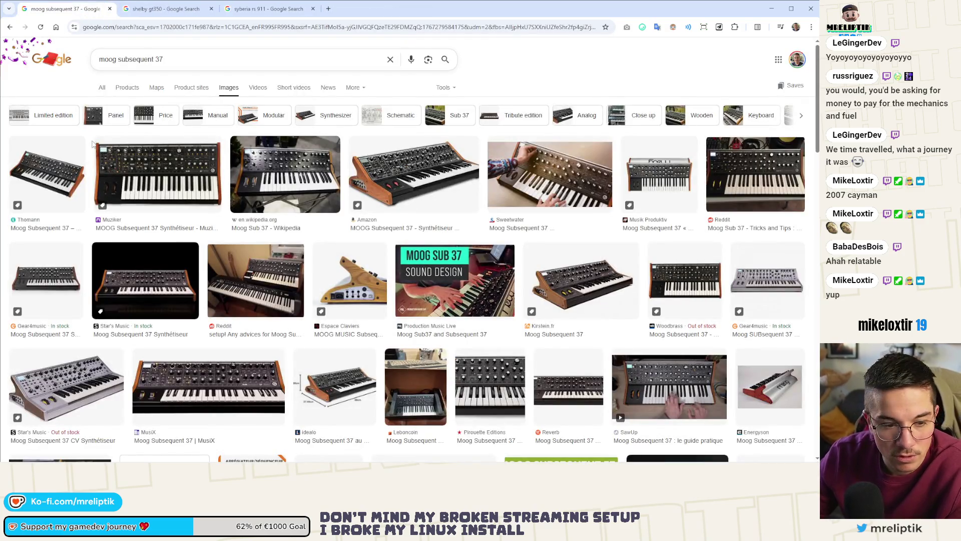
pyautogui.scroll(-5, 94, 151)
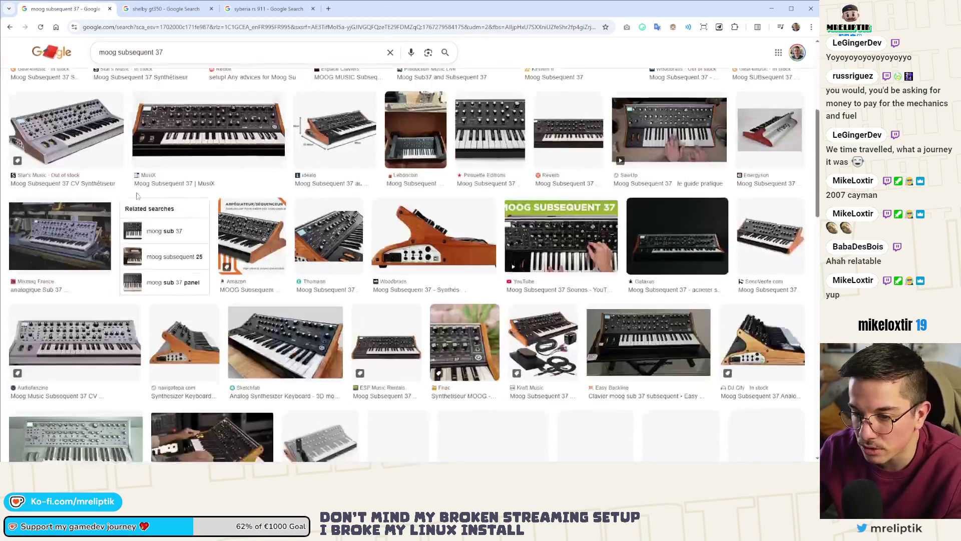
pyautogui.scroll(-4, 138, 196)
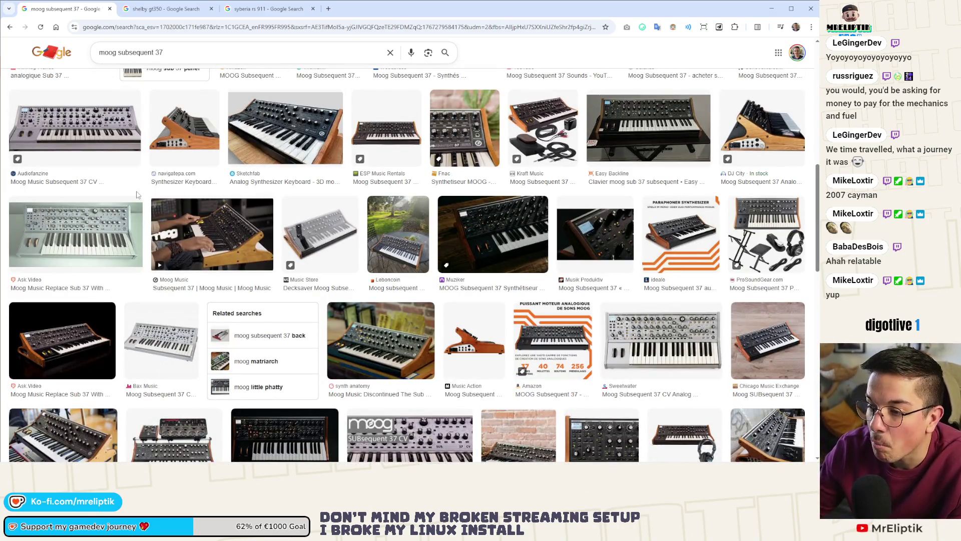
pyautogui.scroll(-5, 139, 195)
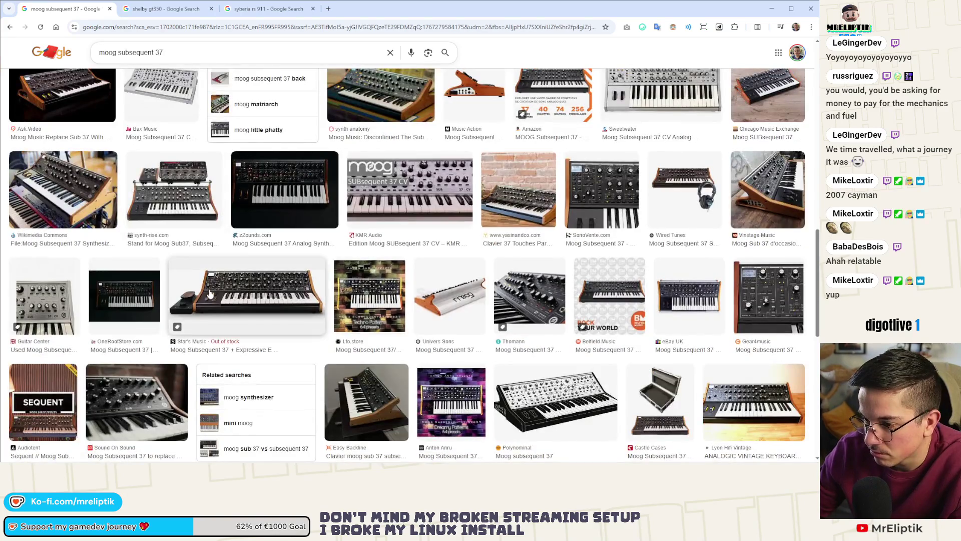
pyautogui.click(230, 289)
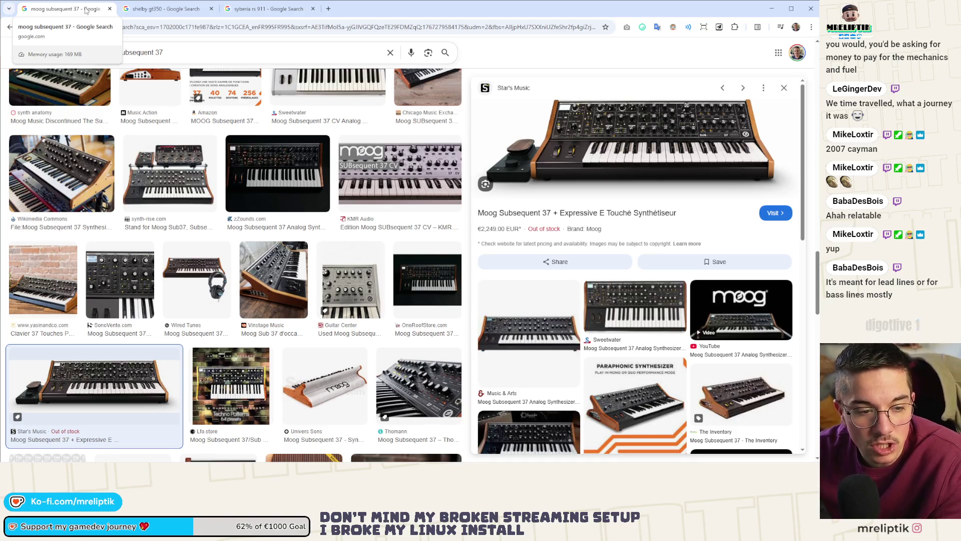
# Close the Moog Subsequent 37 image results tab and scroll the remaining results.
pyautogui.middleClick(78, 10)
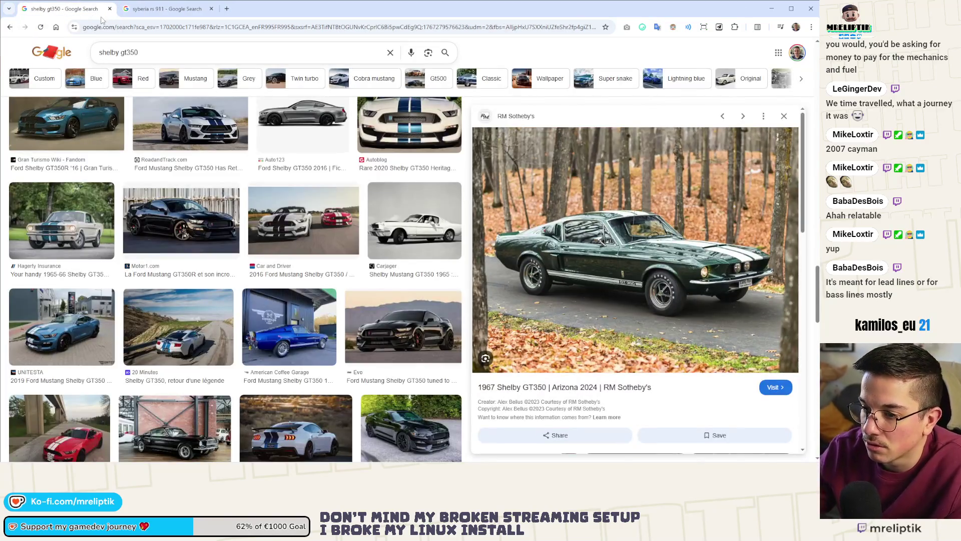
pyautogui.scroll(-5, 238, 213)
pyautogui.scroll(-8, 239, 212)
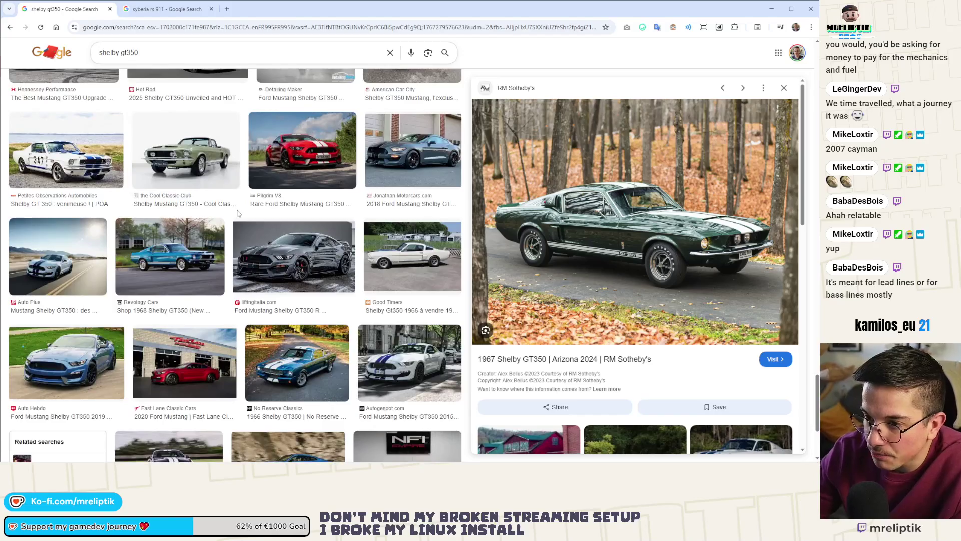
pyautogui.scroll(-5, 238, 214)
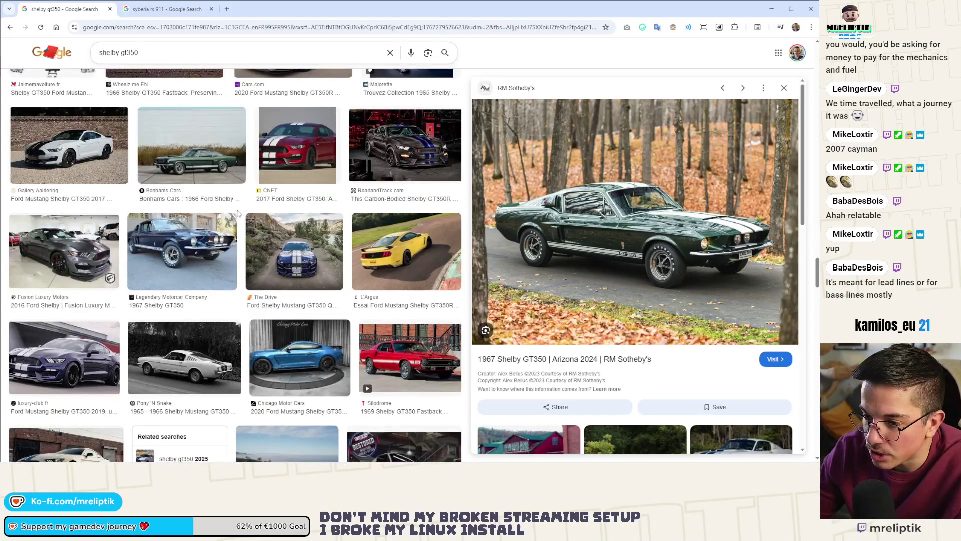
pyautogui.scroll(-3, 238, 214)
# Close the Shelby GT350 tab and scroll down through the Syberia RS 911 images.
pyautogui.middleClick(78, 14)
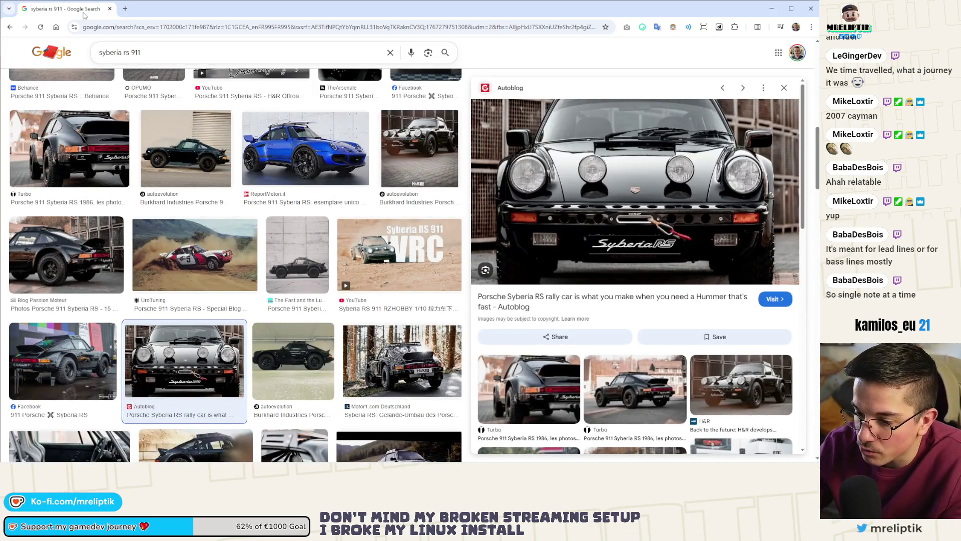
pyautogui.scroll(-10, 232, 186)
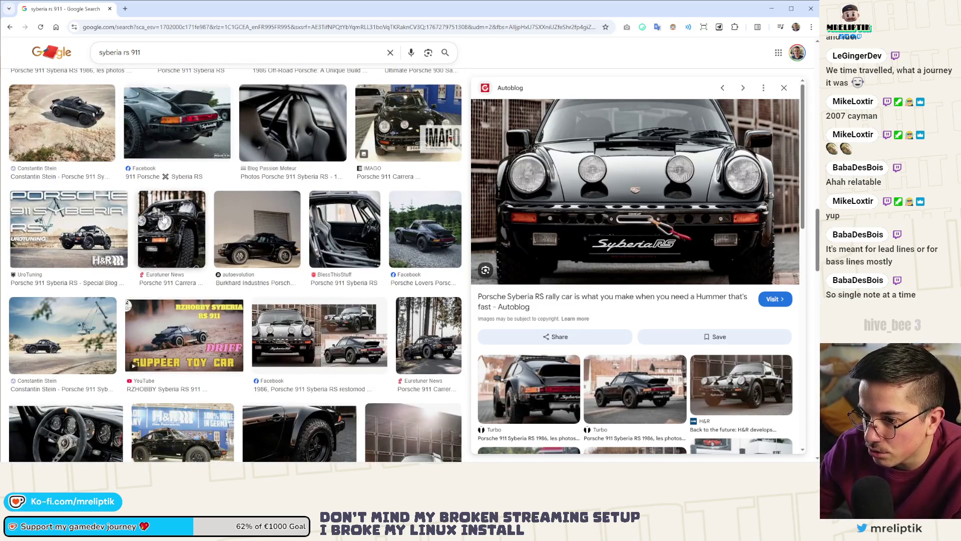
pyautogui.scroll(-5, 162, 250)
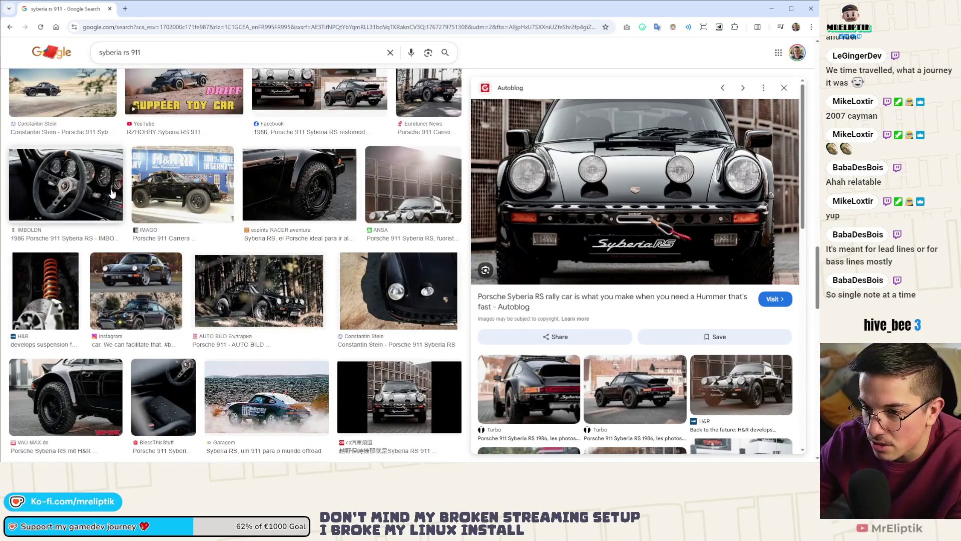
pyautogui.scroll(-3, 160, 296)
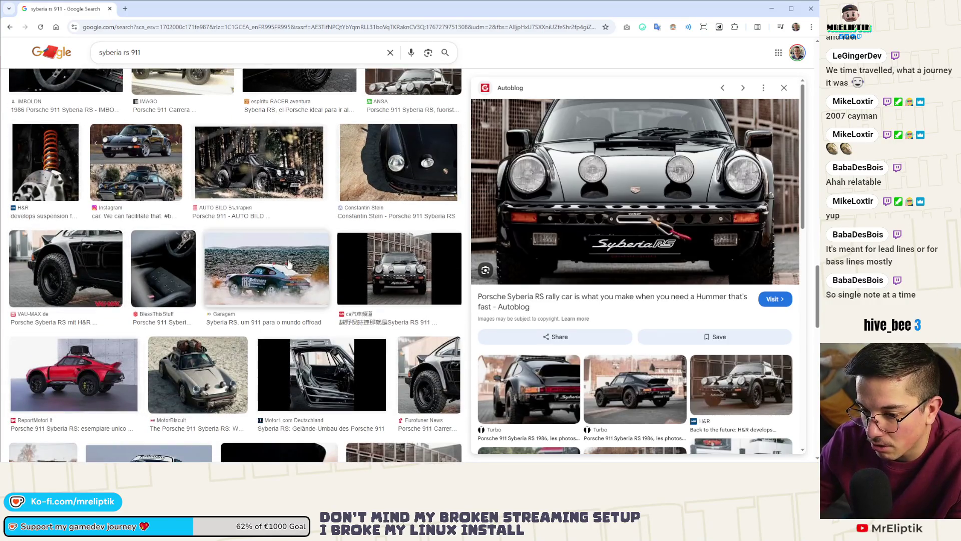
pyautogui.scroll(-3, 245, 271)
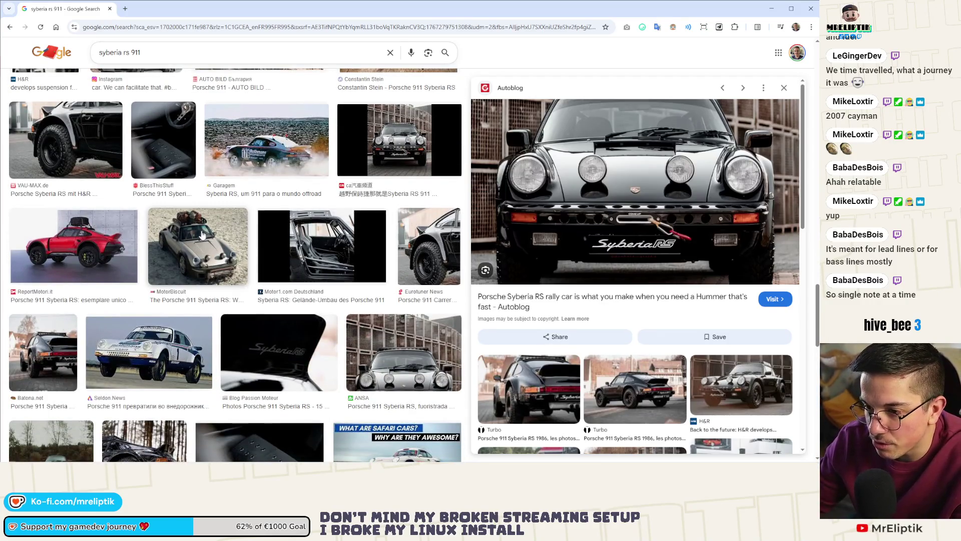
pyautogui.scroll(-5, 450, 337)
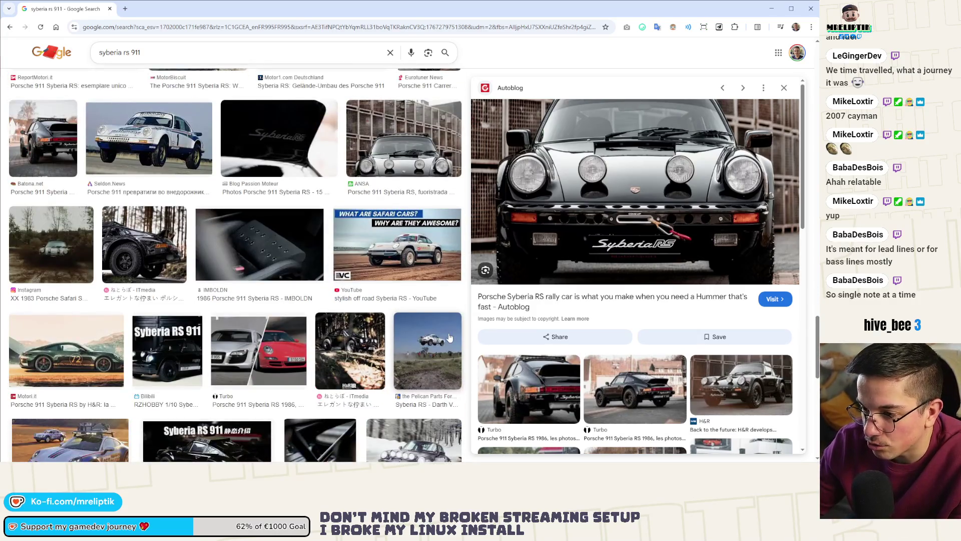
pyautogui.scroll(-5, 450, 337)
# Start wave 0 in the Hyperslice debug game, run add_ability 0 MARK_ENEMY_QUEUE, and resume the breakpoint.
pyautogui.hotkey('alt', 'Tab')
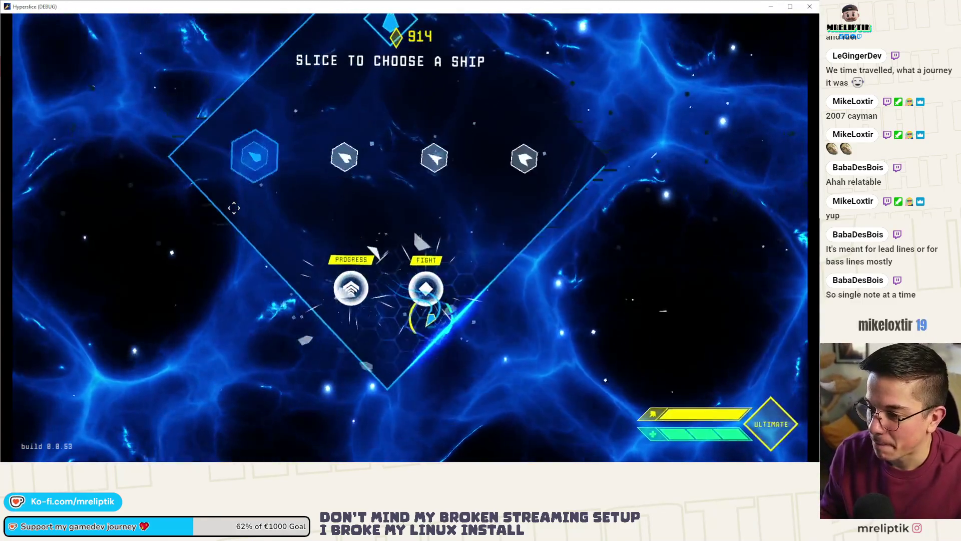
pyautogui.click(233, 208)
pyautogui.press('`')
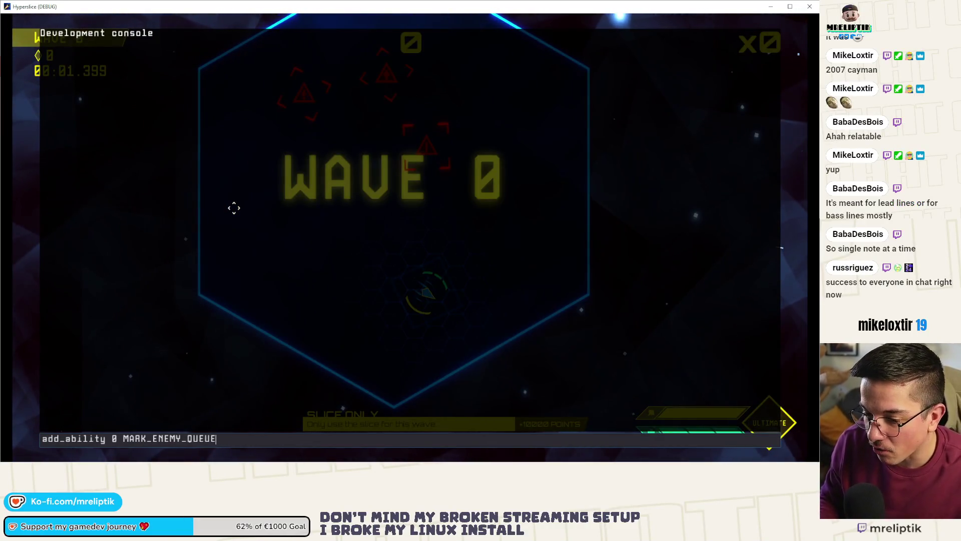
pyautogui.press('Return')
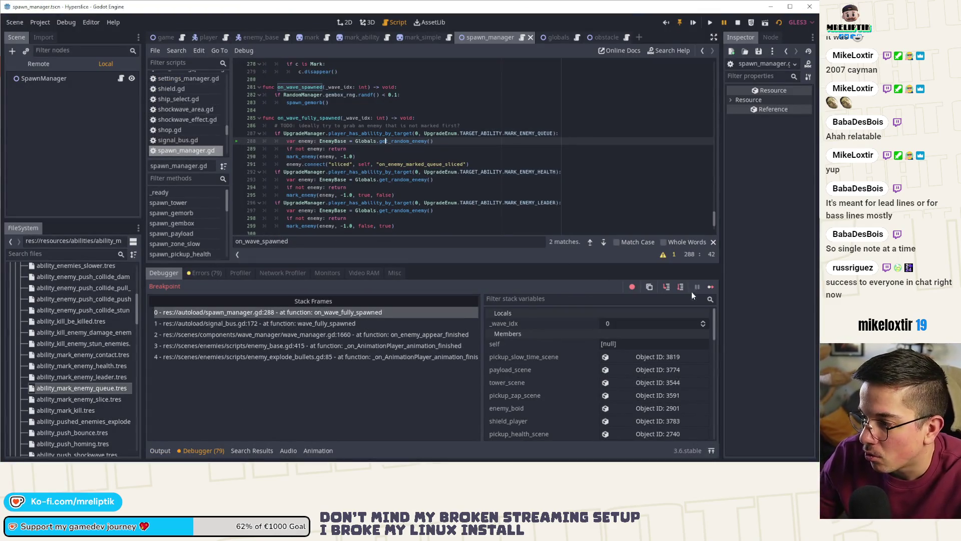
pyautogui.click(712, 286)
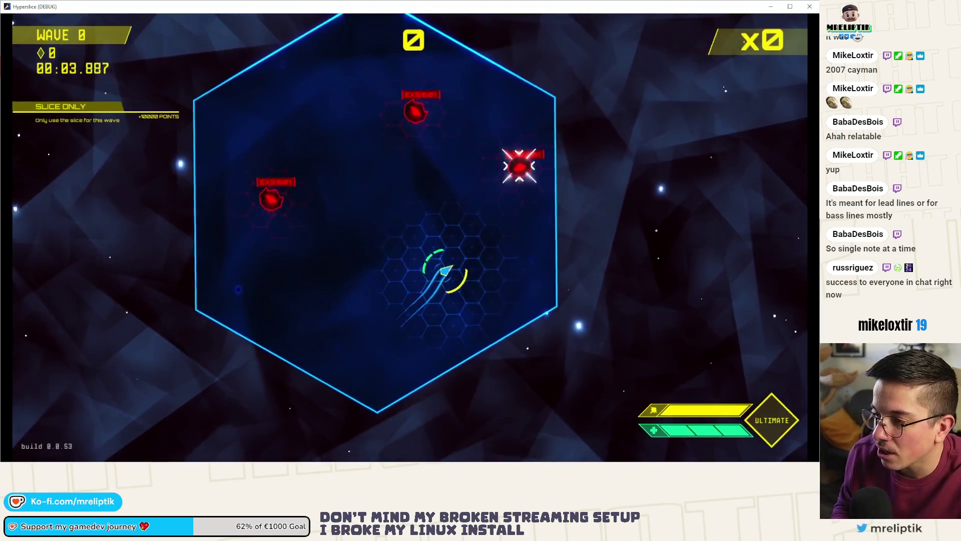
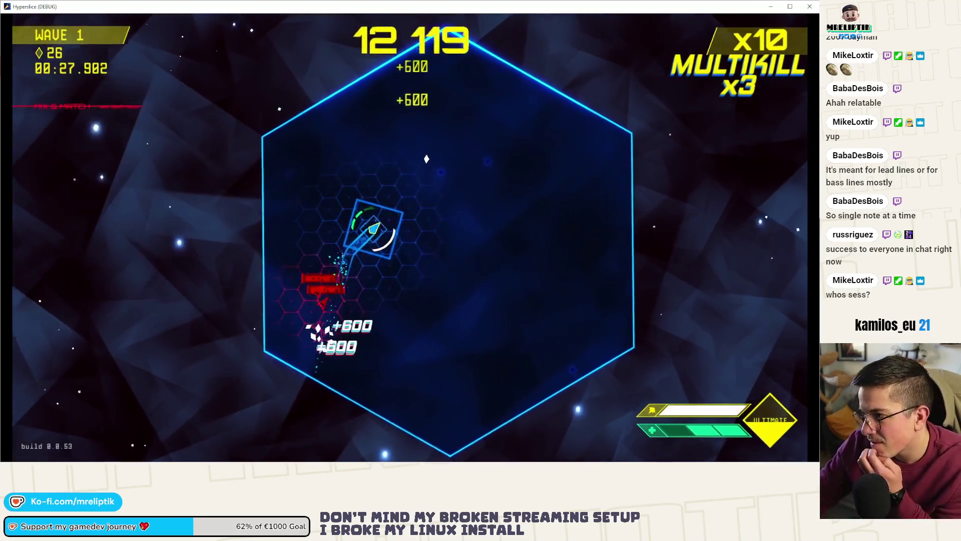
# Stop the game and jump from the 'already connected' error to its code in spawn_manager.gd.
pyautogui.hotkey('alt', 'F4')
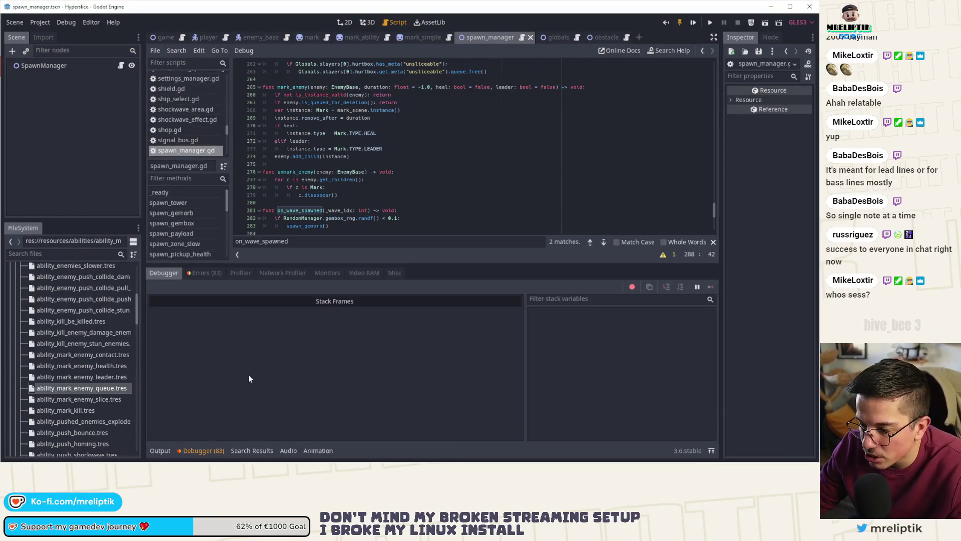
pyautogui.doubleClick(336, 417)
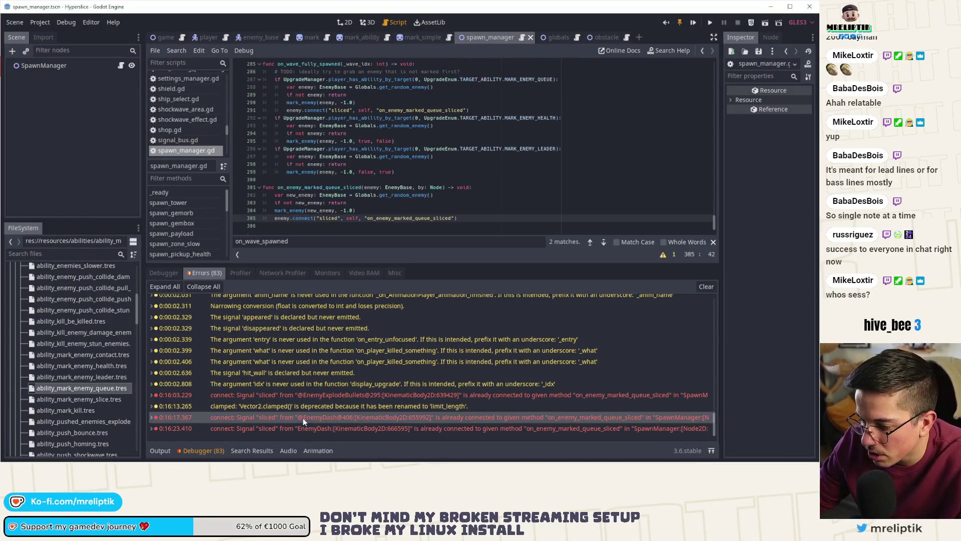
pyautogui.scroll(-5, 350, 423)
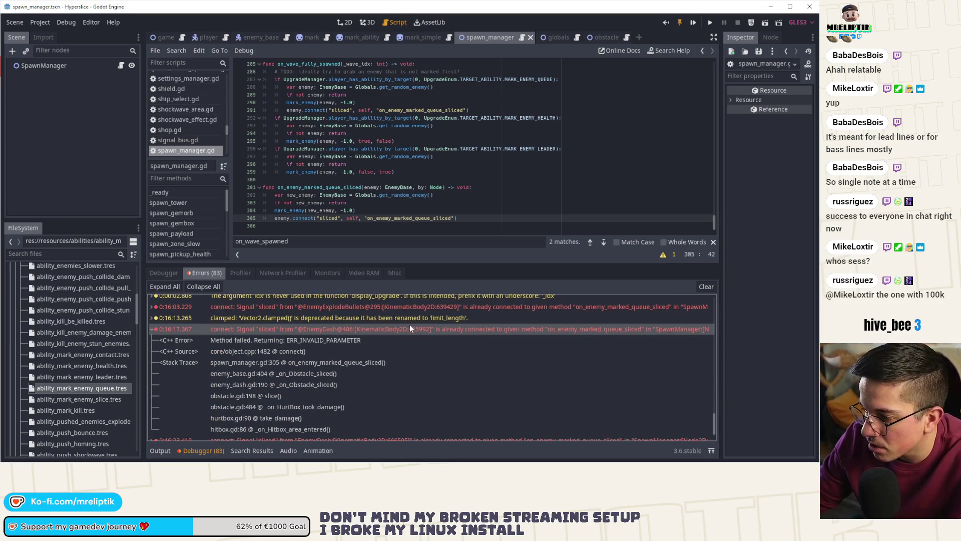
pyautogui.doubleClick(410, 328)
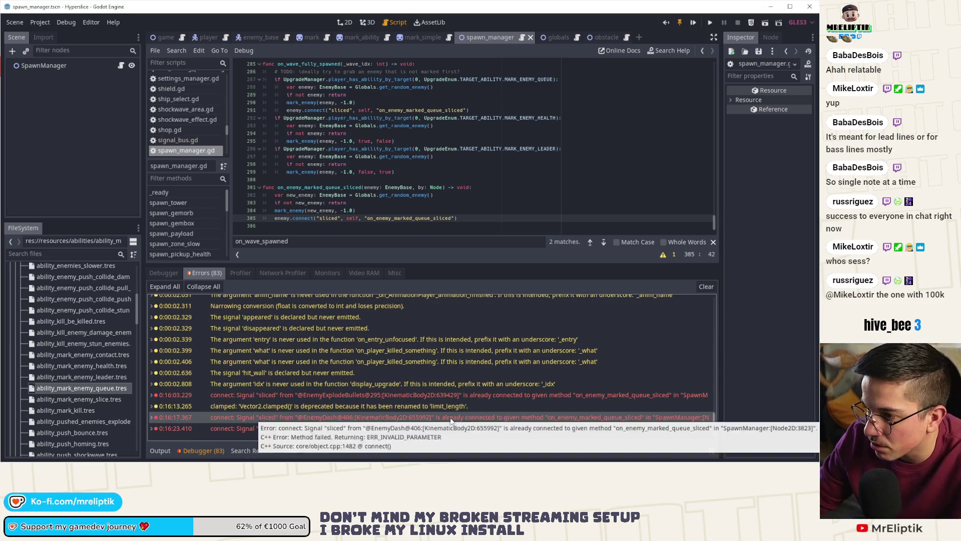
# Replace enemy with new_enemy in line 305's sliced connection, then show the Output log.
pyautogui.moveTo(422, 424)
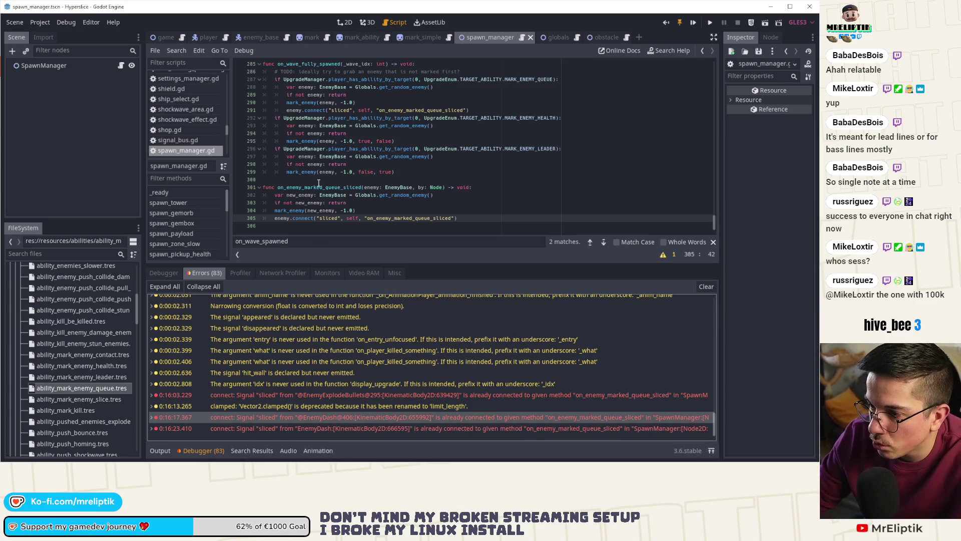
pyautogui.doubleClick(279, 218)
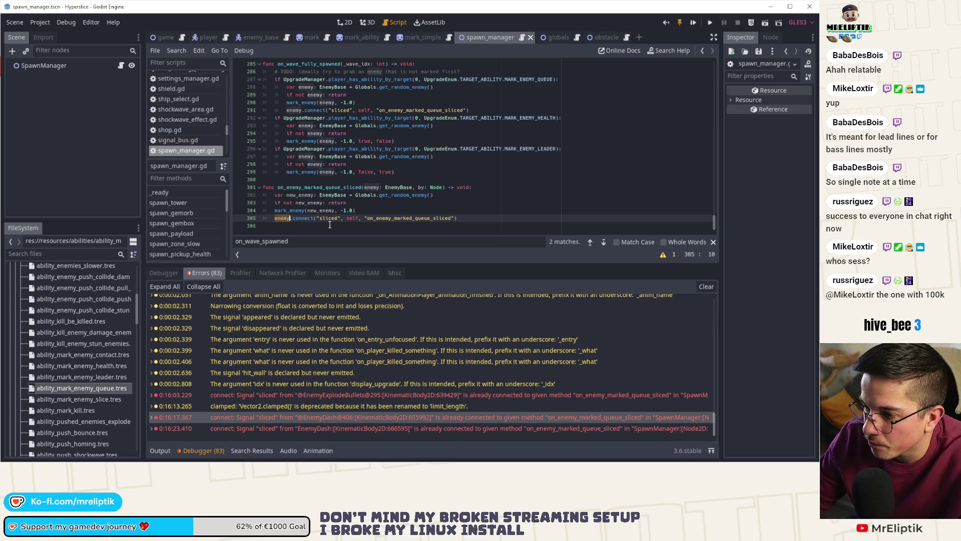
pyautogui.doubleClick(304, 202)
pyautogui.hotkey('ctrl', 'c')
pyautogui.doubleClick(282, 219)
pyautogui.hotkey('ctrl', 'v')
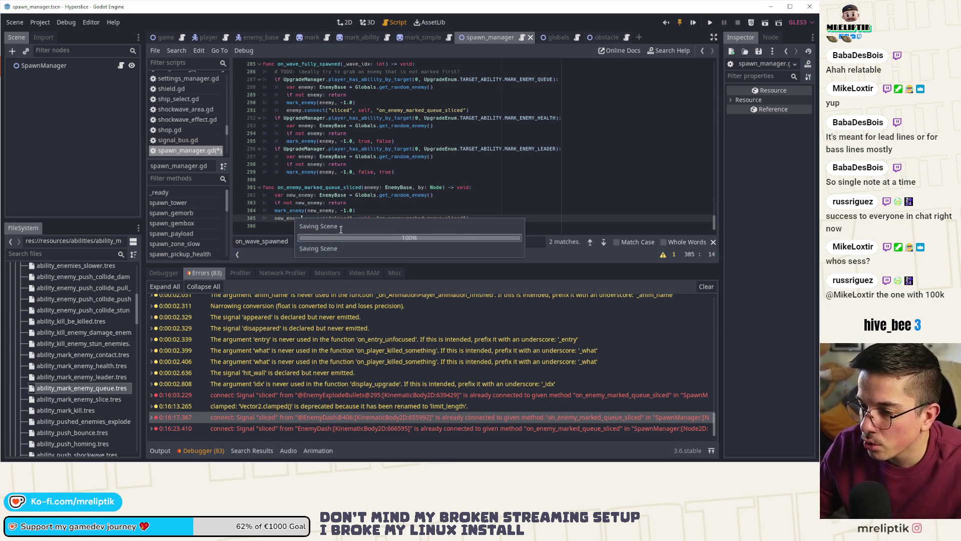
pyautogui.click(160, 448)
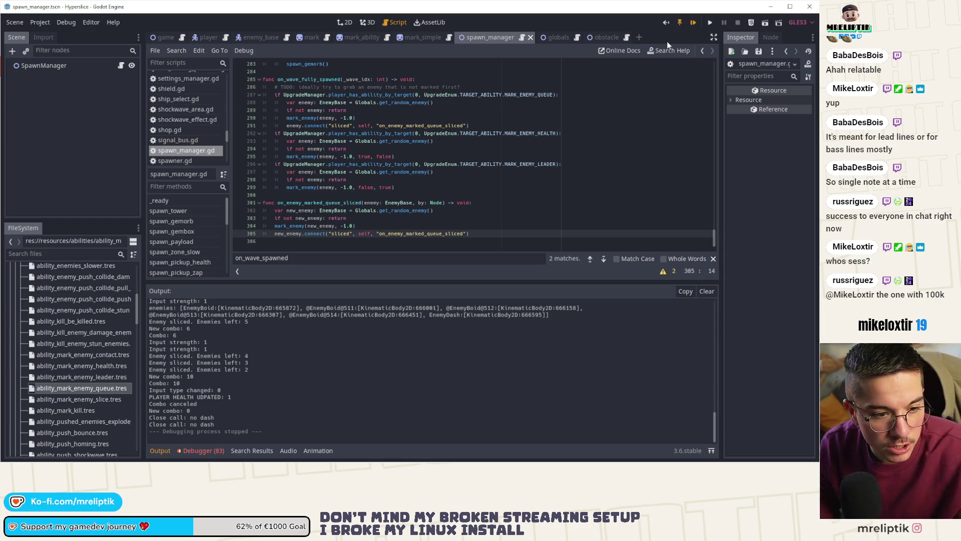
# Run the game, play a wave, and check the Debugger Errors list for the 'sliced' already-connected error.
pyautogui.press('F5')
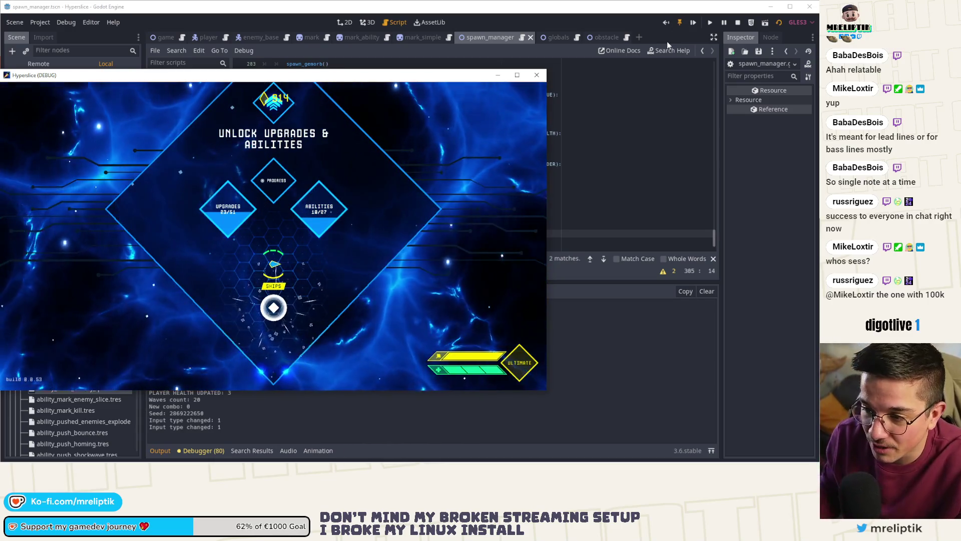
pyautogui.press('Return')
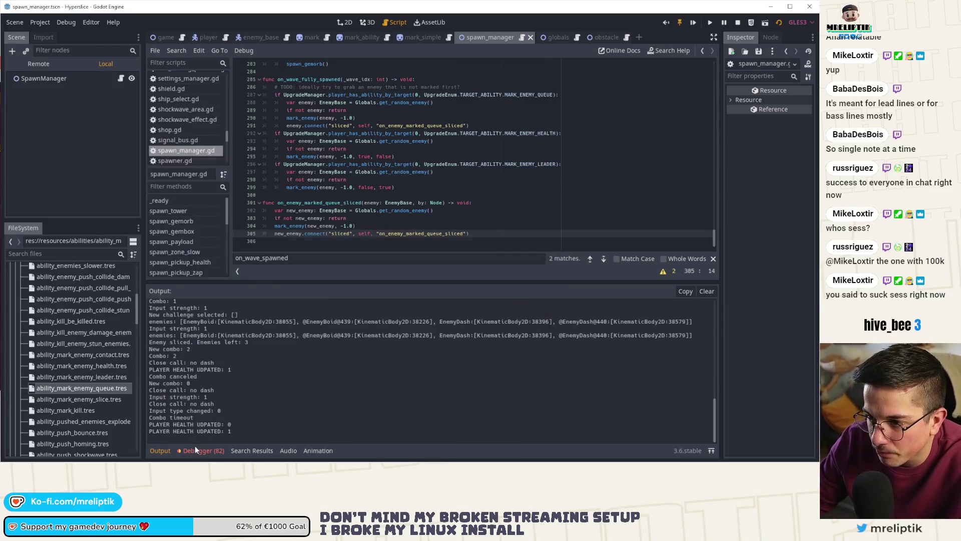
pyautogui.click(194, 450)
pyautogui.click(207, 273)
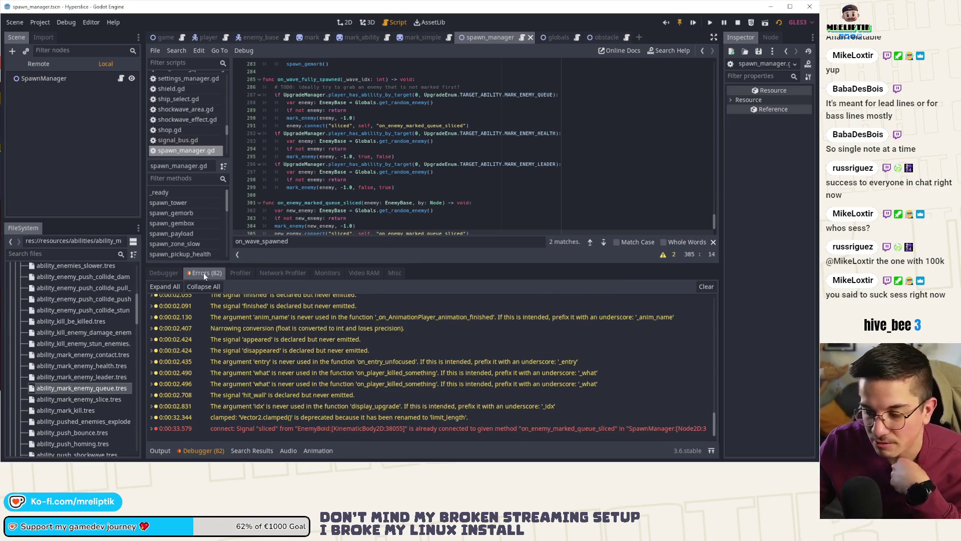
# Expand the newest 'already connected' error to read its details.
pyautogui.doubleClick(302, 428)
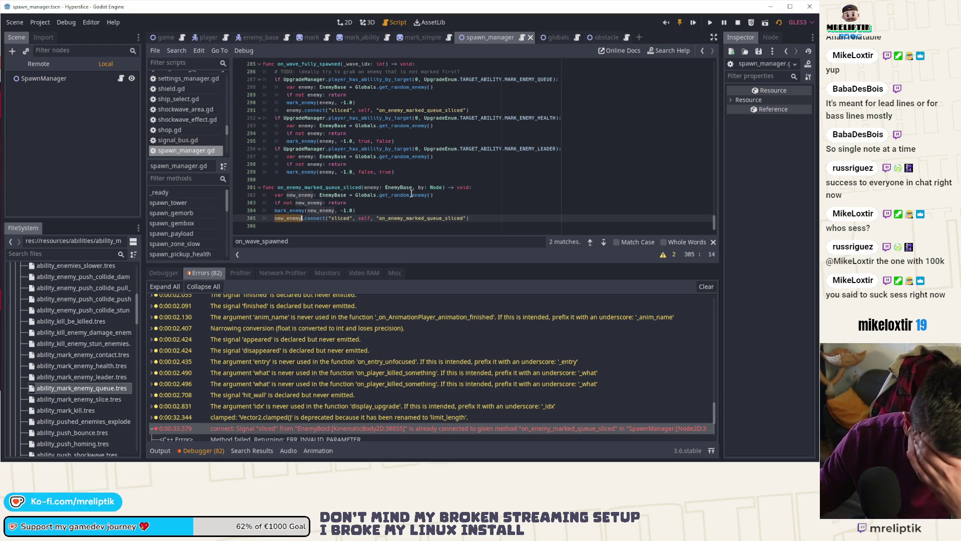
# Uncomment the enemy skip checks on lines 523–525 in globals.gd, then stop and relaunch the game.
pyautogui.keyDown('ctrl'); pyautogui.click(406, 196); pyautogui.keyUp('ctrl')
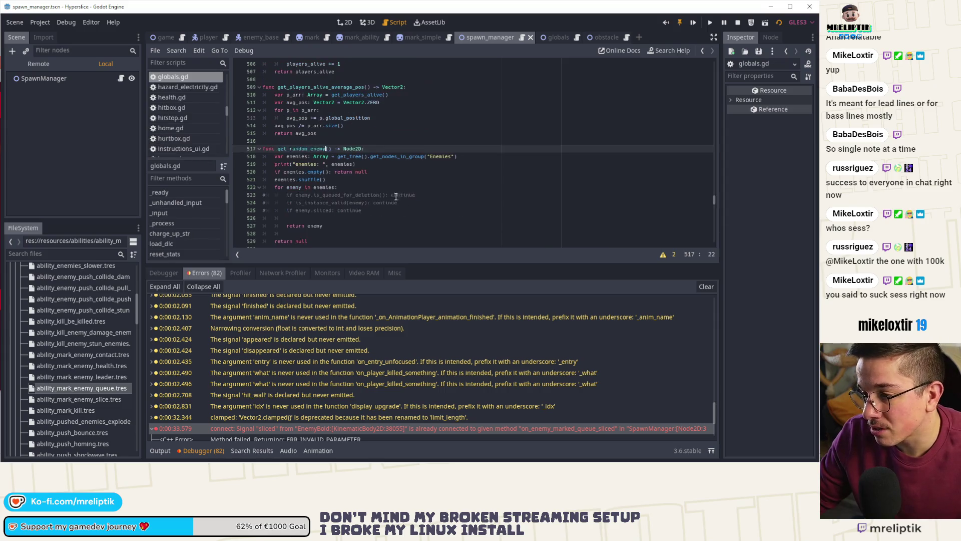
pyautogui.click(368, 195)
pyautogui.moveTo(362, 211); pyautogui.dragTo(230, 196)
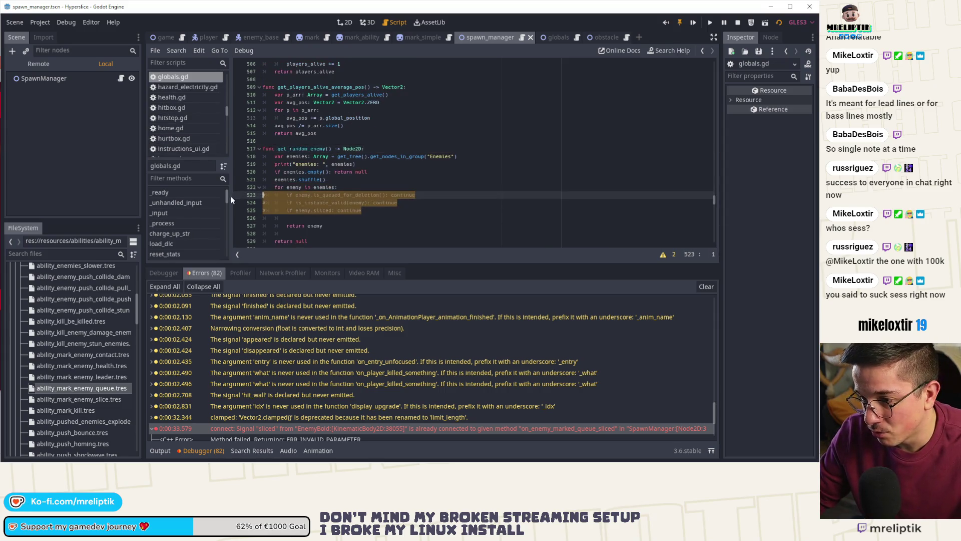
pyautogui.hotkey('ctrl', 'k')
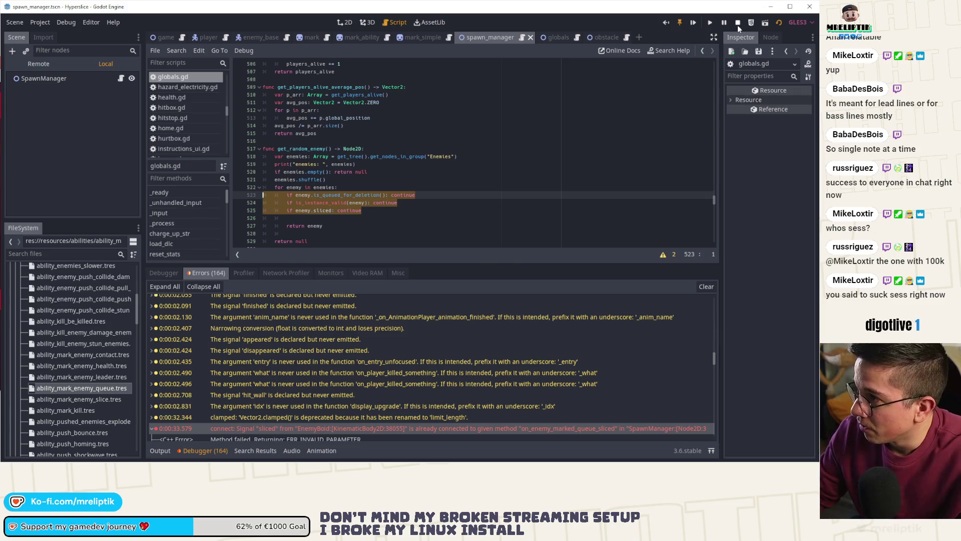
pyautogui.click(738, 26)
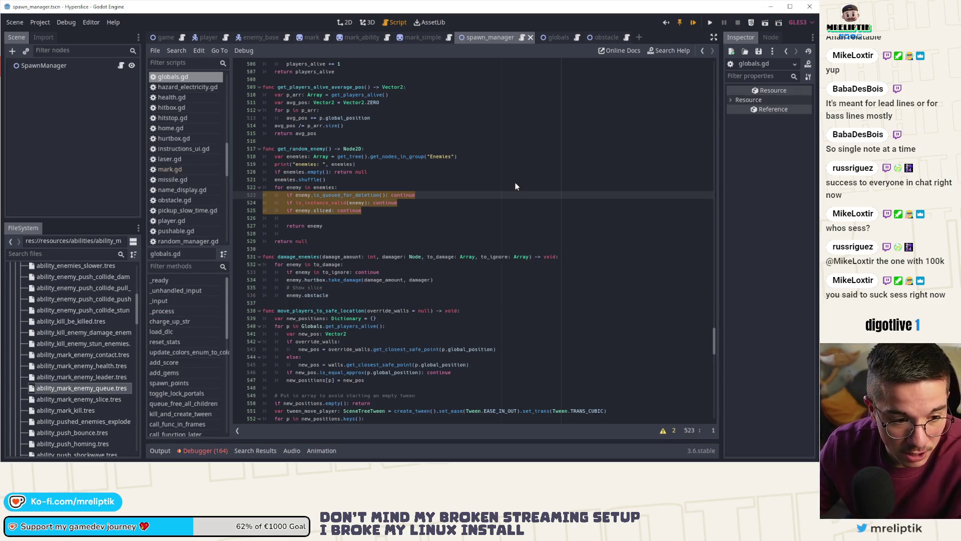
pyautogui.press('F5')
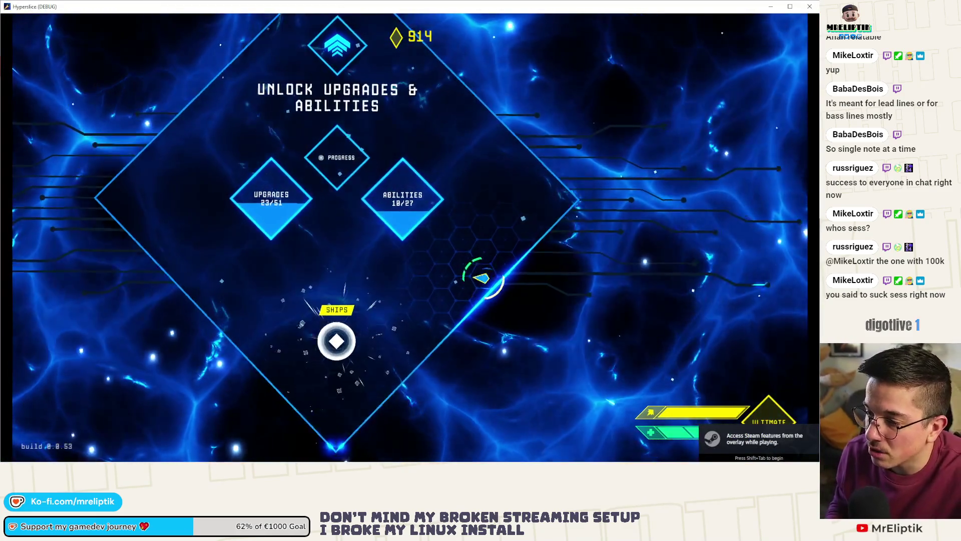
# Start a fight via SHIPS and FIGHT, and run add_ability 0 MARK_ENEMY_QUEUE in the dev console.
pyautogui.click(336, 340)
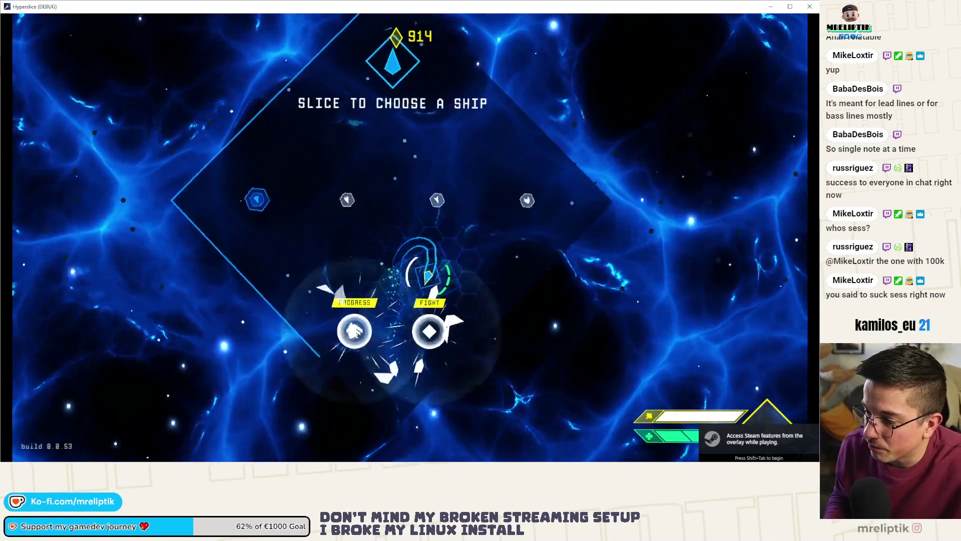
pyautogui.click(429, 330)
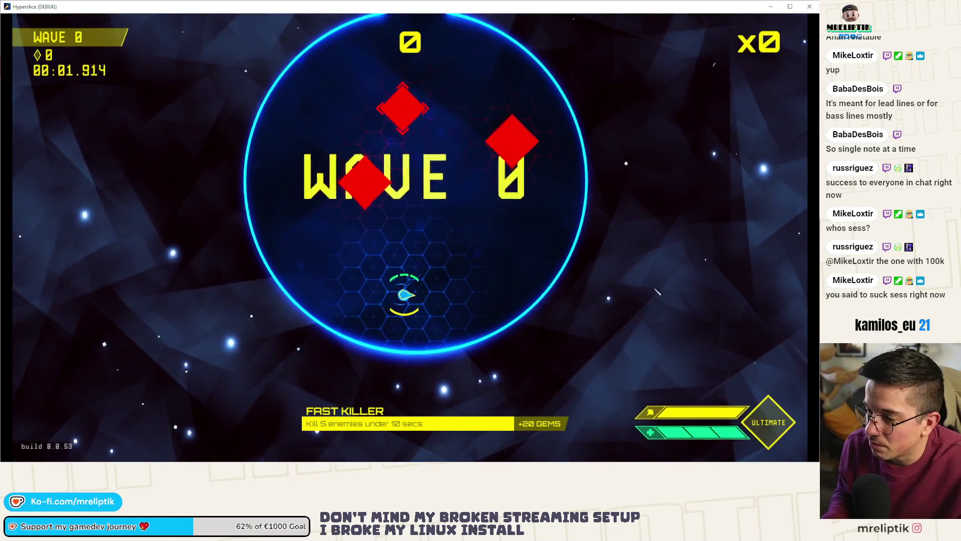
pyautogui.press('`')
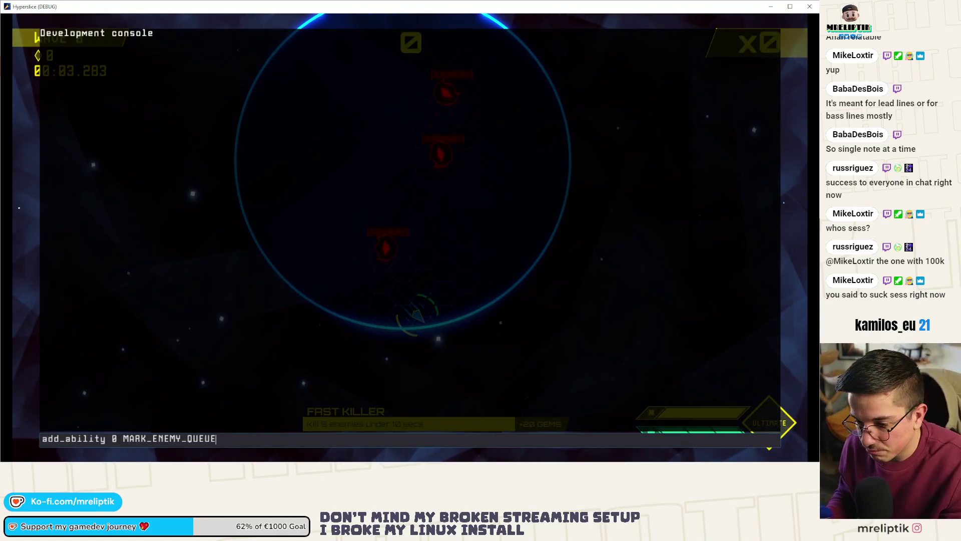
pyautogui.press('`')
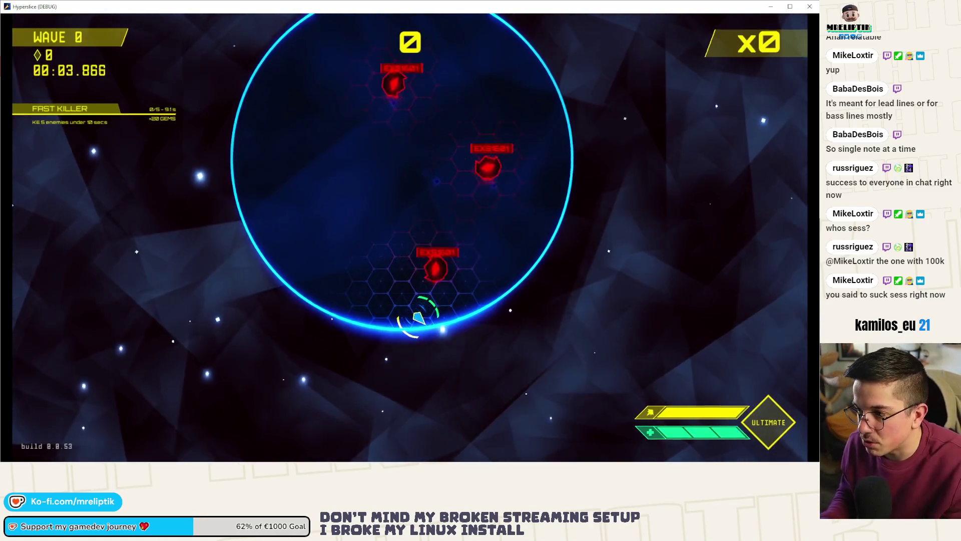
# Slice through wave 0's enemies and fight on into wave 1.
pyautogui.click(382, 188)
pyautogui.click(368, 228)
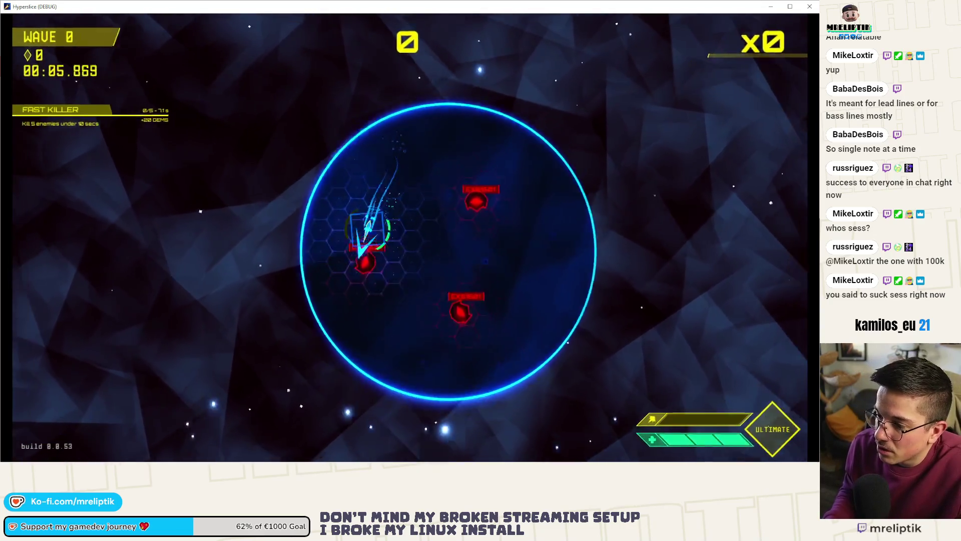
pyautogui.click(364, 263)
pyautogui.click(350, 280)
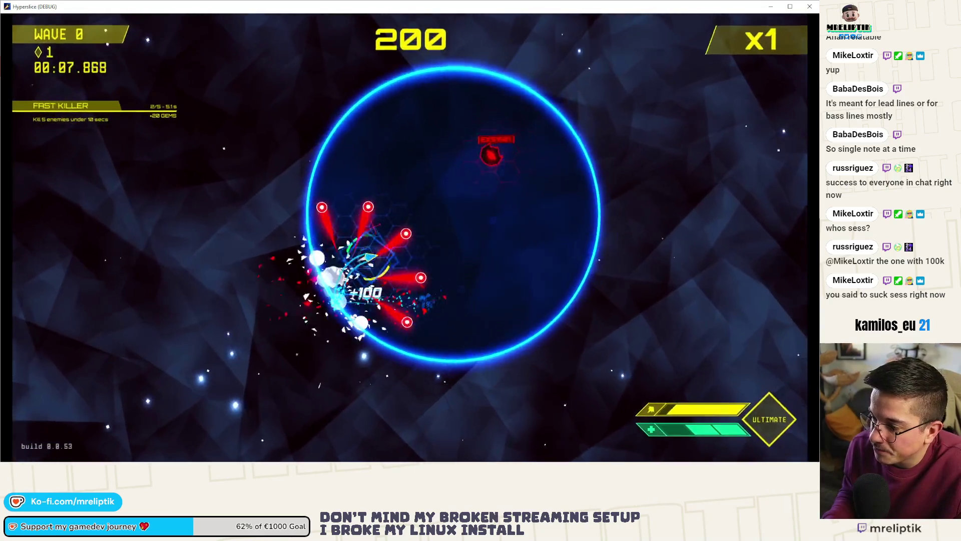
pyautogui.click(488, 173)
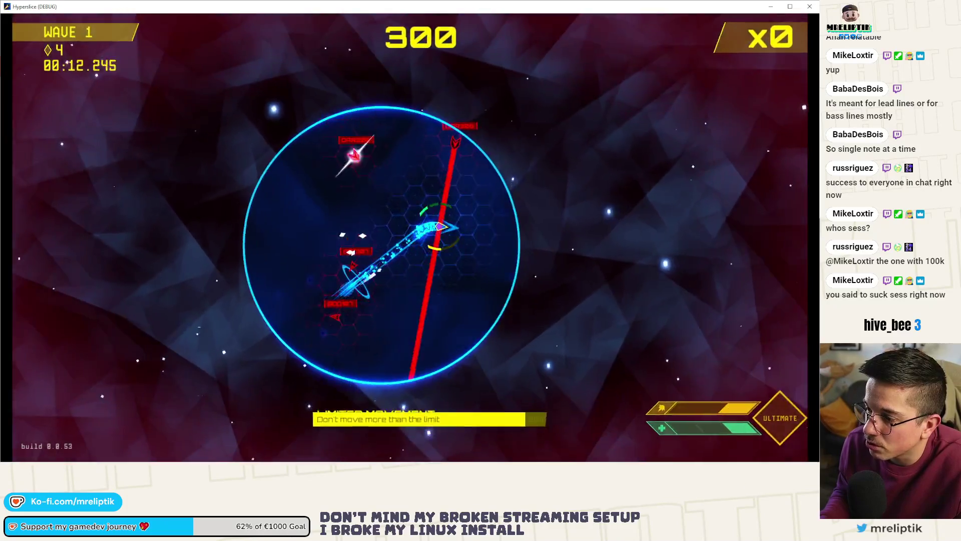
pyautogui.click(444, 242)
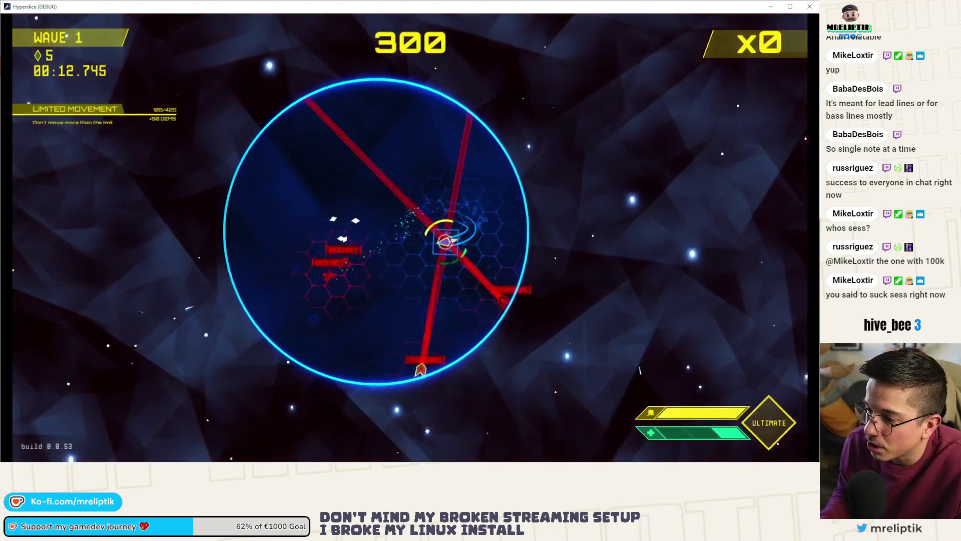
pyautogui.click(641, 370)
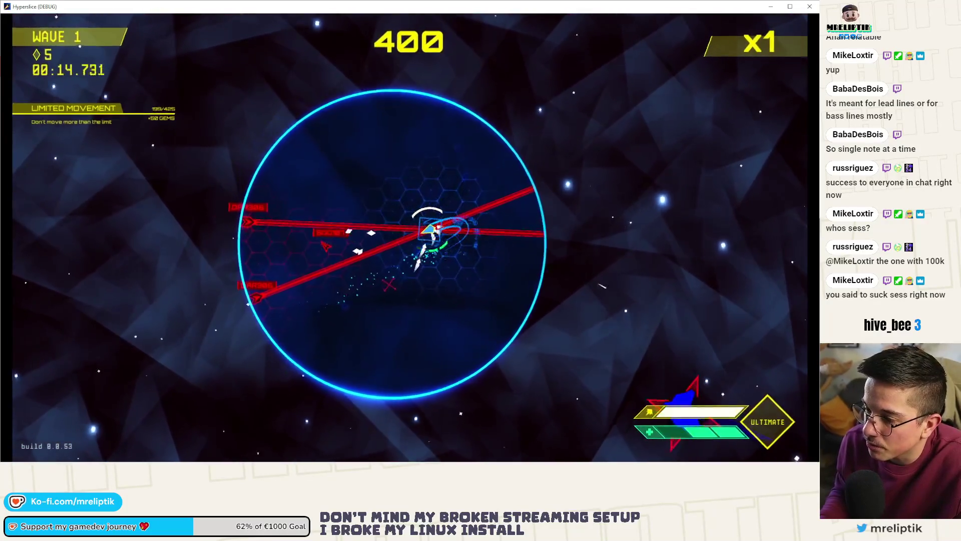
pyautogui.click(389, 284)
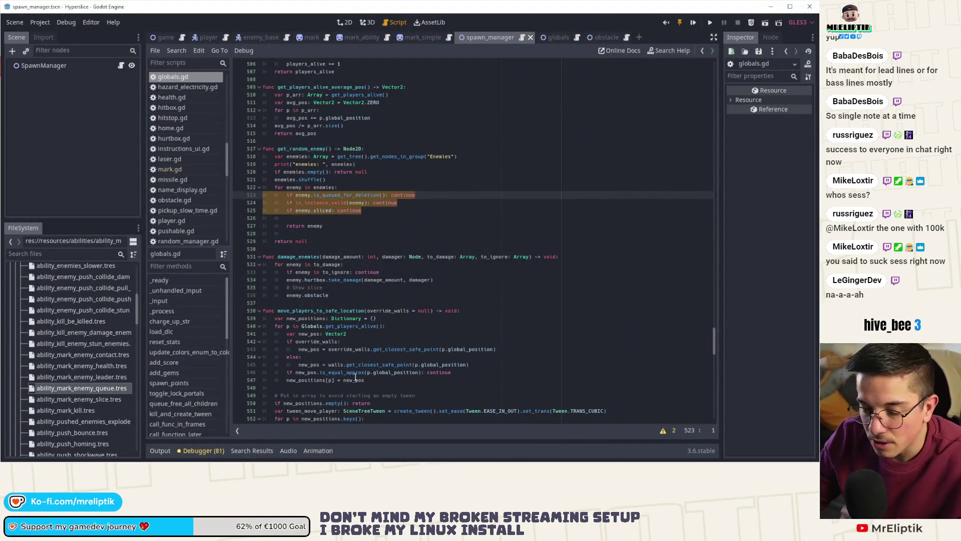
# In player.gd, search for defeat_death with Match Case to locate the revive condition.
pyautogui.click(356, 379)
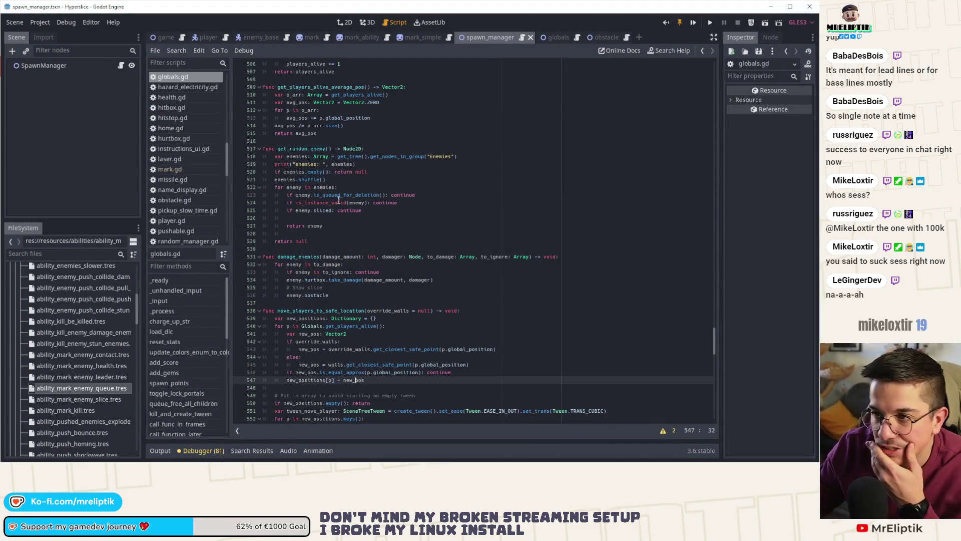
pyautogui.click(207, 37)
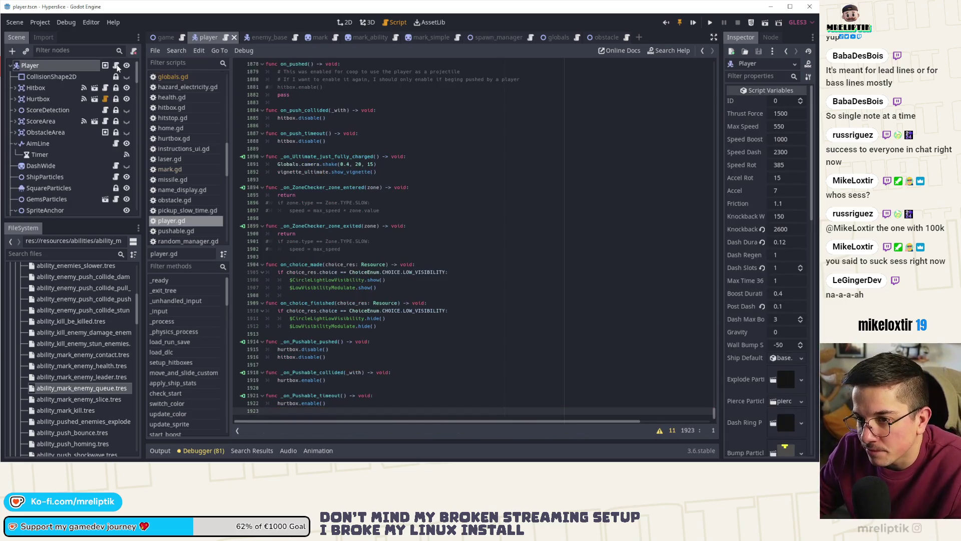
pyautogui.click(498, 189)
pyautogui.hotkey('ctrl', 'f')
pyautogui.write('d')
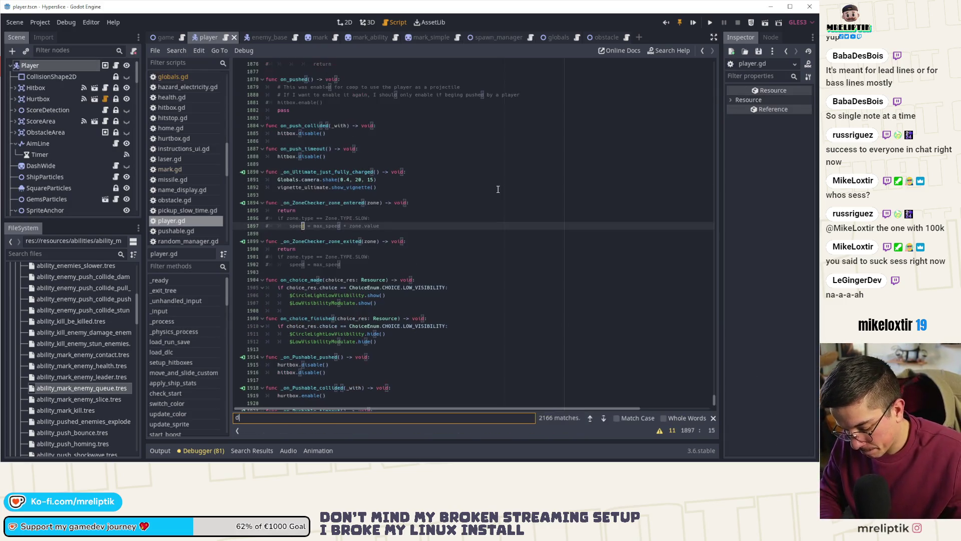
pyautogui.write('efeat_da')
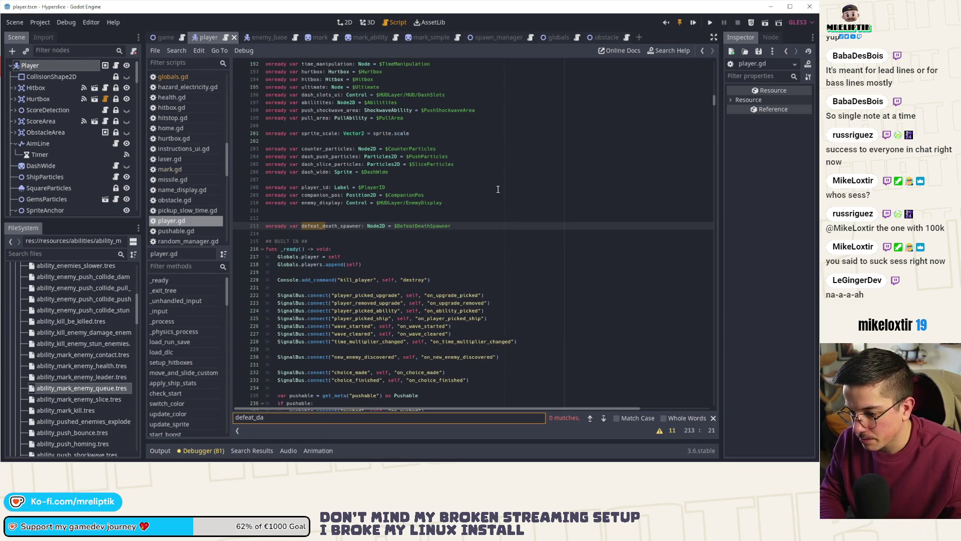
pyautogui.press('BackSpace')
pyautogui.write('eath')
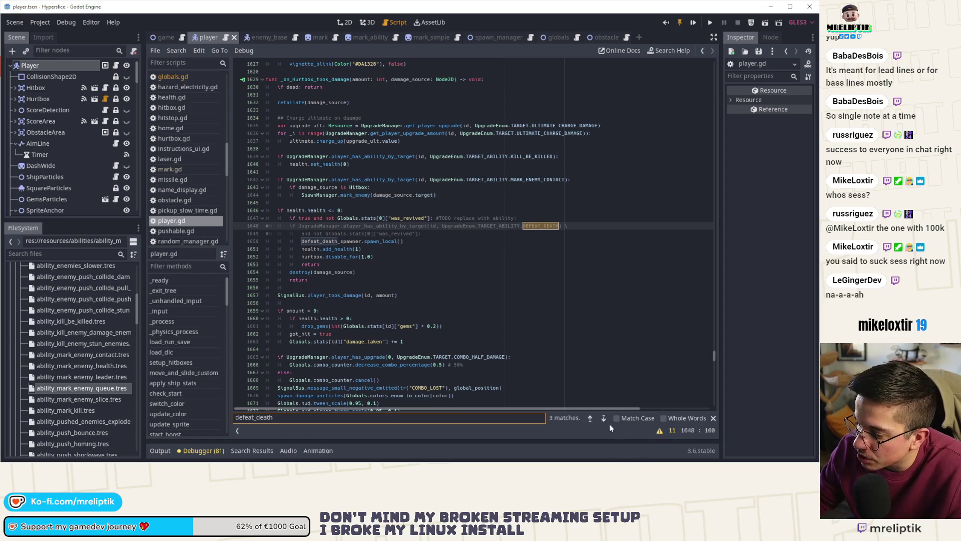
pyautogui.click(605, 420)
pyautogui.click(612, 419)
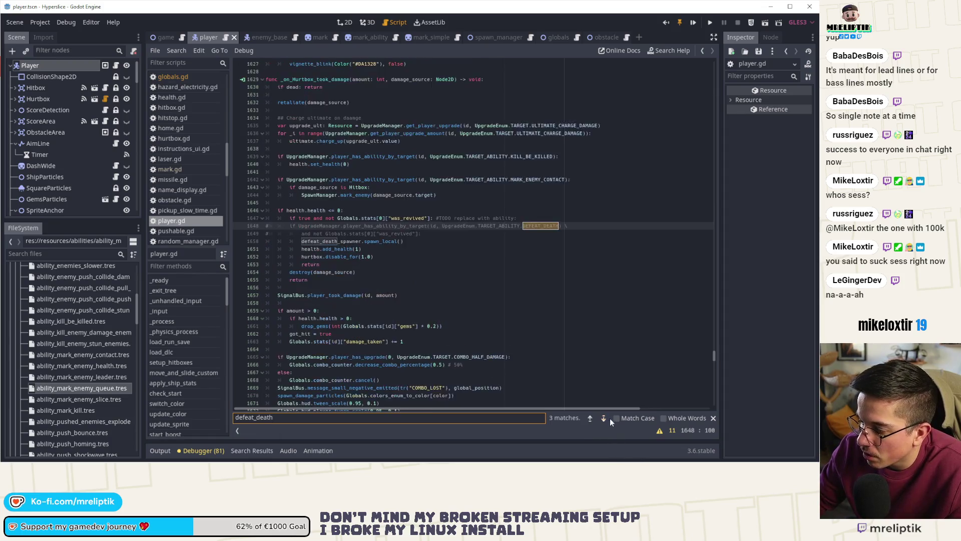
# Restore the DEFEAT_DEATH revive check in place of the old condition, then switch to enemy_base.gd.
pyautogui.moveTo(242, 226); pyautogui.dragTo(241, 211)
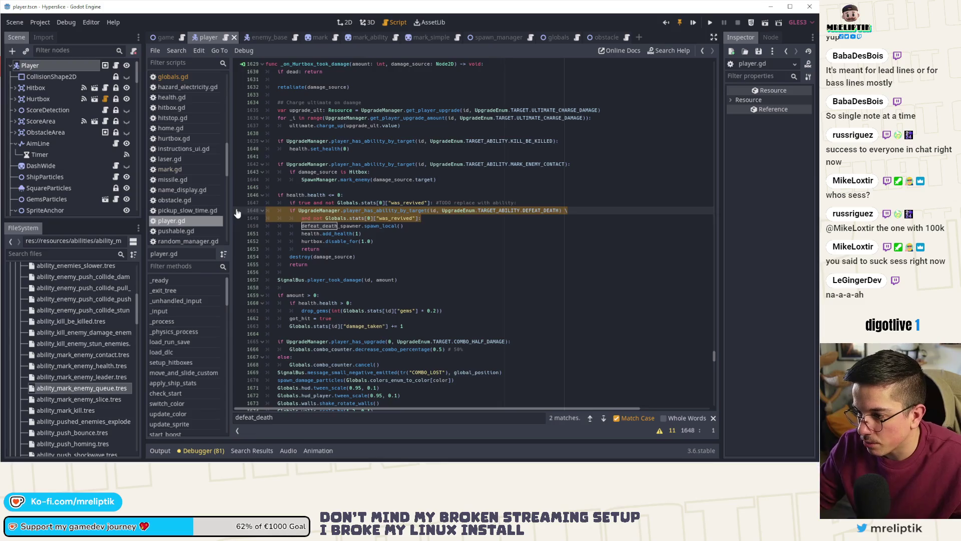
pyautogui.click(499, 203)
pyautogui.hotkey('ctrl', 'z')
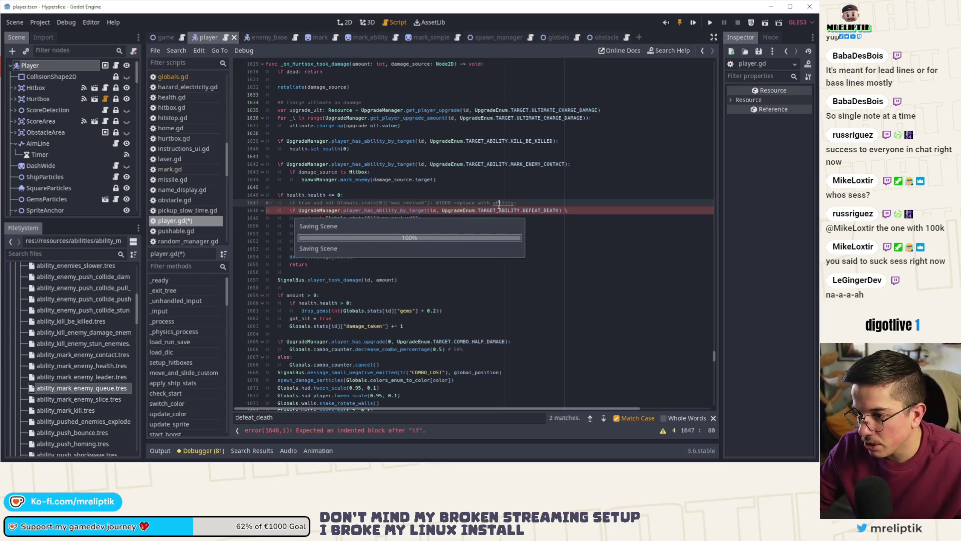
pyautogui.click(415, 226)
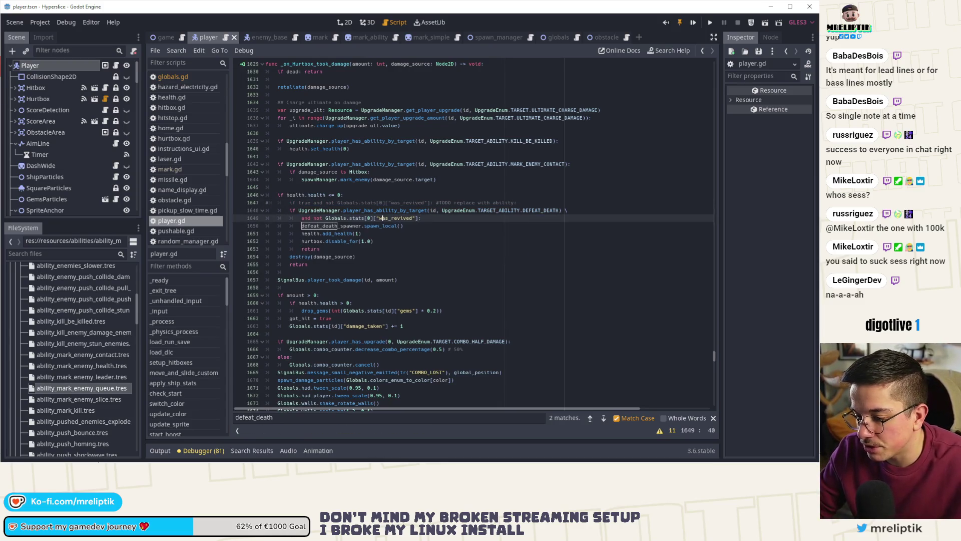
pyautogui.click(197, 452)
pyautogui.click(198, 453)
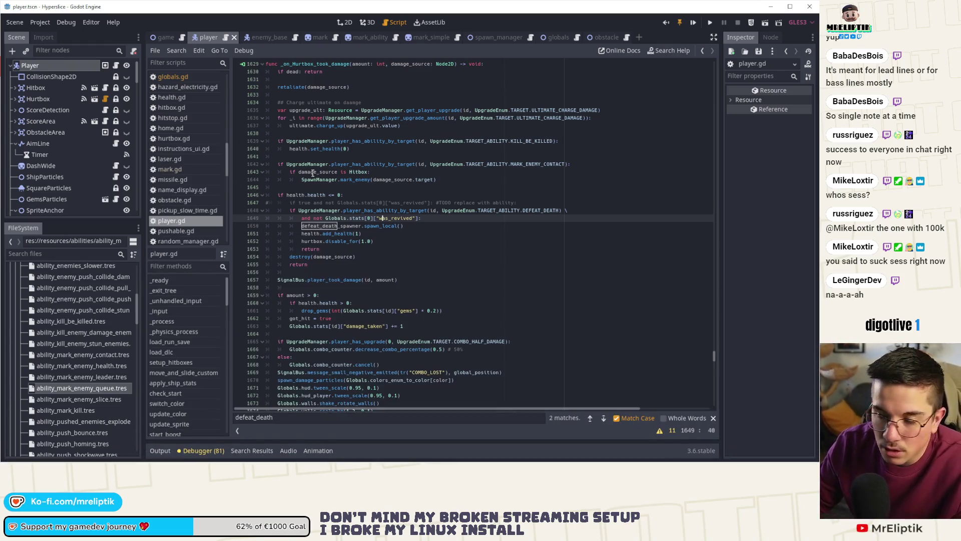
pyautogui.click(280, 36)
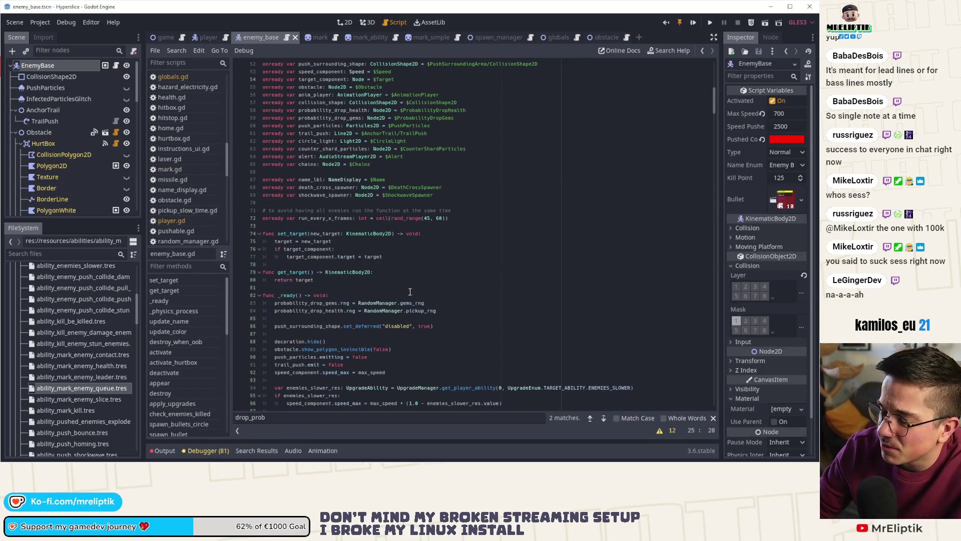
# Browse the enemy_base, mark_simple, mark_ability and spawn_manager scripts, then open get_random_enemy in globals.gd.
pyautogui.scroll(-20, 404, 305)
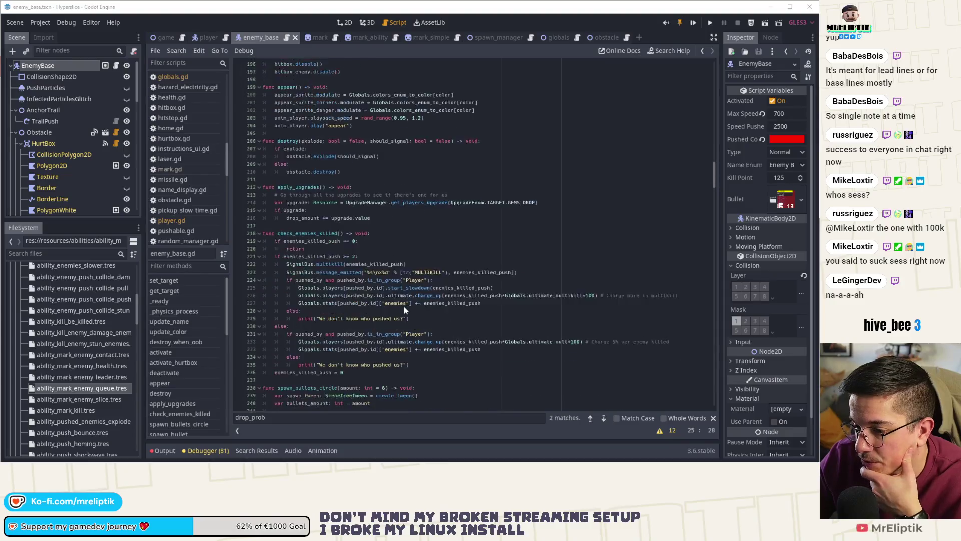
pyautogui.scroll(-5, 404, 306)
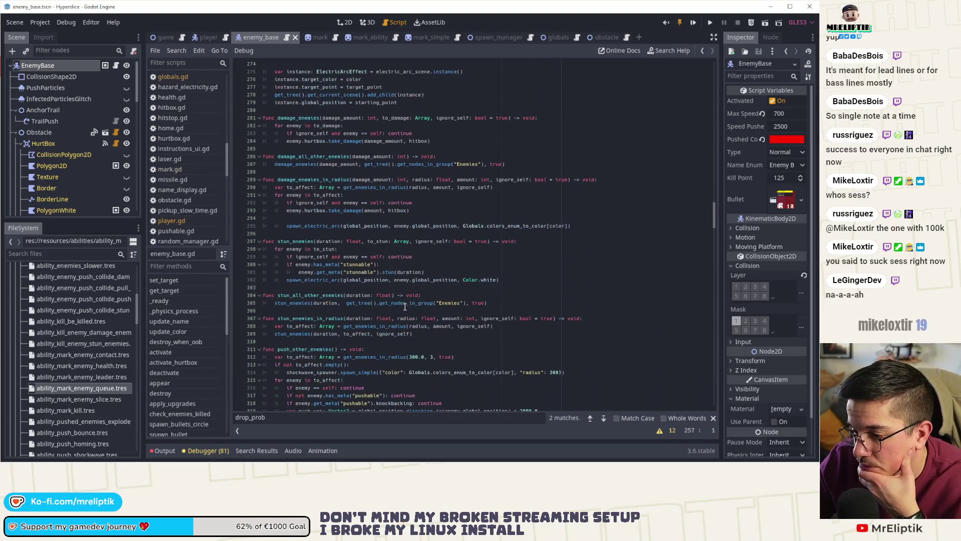
pyautogui.click(425, 39)
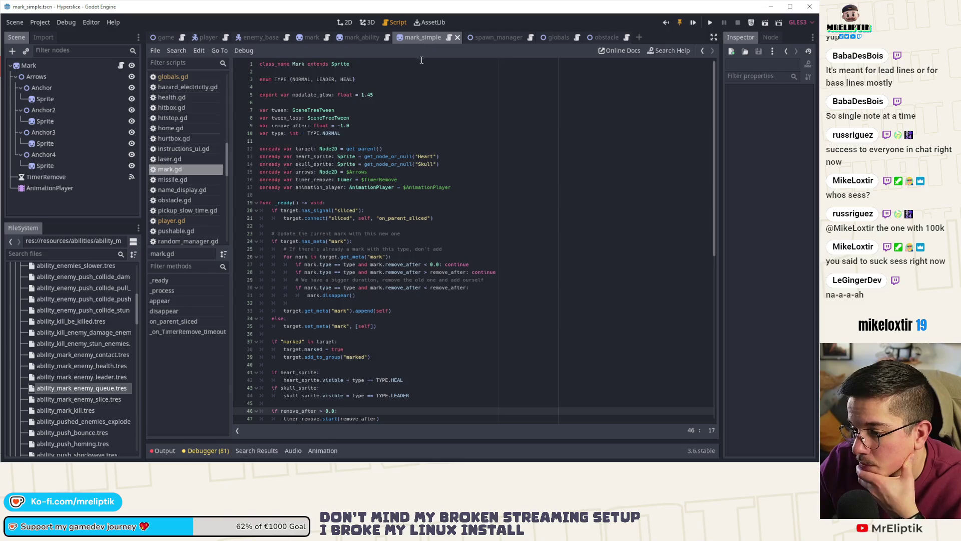
pyautogui.click(477, 38)
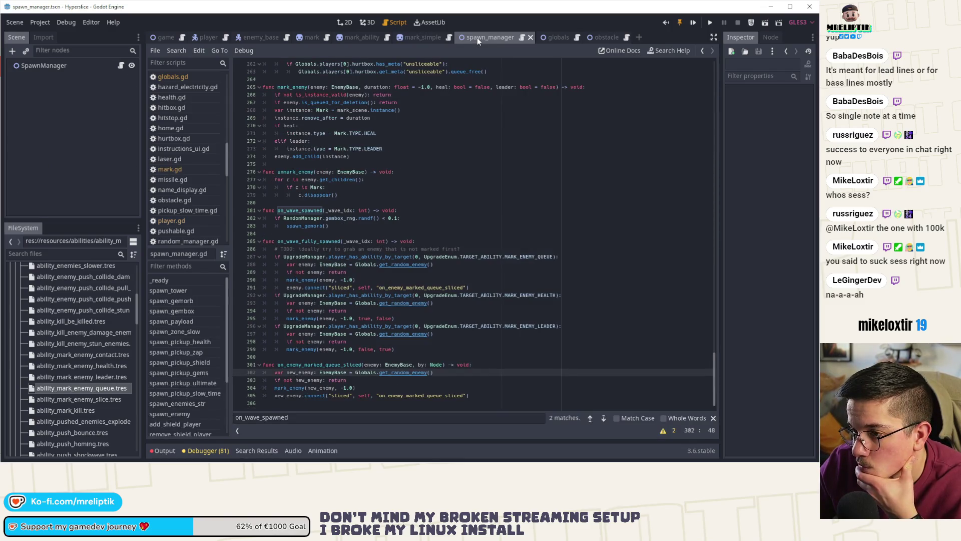
pyautogui.click(350, 40)
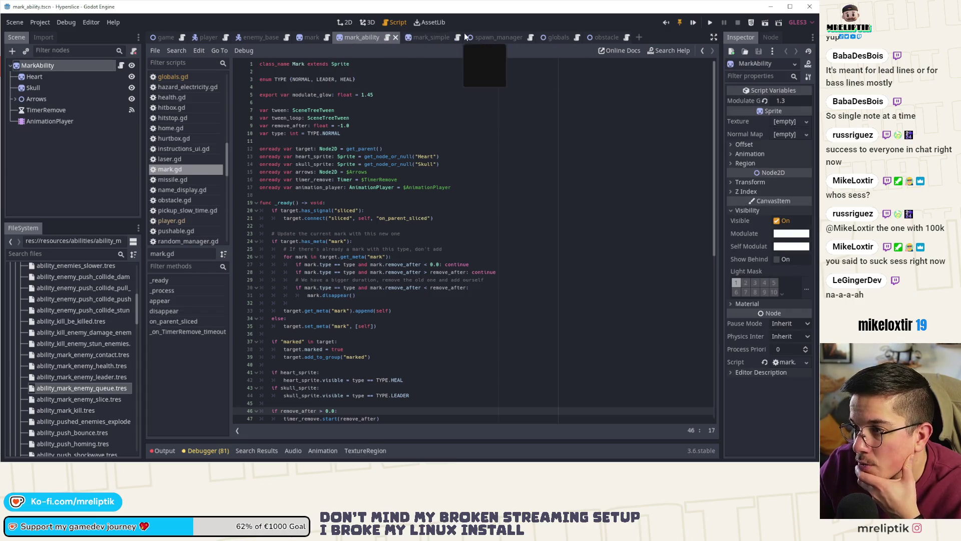
pyautogui.click(488, 38)
pyautogui.click(121, 66)
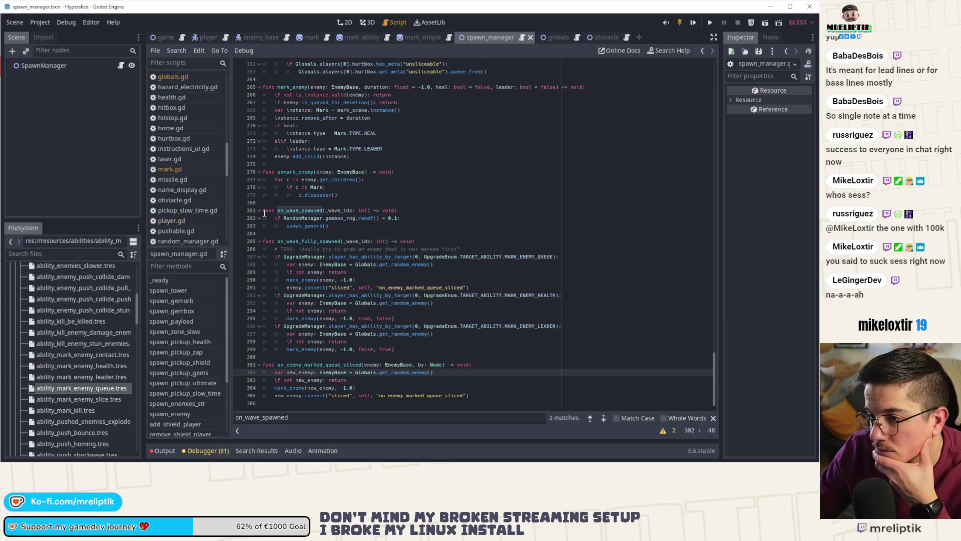
pyautogui.keyDown('ctrl'); pyautogui.click(404, 269); pyautogui.keyUp('ctrl')
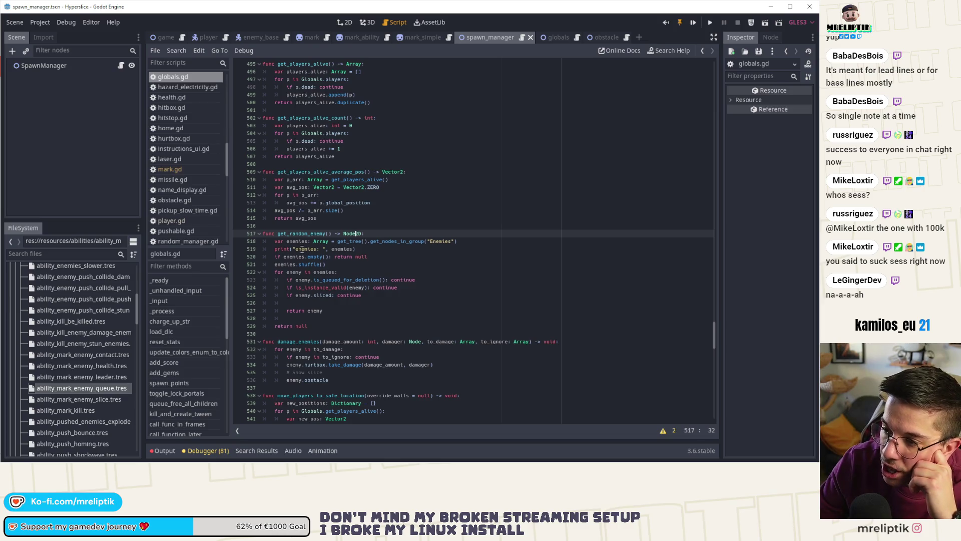
# Highlight get_random_enemy and the empty-enemies check on line 520 of globals.gd.
pyautogui.doubleClick(294, 234)
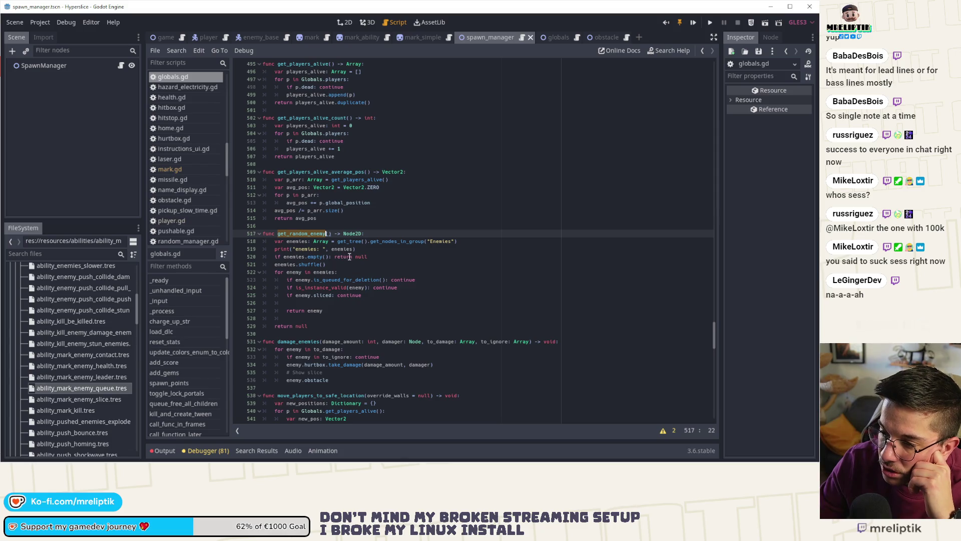
pyautogui.click(317, 256)
pyautogui.doubleClick(317, 257)
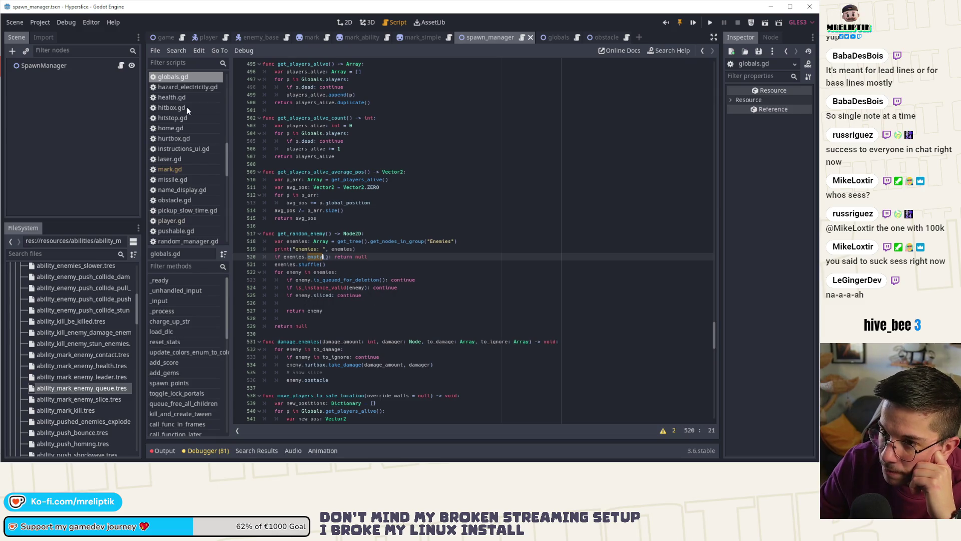
# Reopen spawn_manager.gd at on_wave_fully_spawned, highlight mark_enemy calls, and inspect ability_mark_enemy_leader.tres.
pyautogui.click(125, 68)
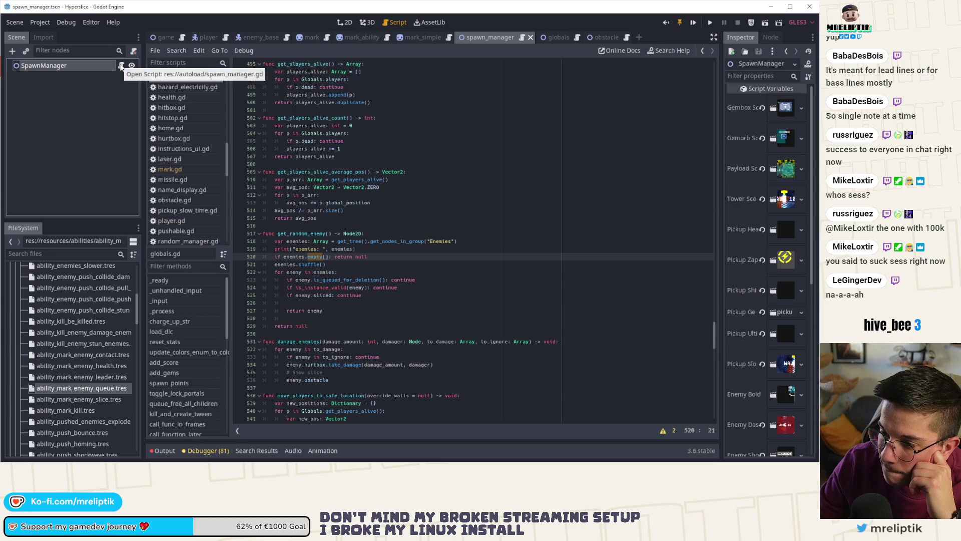
pyautogui.click(121, 65)
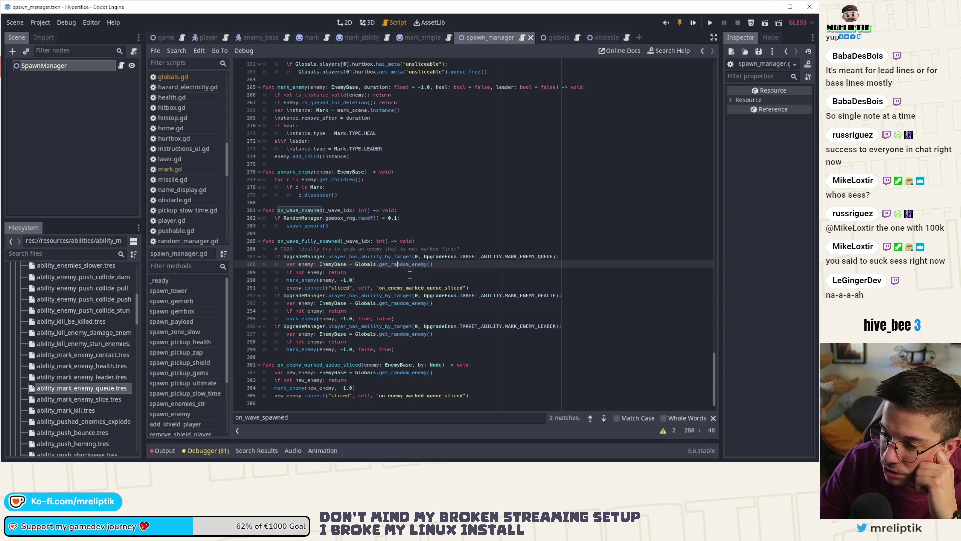
pyautogui.click(292, 242)
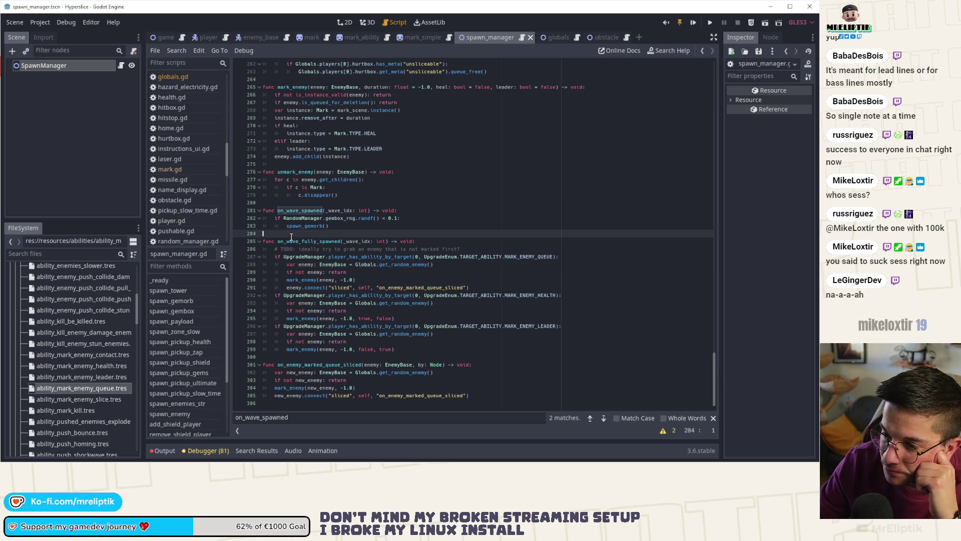
pyautogui.doubleClick(292, 242)
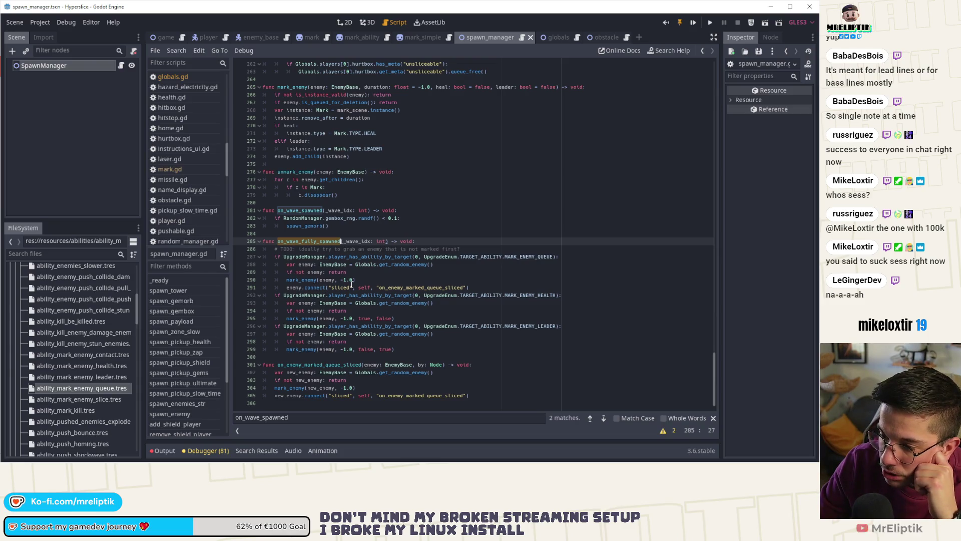
pyautogui.doubleClick(300, 280)
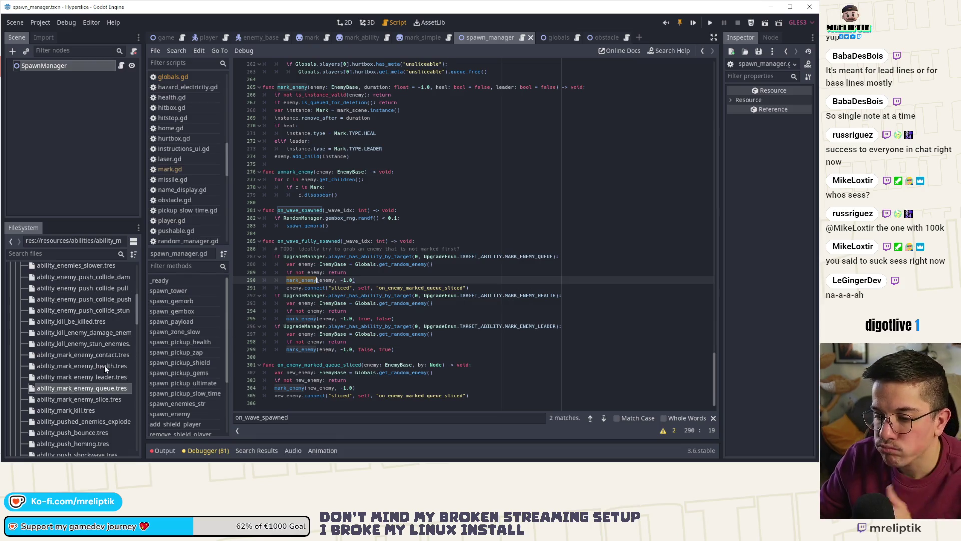
pyautogui.click(95, 374)
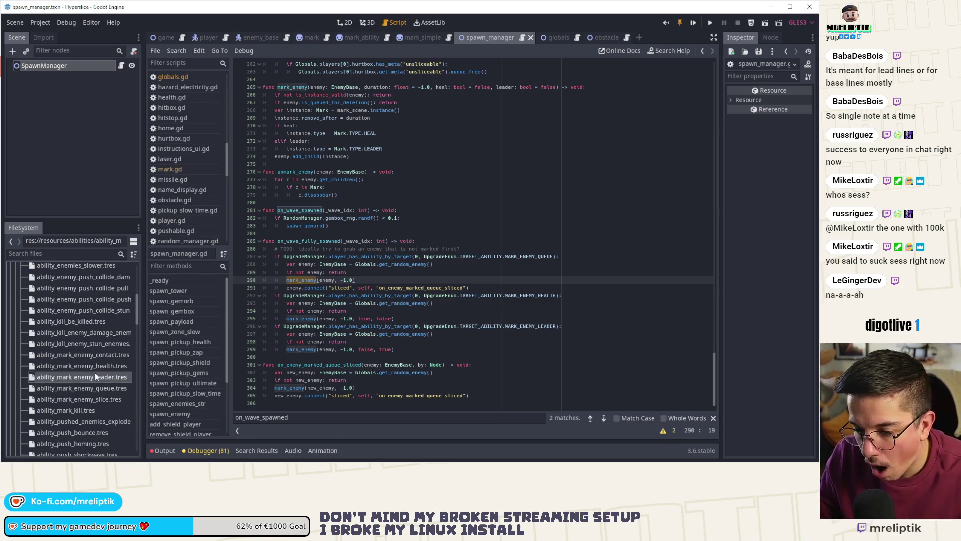
pyautogui.click(784, 99)
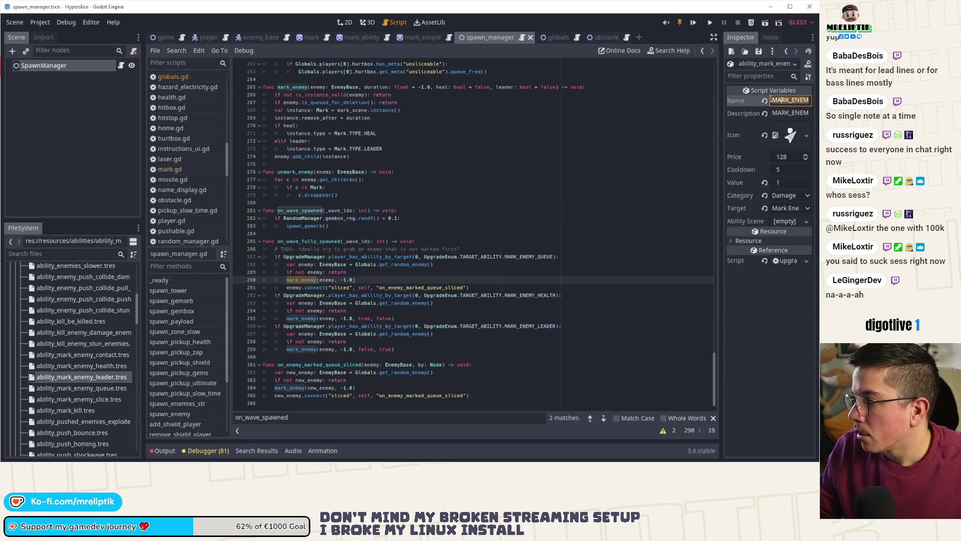
# Launch the game, start a run, and execute add_ability 0 MARK_ENEMY_QUEUE from the dev console.
pyautogui.click(694, 24)
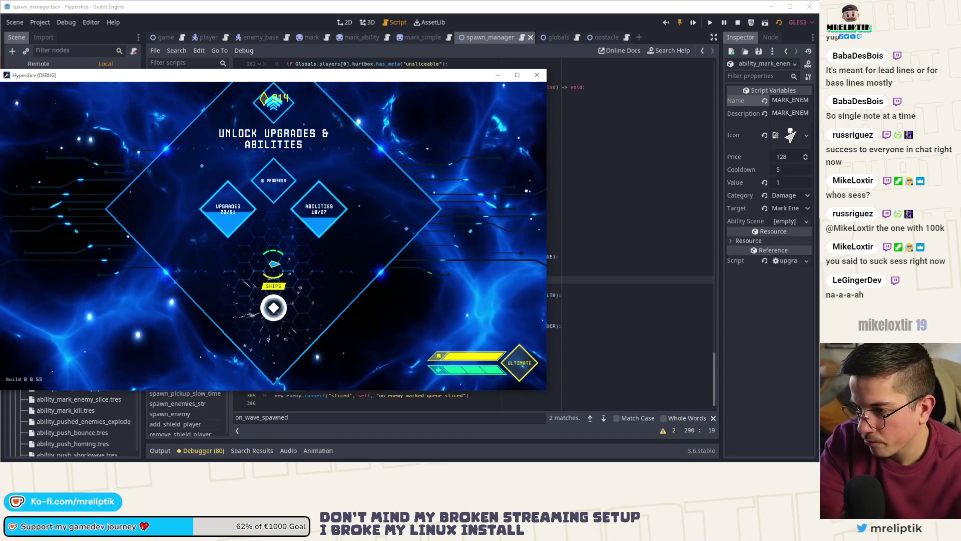
pyautogui.click(273, 307)
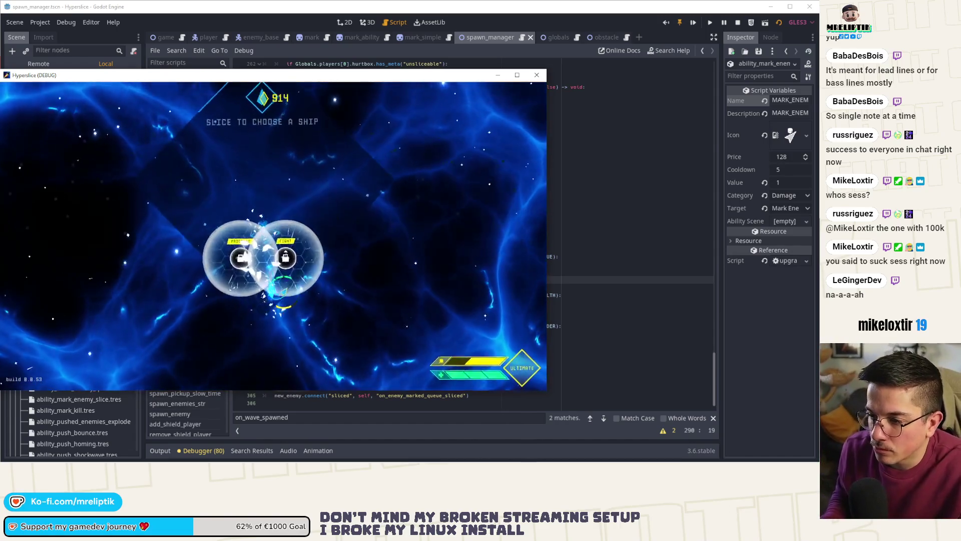
pyautogui.click(294, 283)
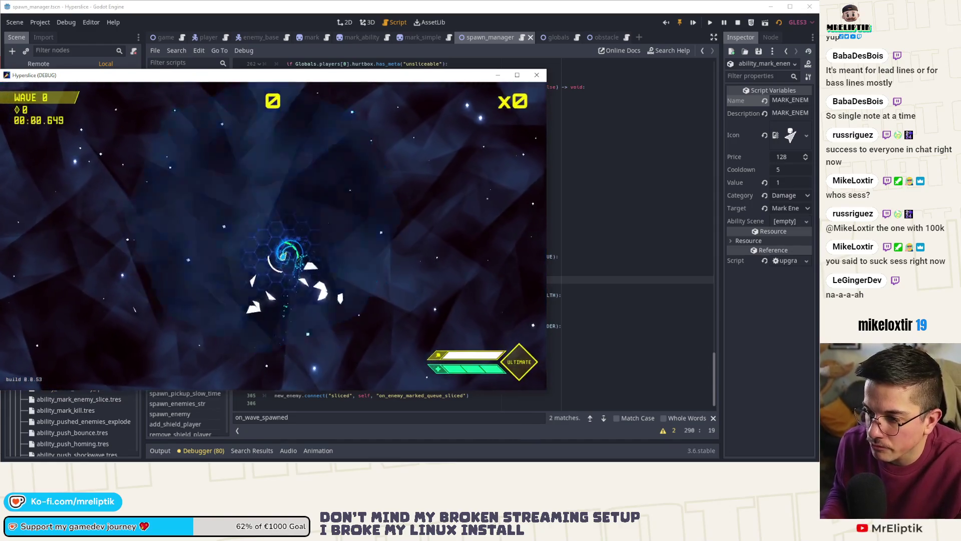
pyautogui.press('`')
pyautogui.press('Up')
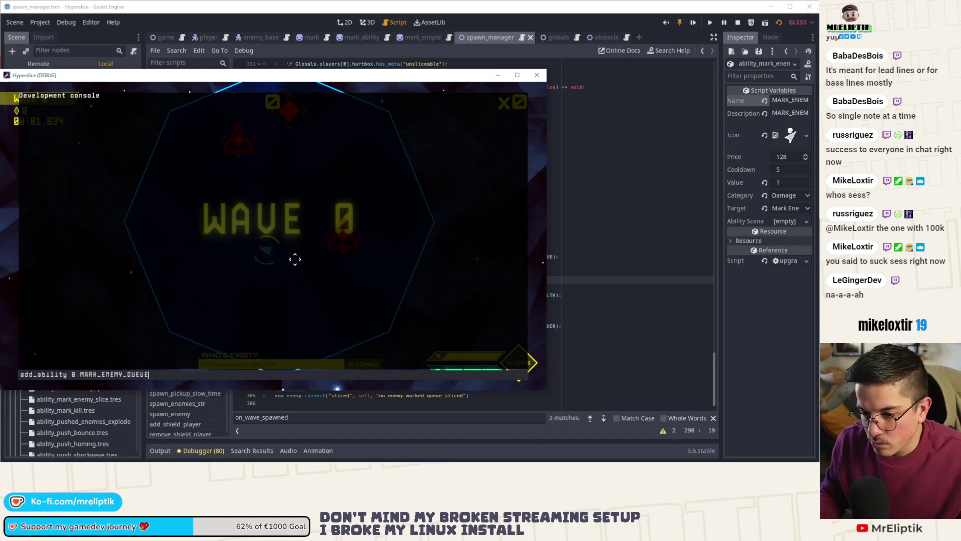
pyautogui.press('Return')
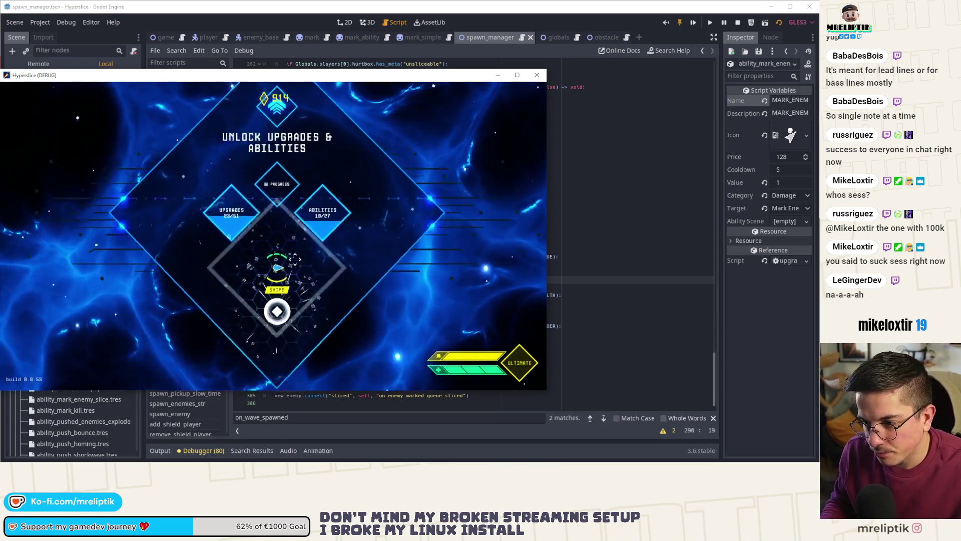
pyautogui.click(295, 259)
# Play the MARK_ENEMY_QUEUE run until the Desynchronized screen at wave 1, then return to spawn_manager.gd.
pyautogui.press('`')
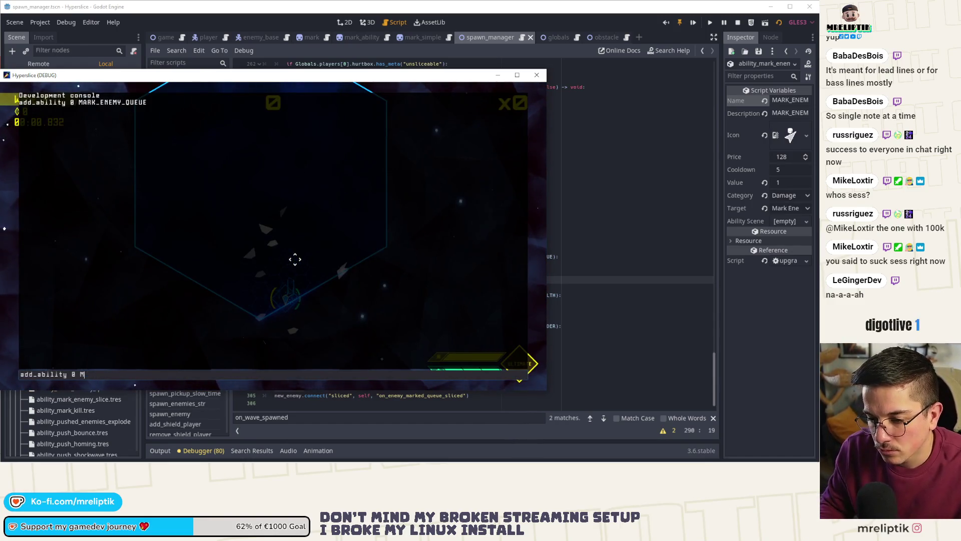
pyautogui.press('`')
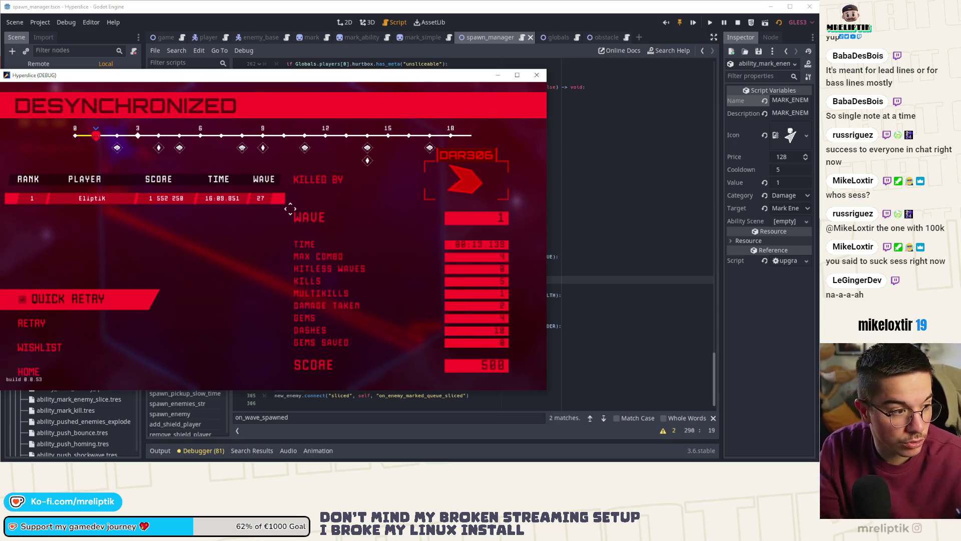
pyautogui.click(505, 70)
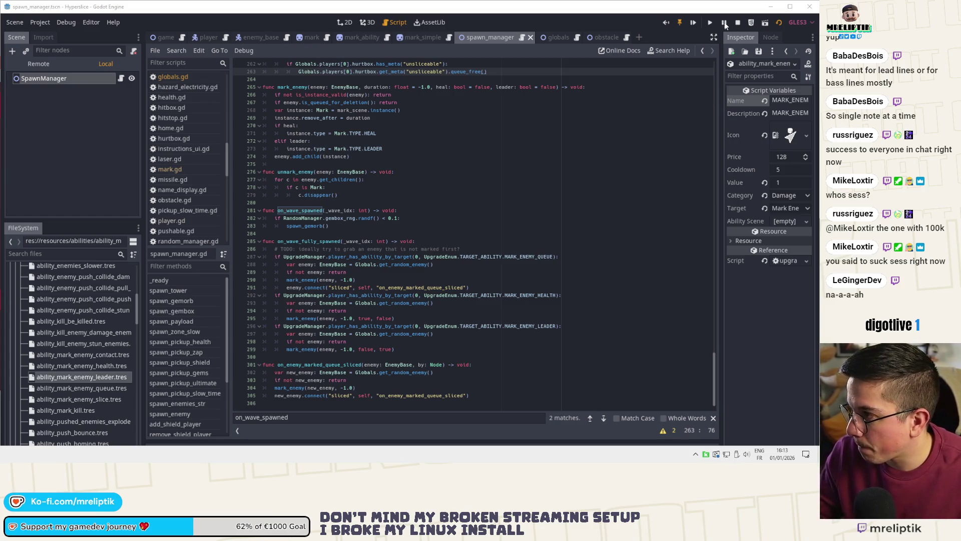
# Stop the running Hyperslice test and place the caret at the end of line 298 in spawn_manager.gd.
pyautogui.click(740, 20)
pyautogui.click(460, 233)
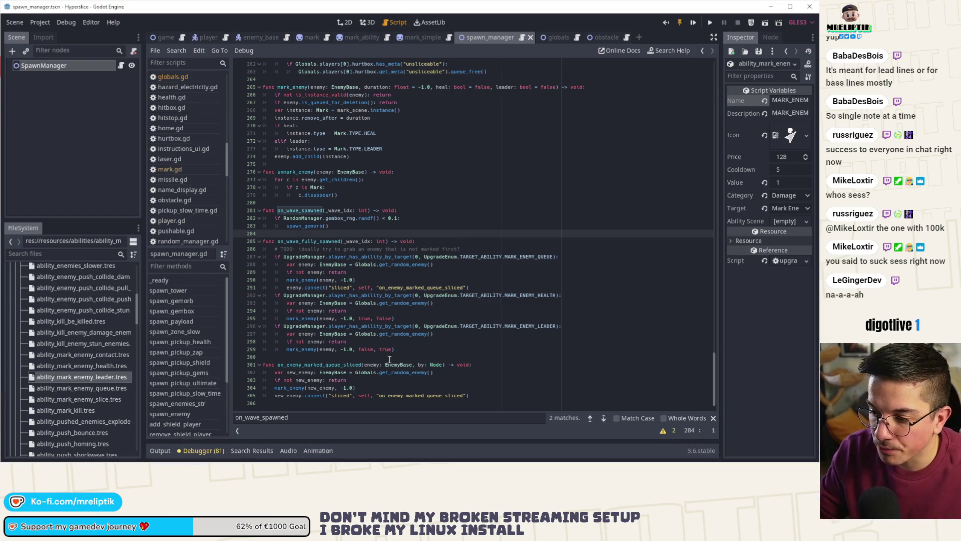
pyautogui.click(401, 342)
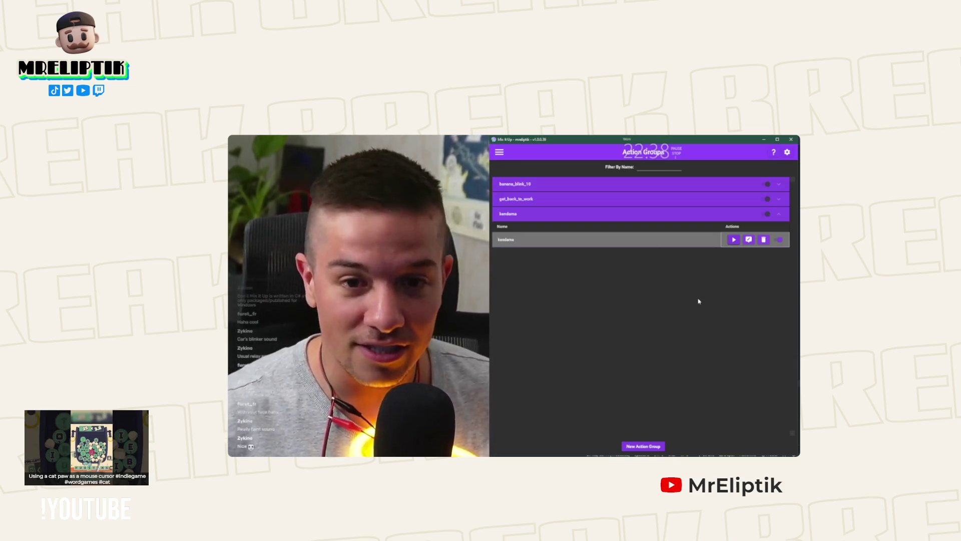
pyautogui.click(734, 239)
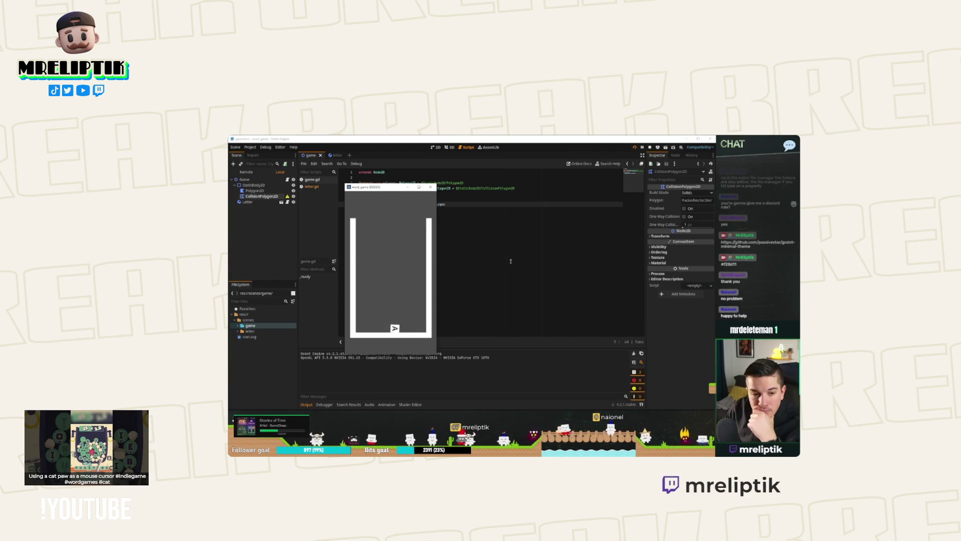
pyautogui.click(431, 186)
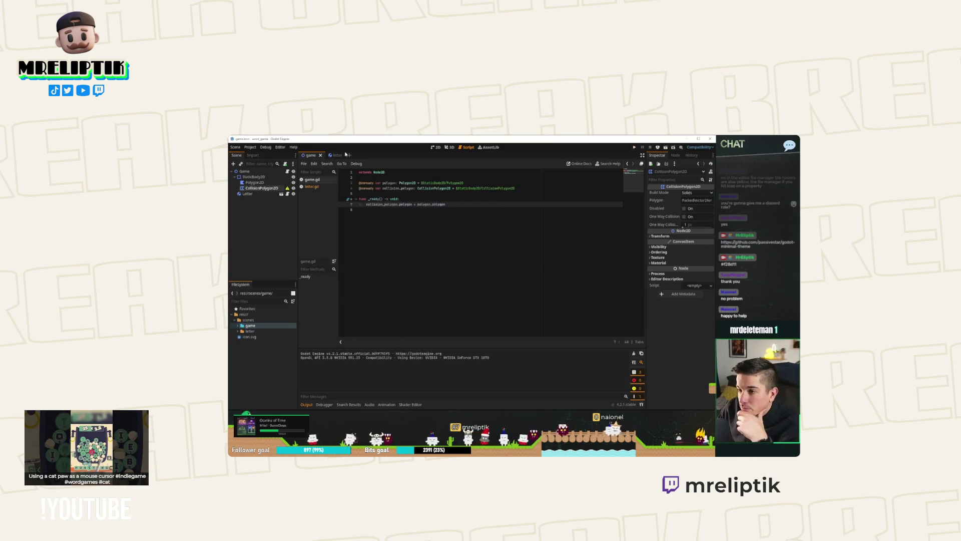
pyautogui.click(331, 156)
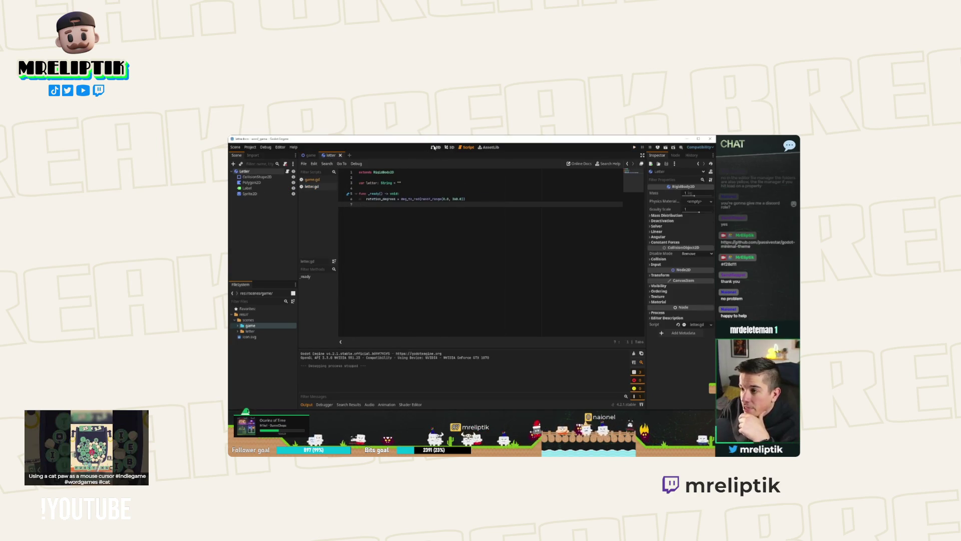
pyautogui.click(434, 148)
pyautogui.click(346, 190)
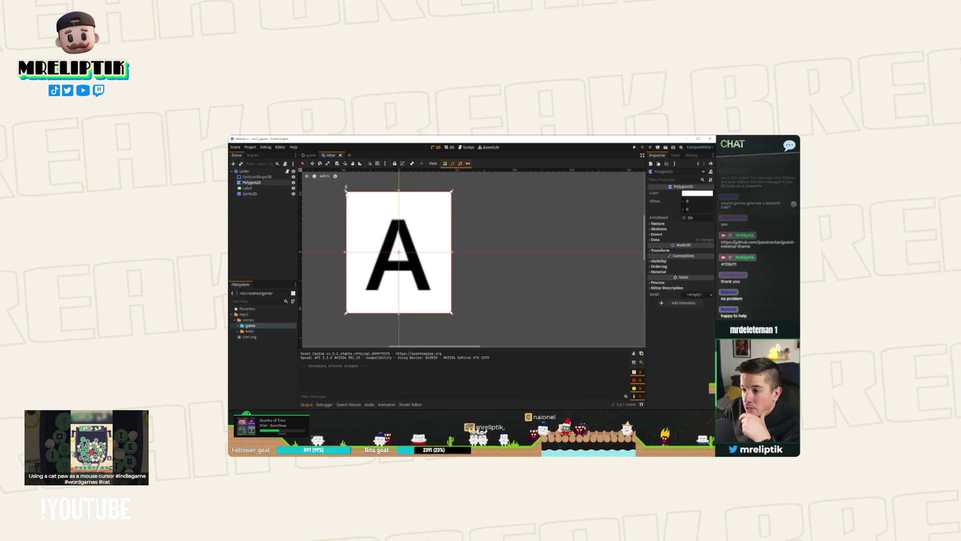
pyautogui.scroll(2, 398, 195)
pyautogui.moveTo(401, 212)
pyautogui.mouseDown()
pyautogui.moveTo(403, 239)
pyautogui.moveTo(401, 214)
pyautogui.mouseUp()
pyautogui.scroll(5, 442, 222)
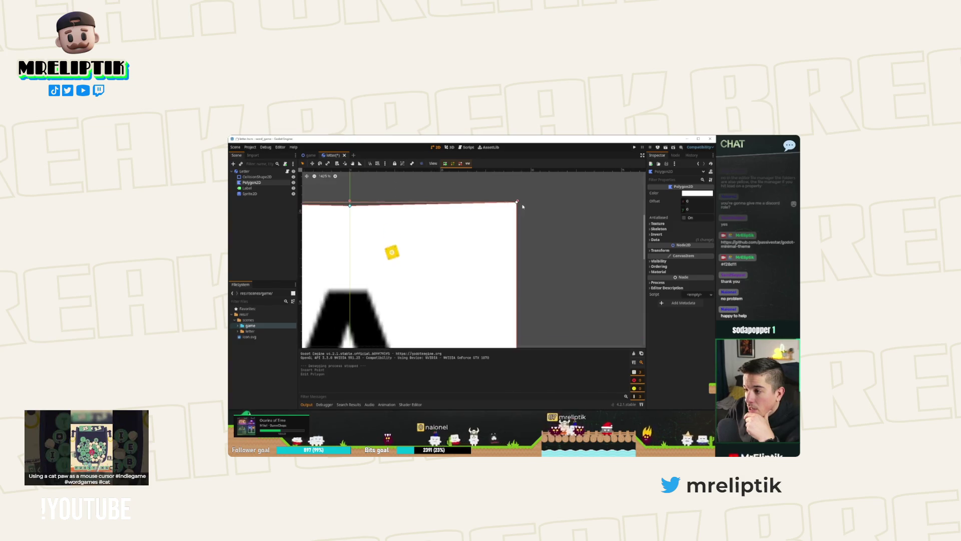
pyautogui.moveTo(518, 202)
pyautogui.mouseDown()
pyautogui.moveTo(393, 212)
pyautogui.moveTo(432, 228)
pyautogui.moveTo(461, 257)
pyautogui.moveTo(469, 254)
pyautogui.moveTo(443, 197)
pyautogui.moveTo(453, 211)
pyautogui.mouseUp()
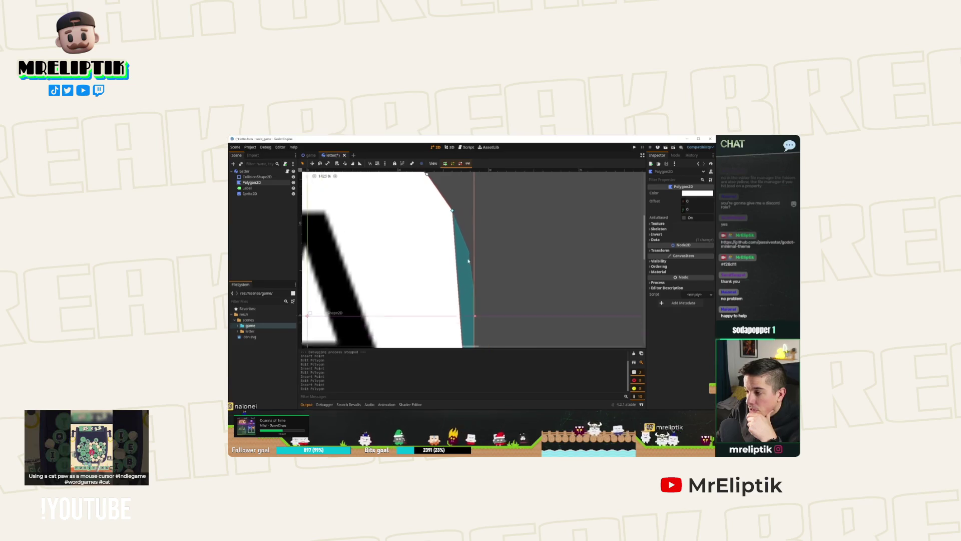
pyautogui.click(456, 257)
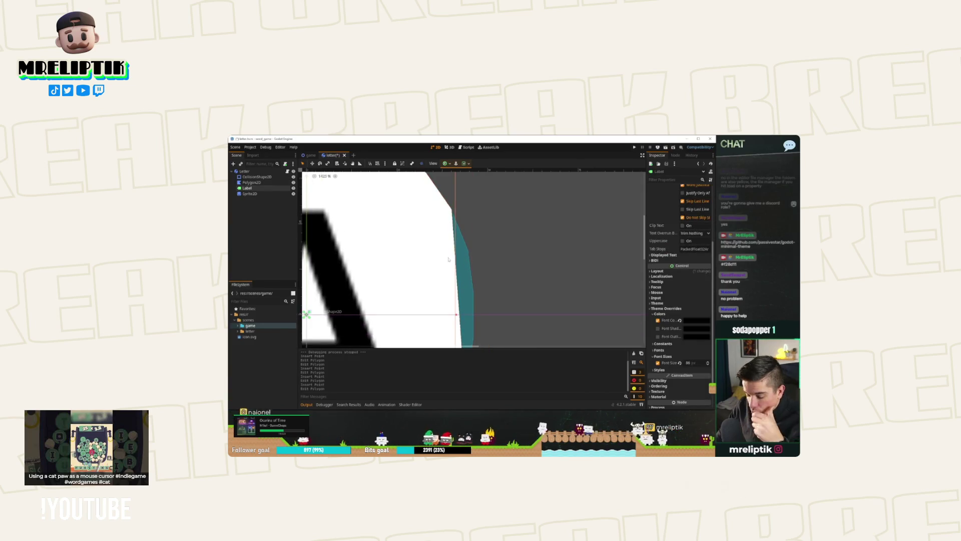
pyautogui.hotkey('ctrl', 'z')
pyautogui.scroll(2, 414, 215)
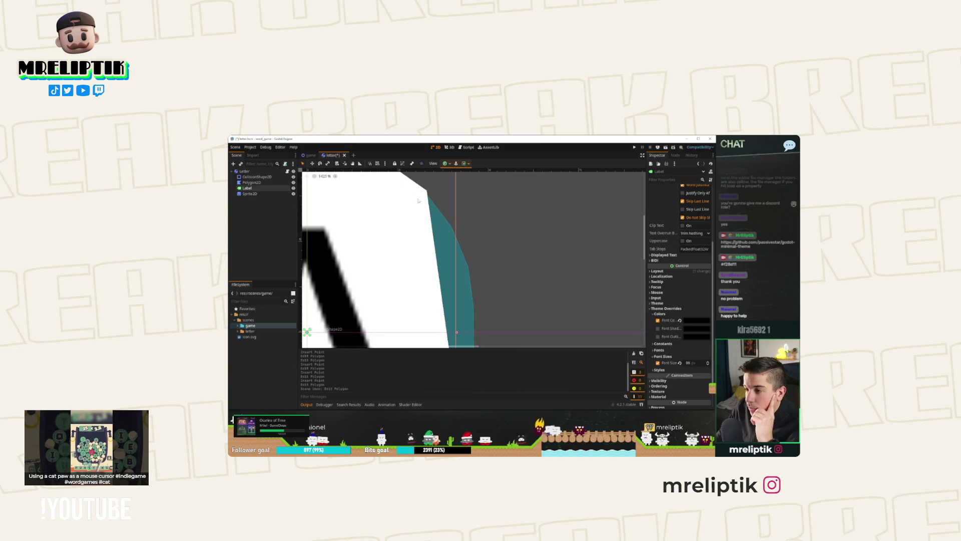
pyautogui.click(260, 182)
pyautogui.moveTo(433, 236); pyautogui.dragTo(452, 227)
pyautogui.moveTo(456, 267); pyautogui.dragTo(470, 267)
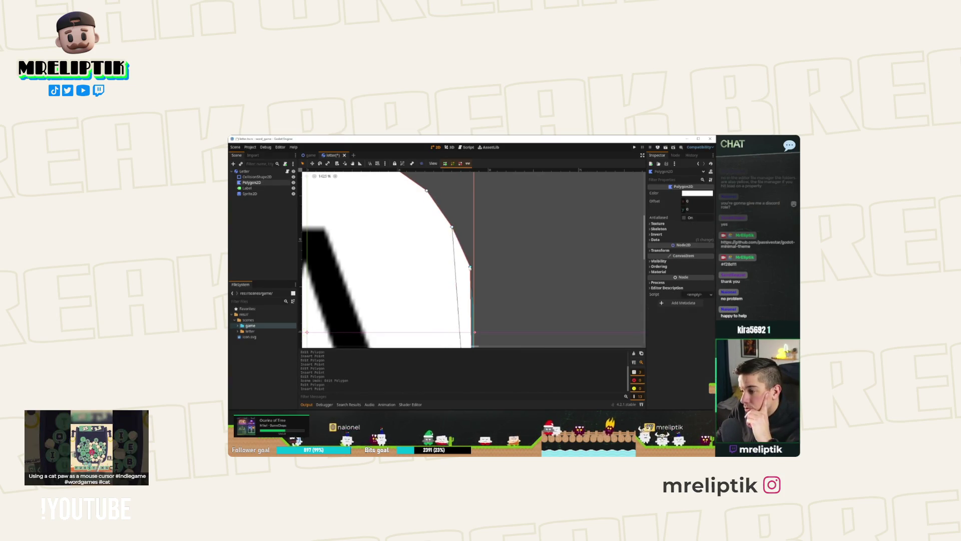
pyautogui.scroll(-2, 470, 268)
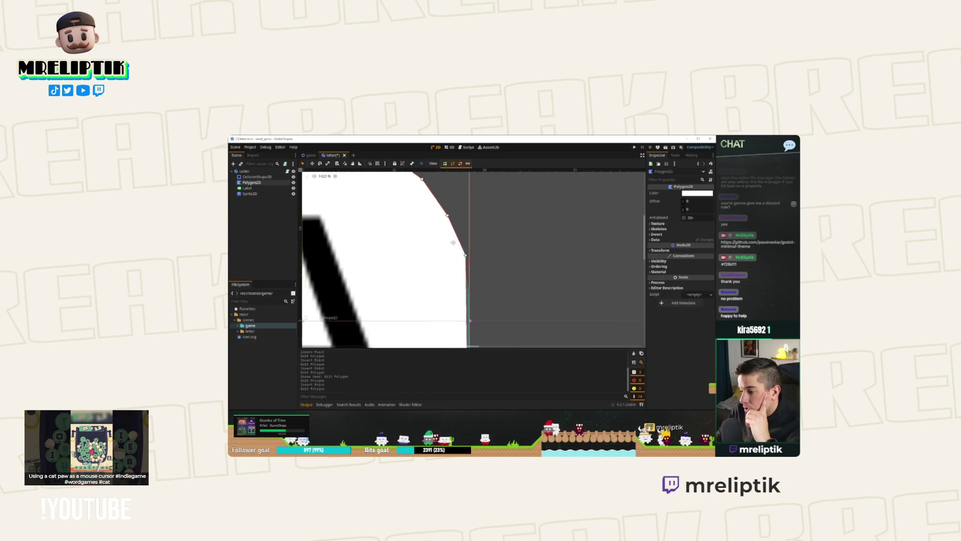
pyautogui.moveTo(454, 260)
pyautogui.mouseDown()
pyautogui.moveTo(418, 298)
pyautogui.moveTo(436, 303)
pyautogui.moveTo(455, 229)
pyautogui.mouseUp()
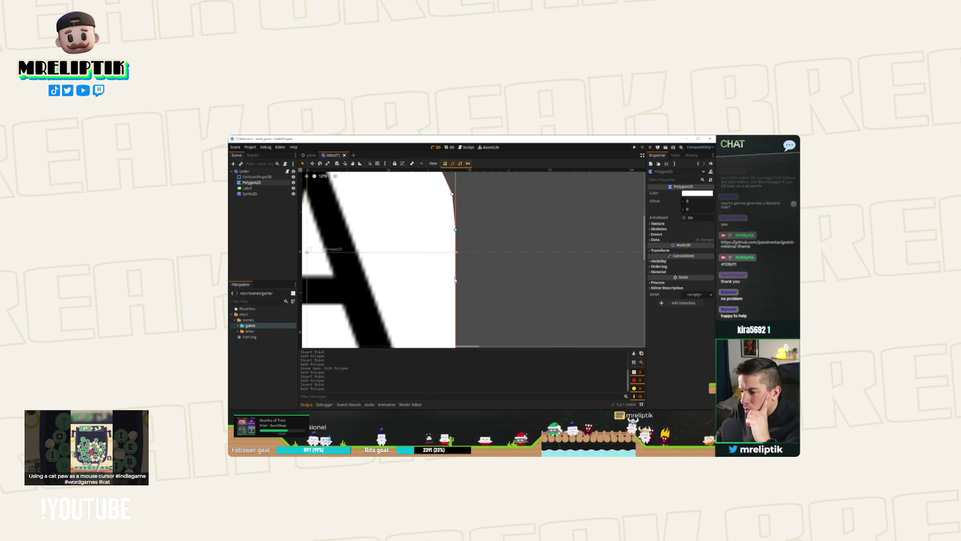
pyautogui.moveTo(456, 279)
pyautogui.mouseDown()
pyautogui.moveTo(423, 282)
pyautogui.moveTo(456, 277)
pyautogui.mouseUp()
pyautogui.moveTo(455, 311)
pyautogui.mouseDown()
pyautogui.moveTo(435, 315)
pyautogui.moveTo(450, 312)
pyautogui.mouseUp()
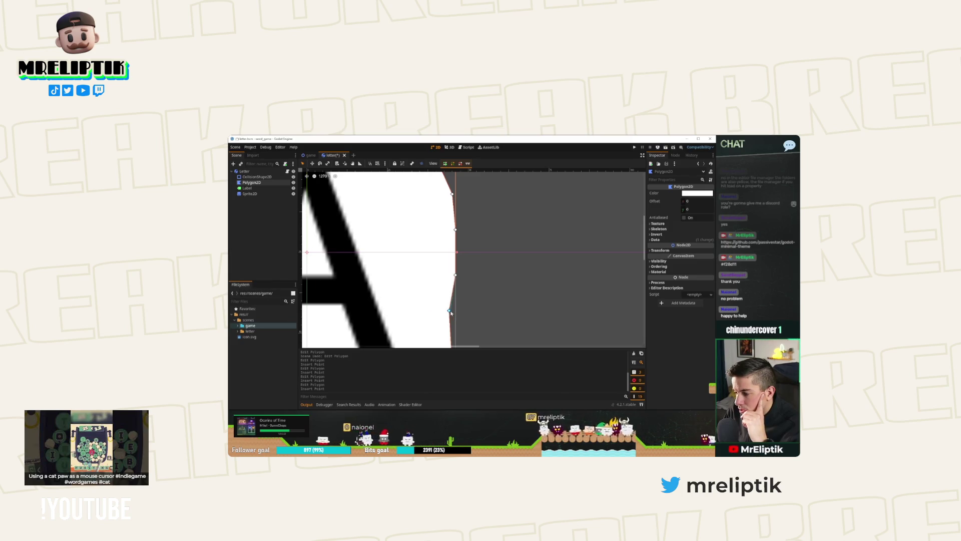
pyautogui.scroll(-1, 450, 311)
pyautogui.moveTo(488, 286)
pyautogui.mouseDown()
pyautogui.moveTo(481, 292)
pyautogui.moveTo(387, 245)
pyautogui.mouseUp()
pyautogui.scroll(2, 448, 245)
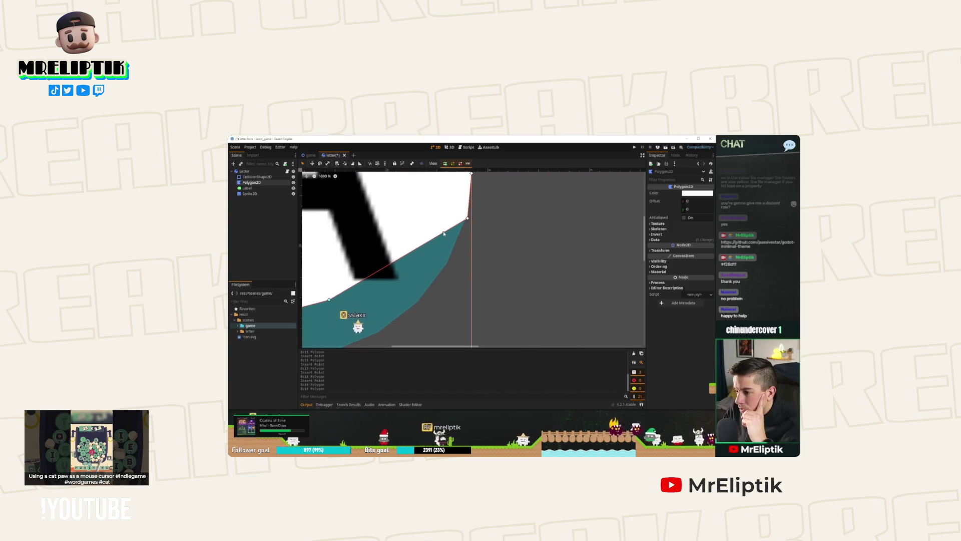
pyautogui.moveTo(445, 231)
pyautogui.mouseDown()
pyautogui.moveTo(448, 264)
pyautogui.moveTo(414, 308)
pyautogui.mouseUp()
pyautogui.scroll(-3, 420, 290)
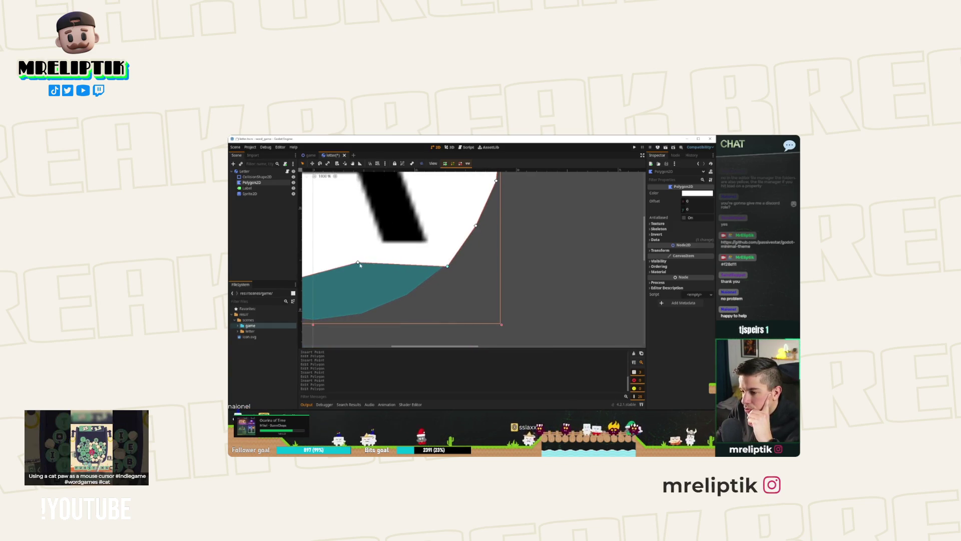
pyautogui.moveTo(358, 262)
pyautogui.mouseDown()
pyautogui.moveTo(407, 295)
pyautogui.moveTo(431, 276)
pyautogui.moveTo(434, 292)
pyautogui.mouseUp()
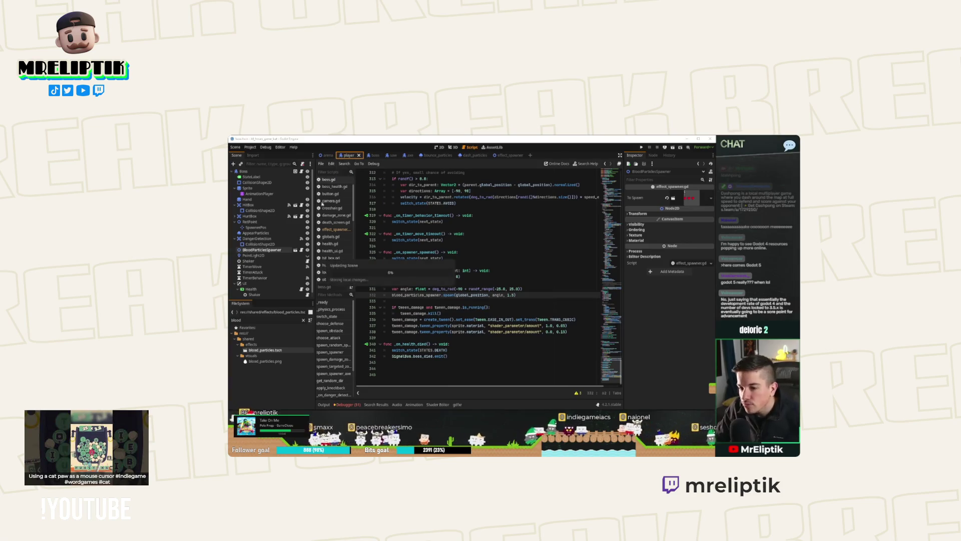
pyautogui.click(346, 156)
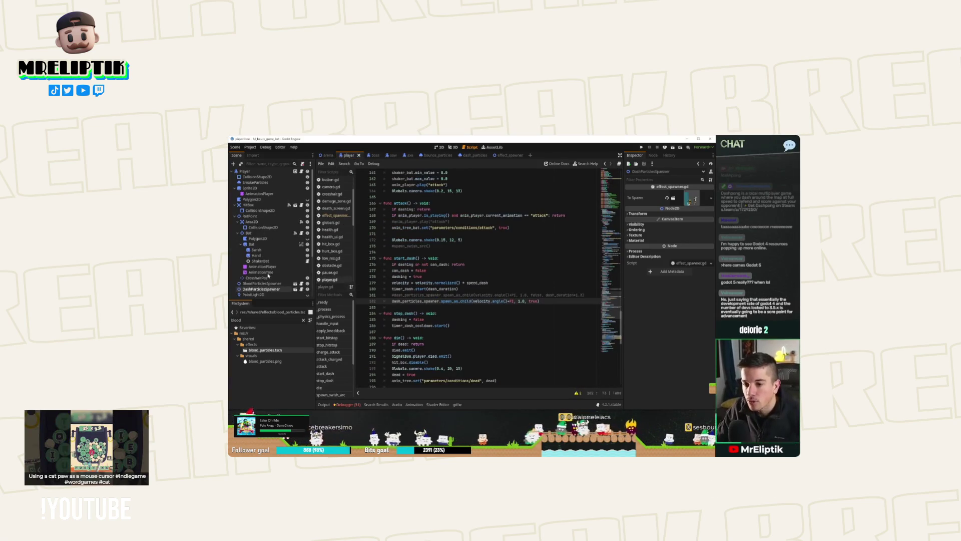
pyautogui.click(263, 184)
pyautogui.click(374, 155)
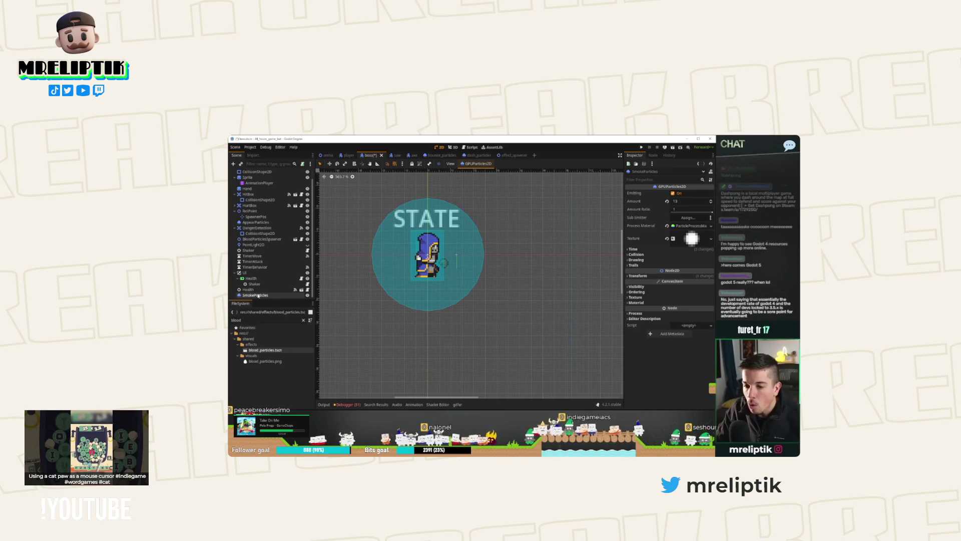
pyautogui.moveTo(264, 222)
pyautogui.mouseDown()
pyautogui.moveTo(262, 176)
pyautogui.moveTo(260, 189)
pyautogui.mouseUp()
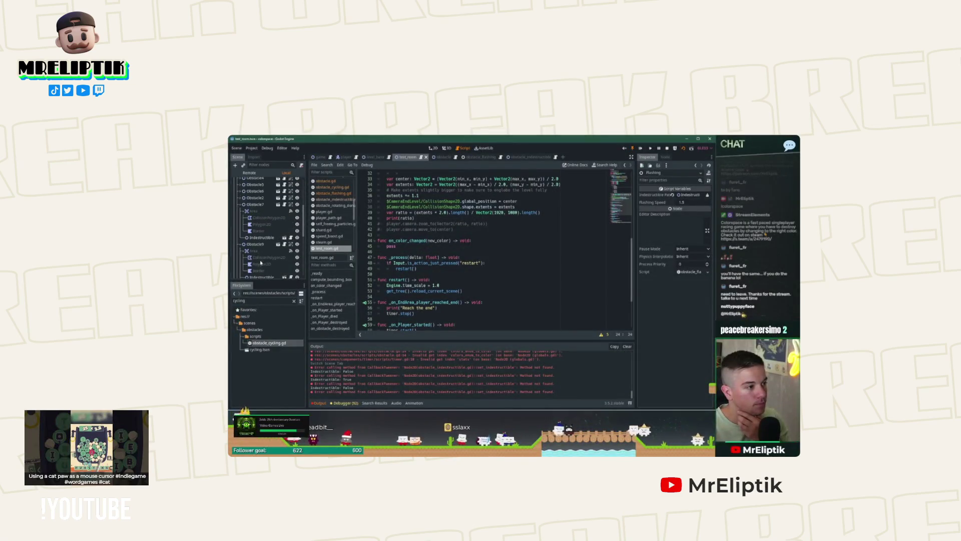
pyautogui.scroll(-2, 262, 263)
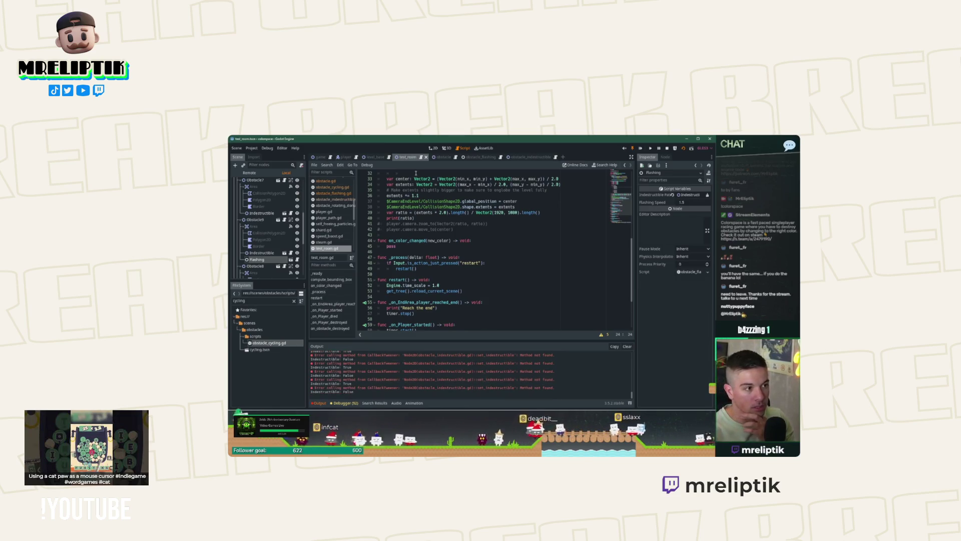
pyautogui.click(476, 157)
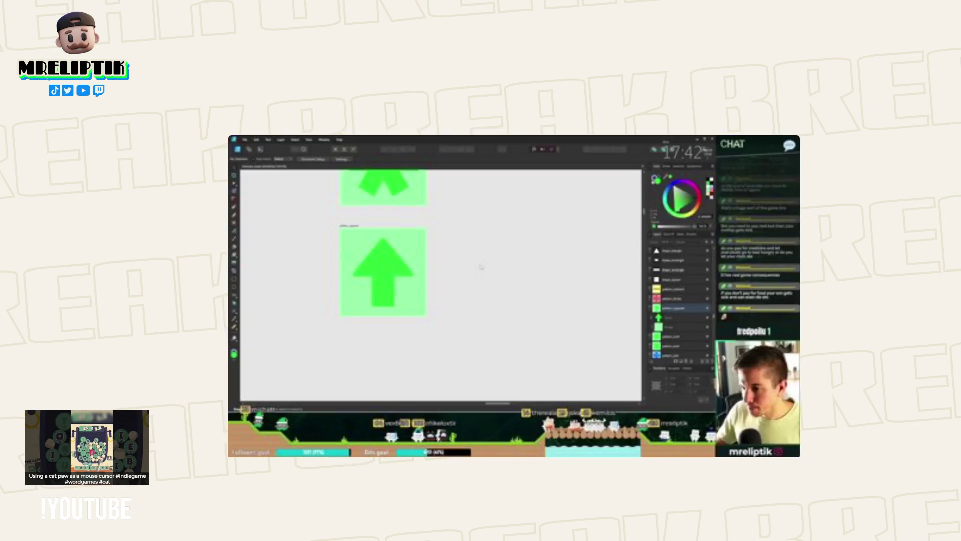
# Export the green up-arrow pattern_upgrade artboard as PNG, continuing to the Save As dialog.
pyautogui.scroll(2, 459, 258)
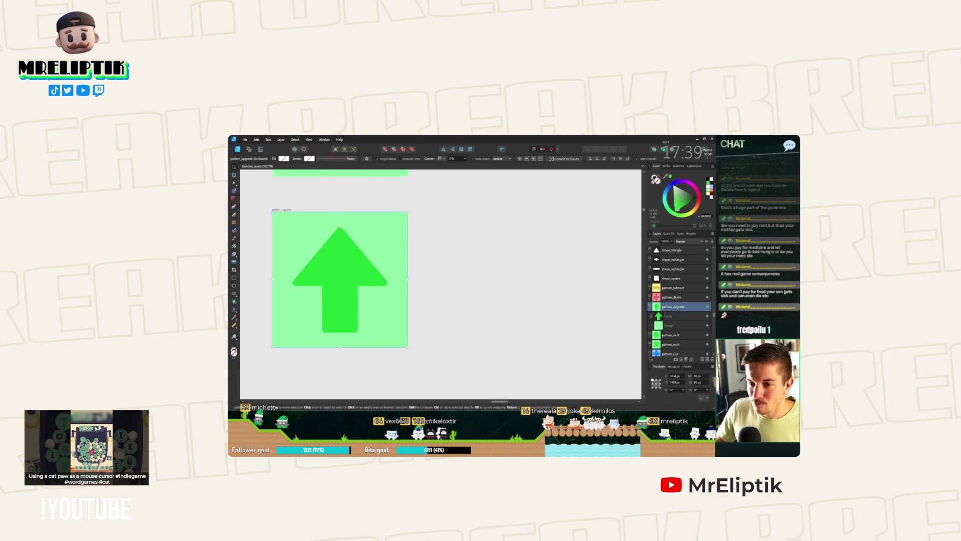
pyautogui.scroll(-2, 331, 246)
pyautogui.click(331, 245)
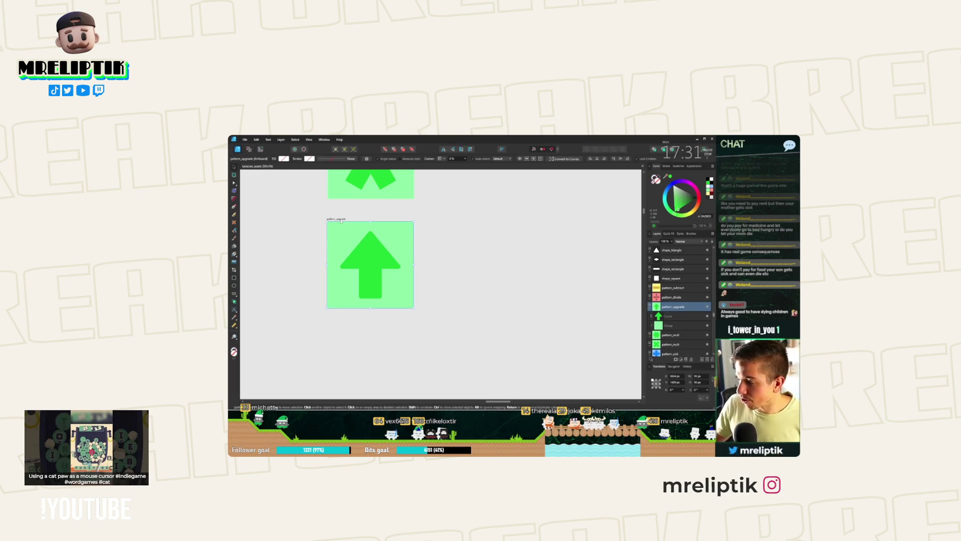
pyautogui.hotkey('ctrl', 'alt', 'shift', 'w')
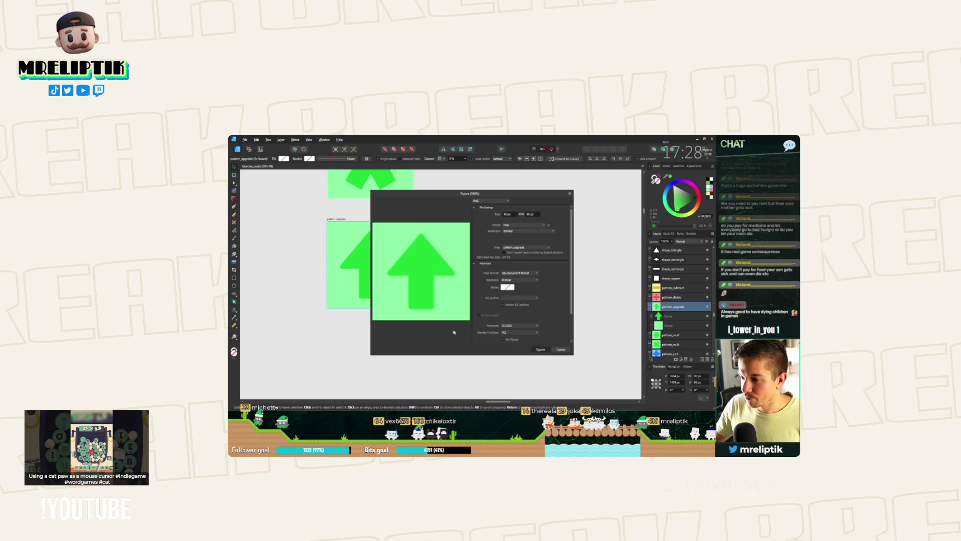
pyautogui.click(540, 349)
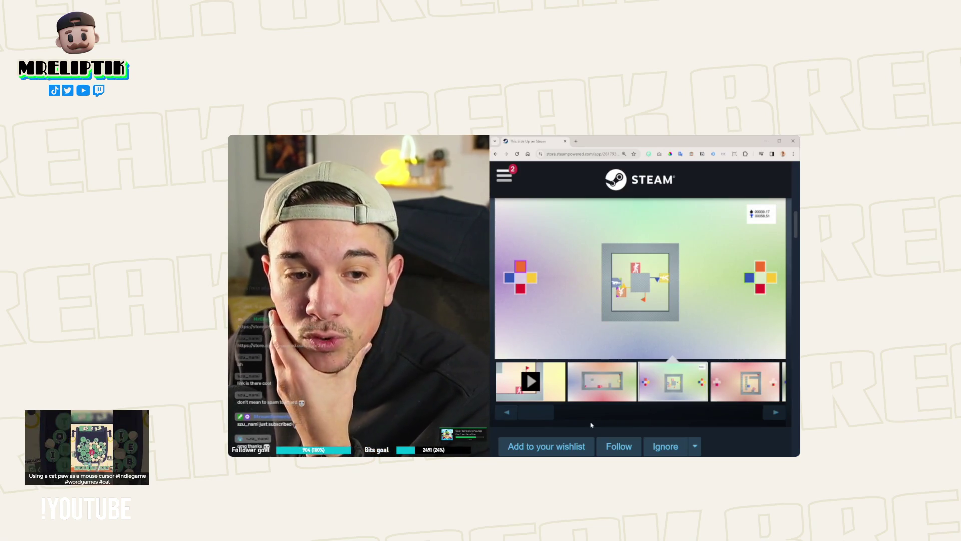
# View another store screenshot, then return to Godot's spawn_manager.gd at on_wave_fully_spawned.
pyautogui.click(597, 389)
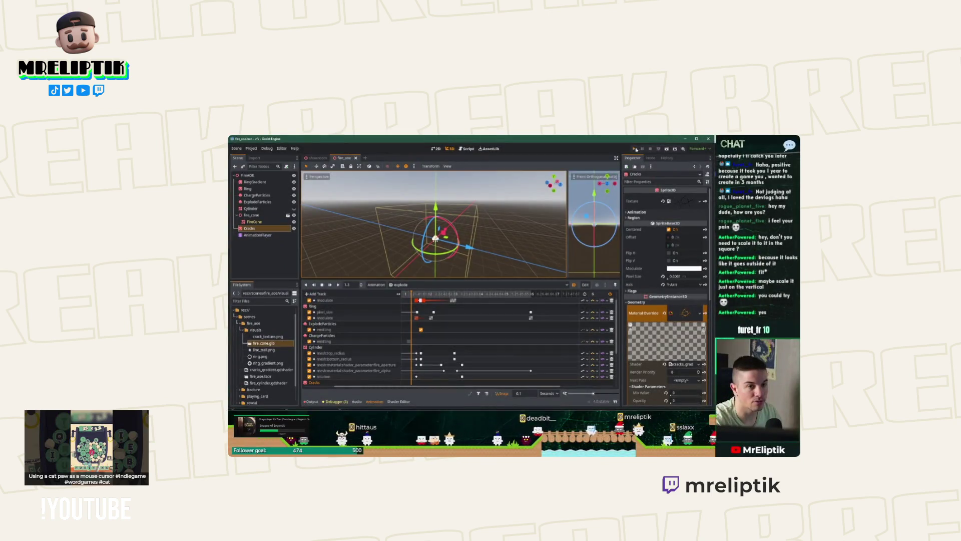
pyautogui.click(634, 149)
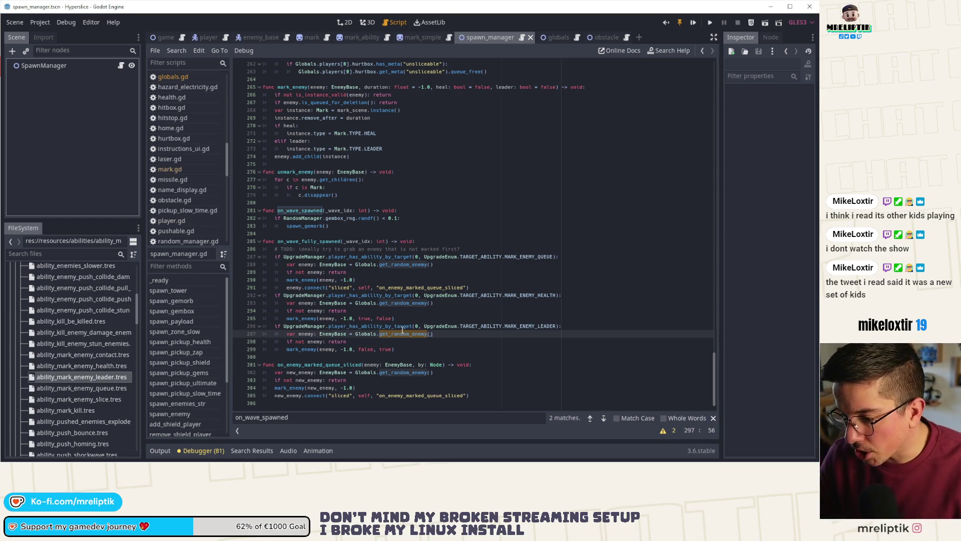
# Jump to get_random_enemy in globals.gd, inspect its empty-enemies return, then run Hyperslice.
pyautogui.keyDown('ctrl'); pyautogui.click(398, 333); pyautogui.keyUp('ctrl')
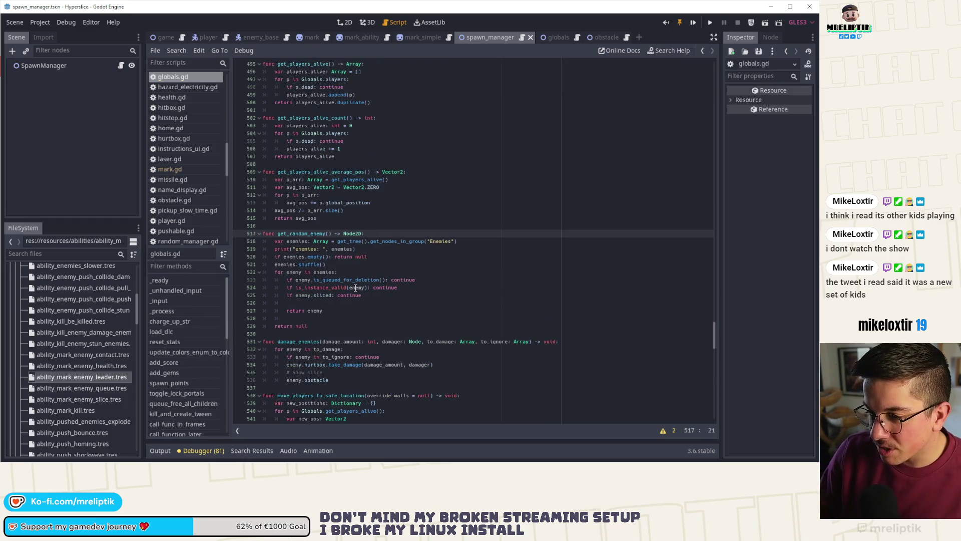
pyautogui.click(366, 251)
pyautogui.doubleClick(343, 257)
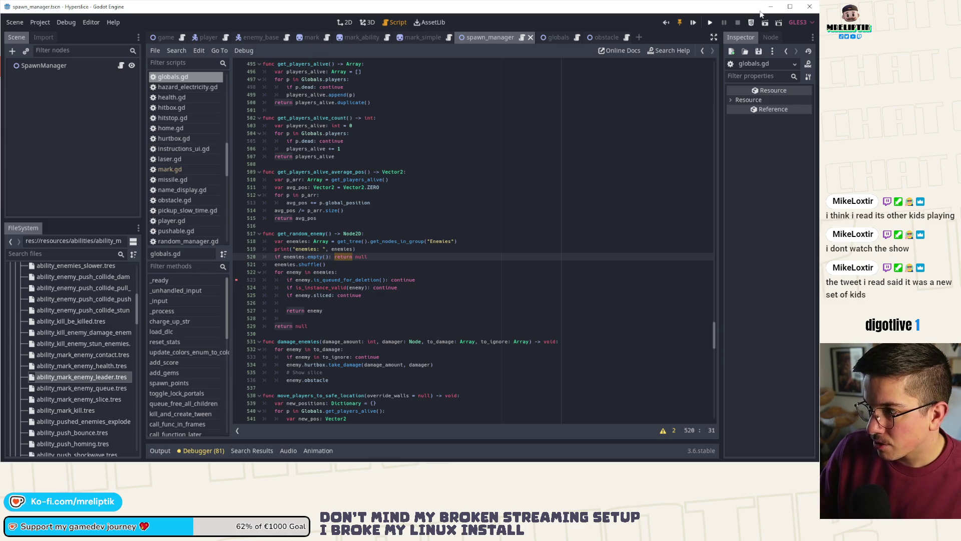
pyautogui.click(709, 23)
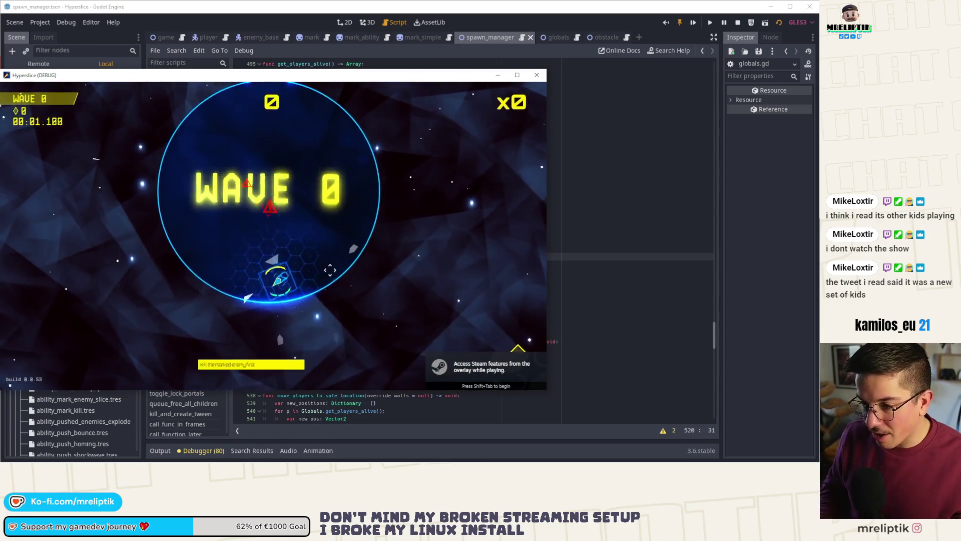
# Grant the player MARK_ENEMY_LEADER by rerunning 'add_ability 0 MARK_ENEMY_LEADER' in the dev console.
pyautogui.press('quoteleft')
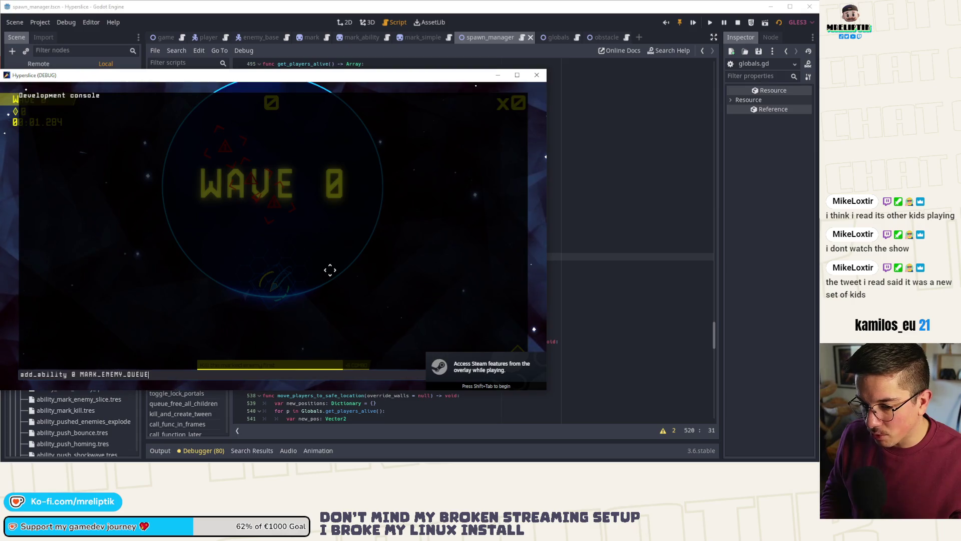
pyautogui.press('Up')
pyautogui.press('Up')
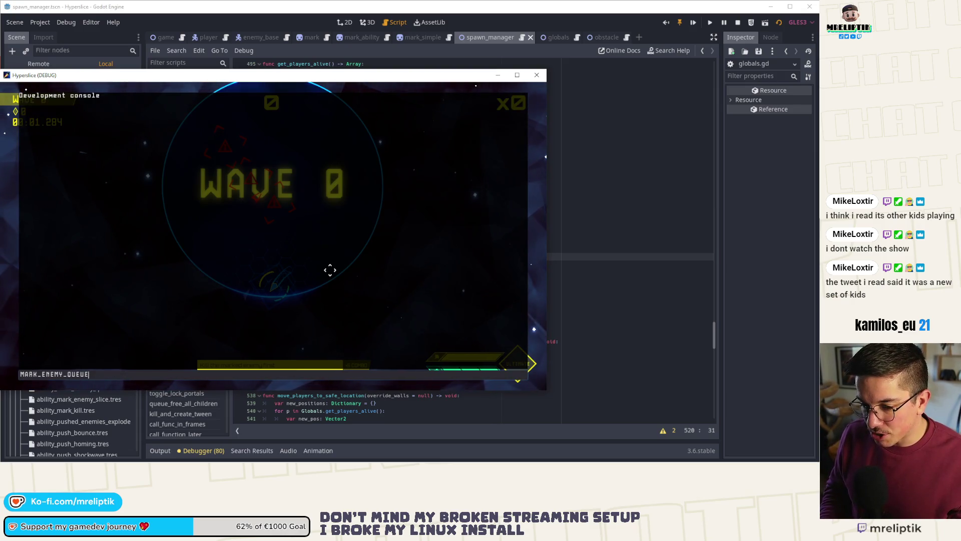
pyautogui.press('Up')
pyautogui.press('Up')
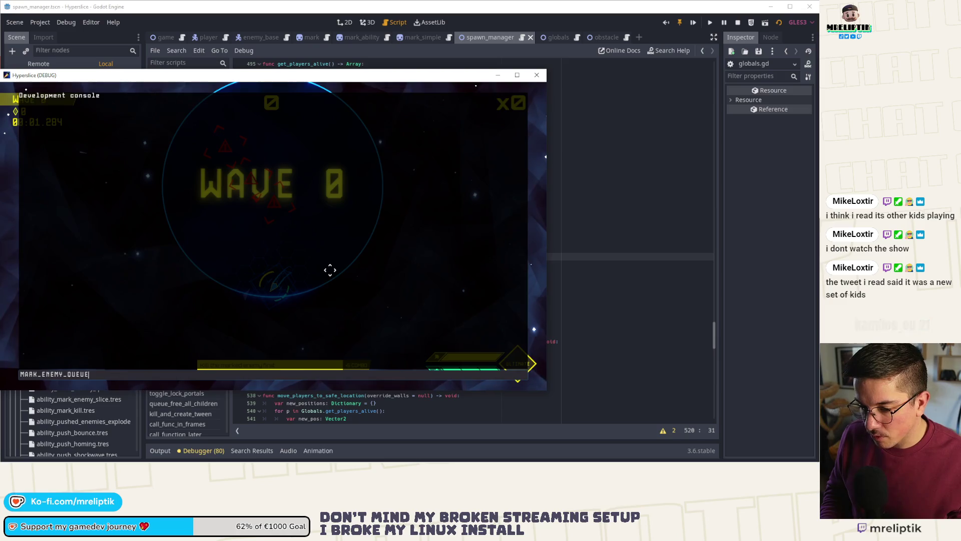
pyautogui.press('Return')
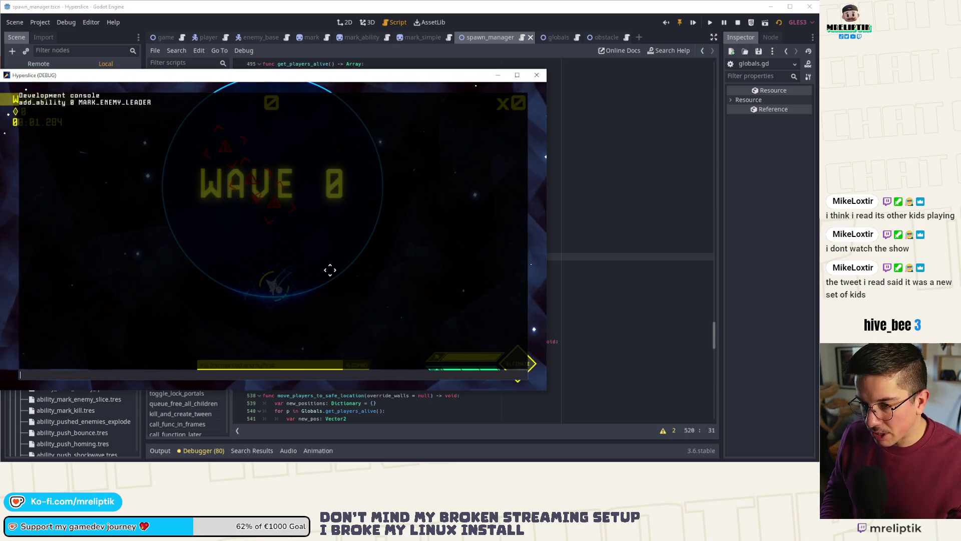
pyautogui.press('`')
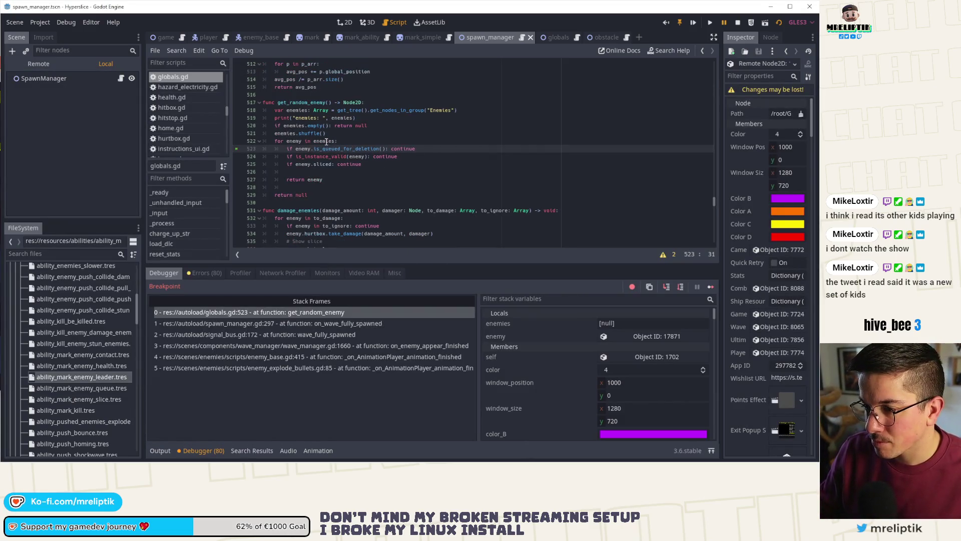
# Inspect the enemy variable's remote object in a widened Inspector and step through the enemy loop.
pyautogui.moveTo(326, 142)
pyautogui.click(626, 336)
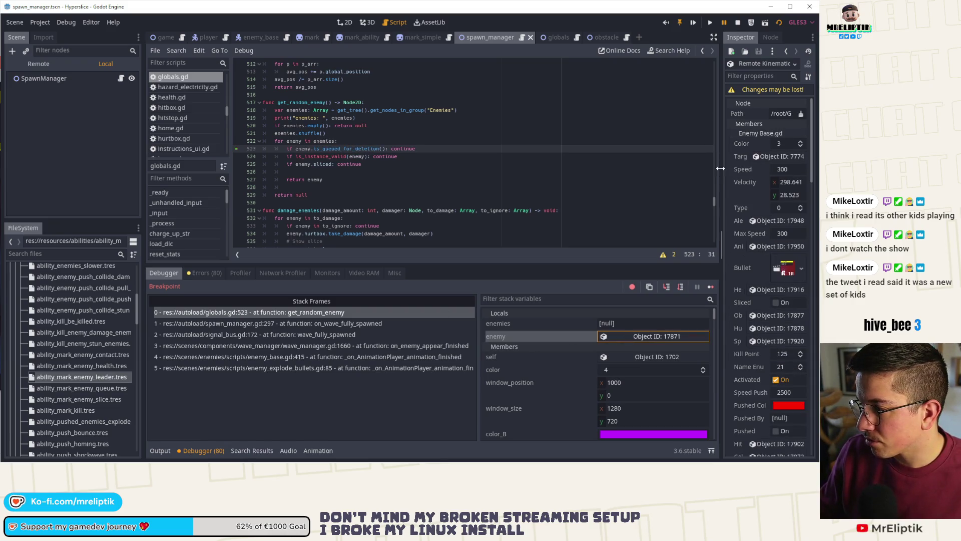
pyautogui.moveTo(721, 170); pyautogui.dragTo(605, 170)
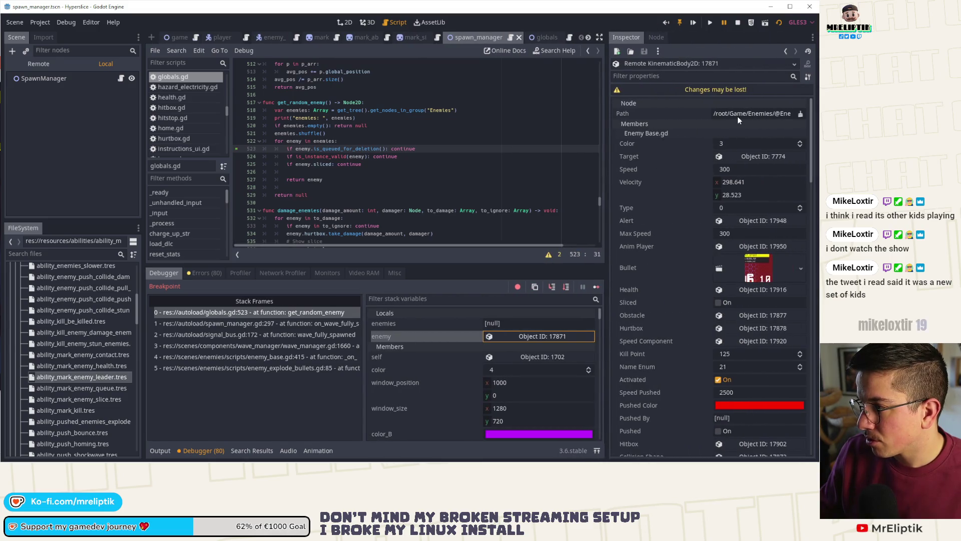
pyautogui.click(551, 287)
pyautogui.click(551, 288)
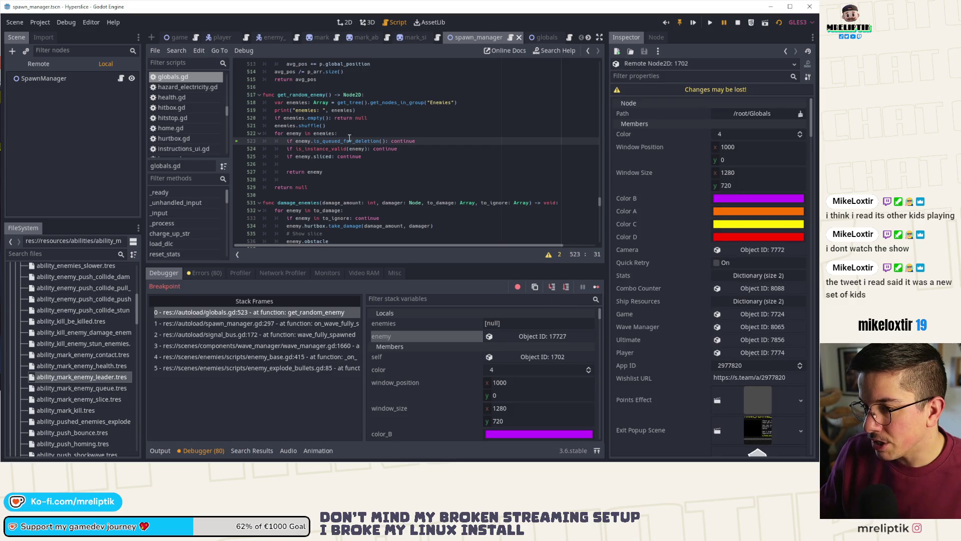
# Read the is_instance_valid docs, check SpawnManager's variables, and inspect enemy object 17727.
pyautogui.doubleClick(331, 149)
pyautogui.keyDown('ctrl'); pyautogui.click(328, 149); pyautogui.keyUp('ctrl')
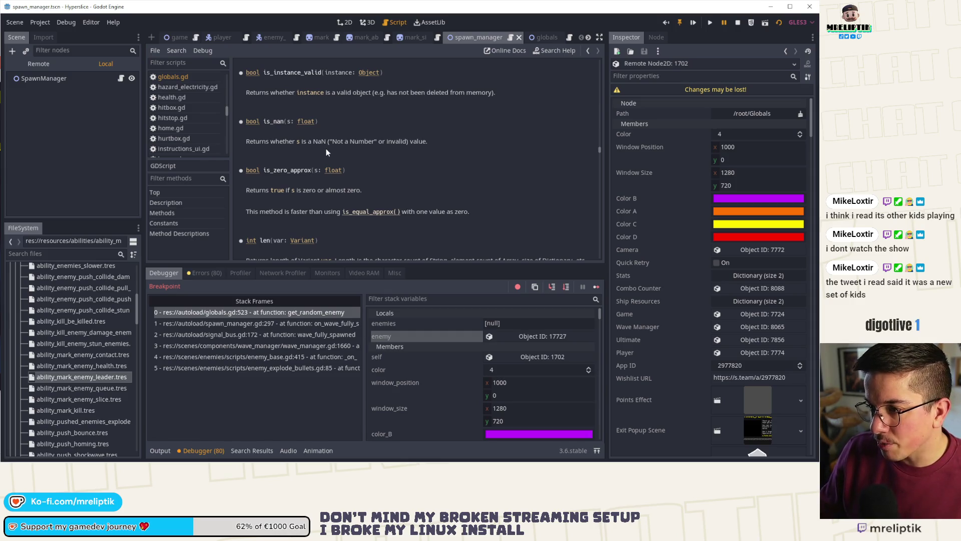
pyautogui.click(119, 80)
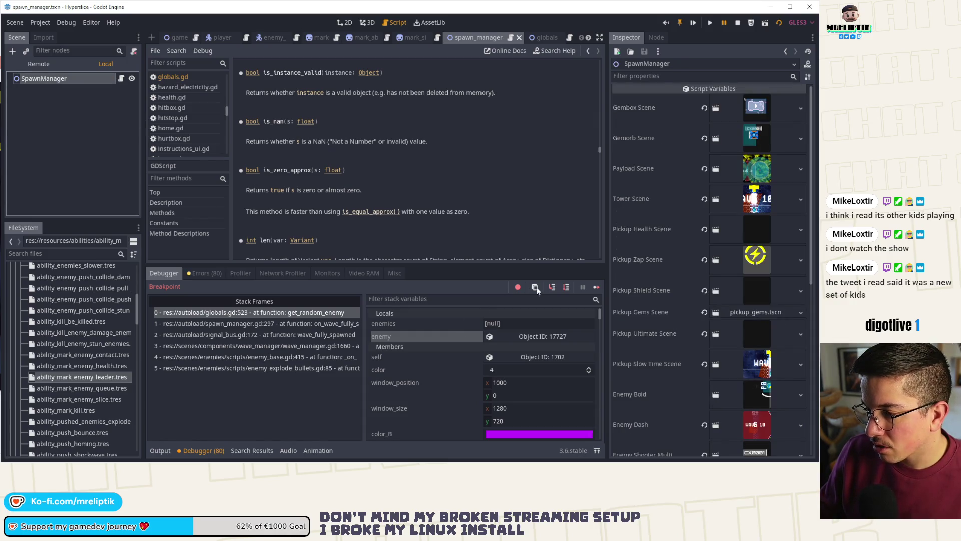
pyautogui.click(550, 287)
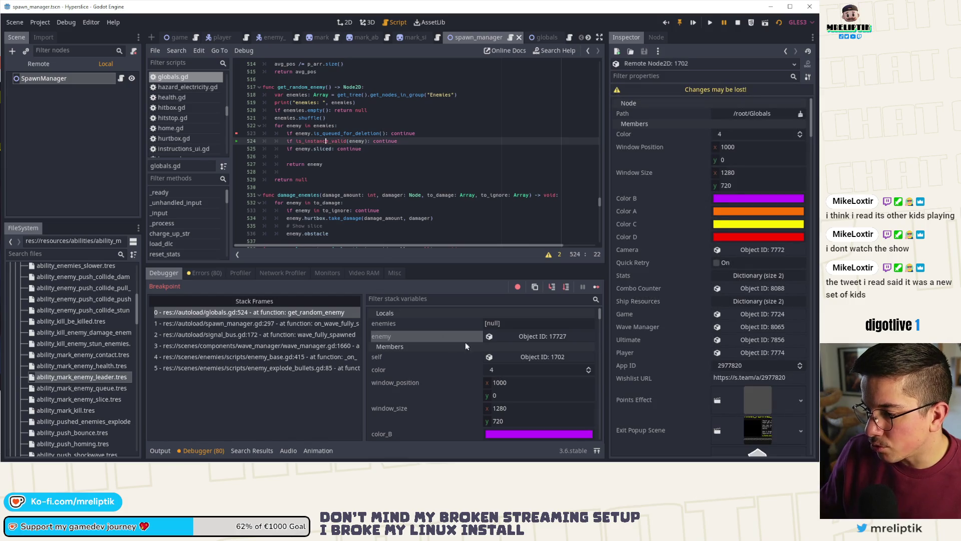
pyautogui.click(533, 337)
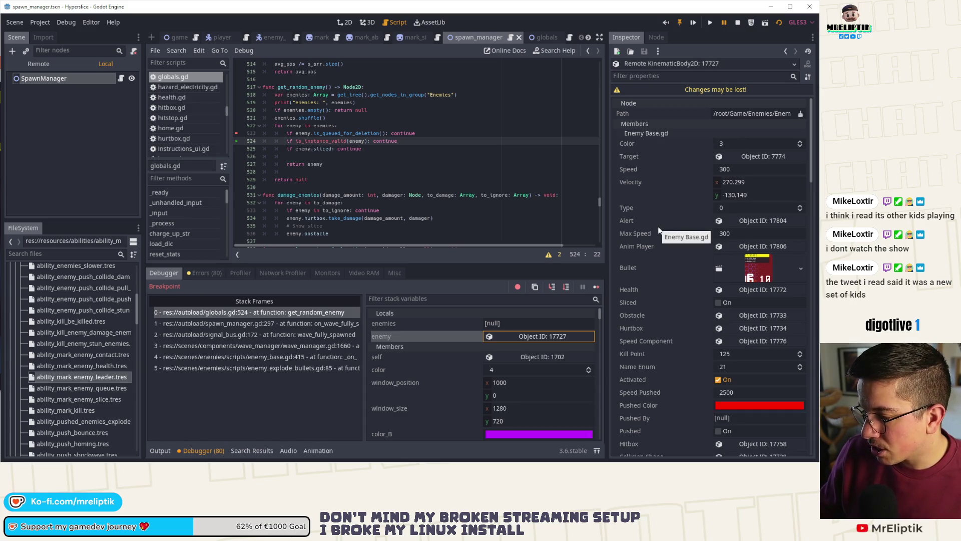
# Switch to the game window and back to the editor, then stop the running game.
pyautogui.moveTo(68, 462)
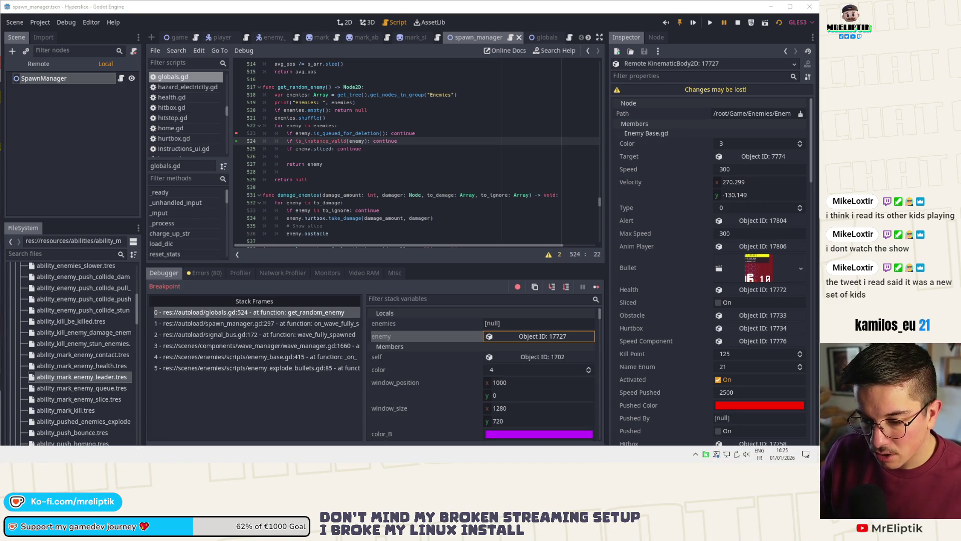
pyautogui.click(68, 456)
pyautogui.moveTo(65, 462)
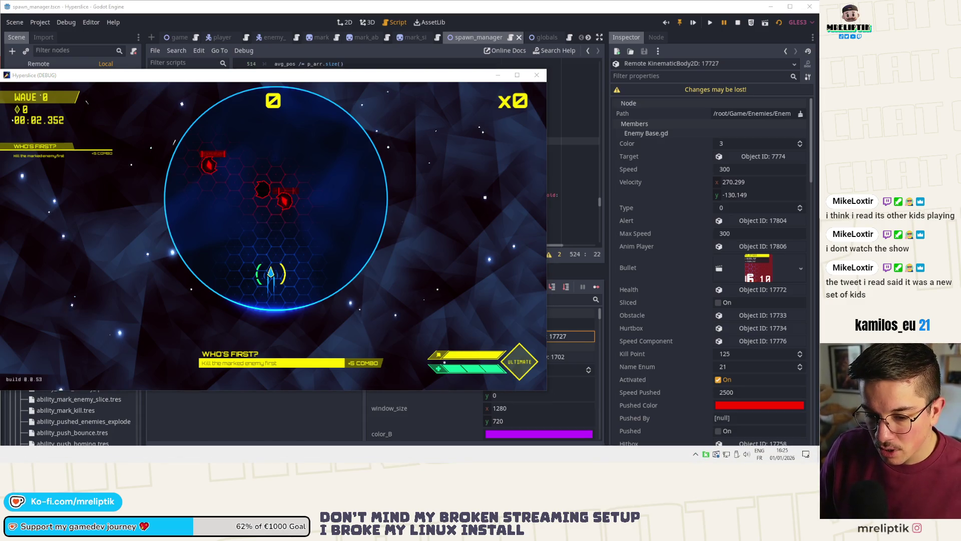
pyautogui.click(67, 456)
pyautogui.doubleClick(323, 142)
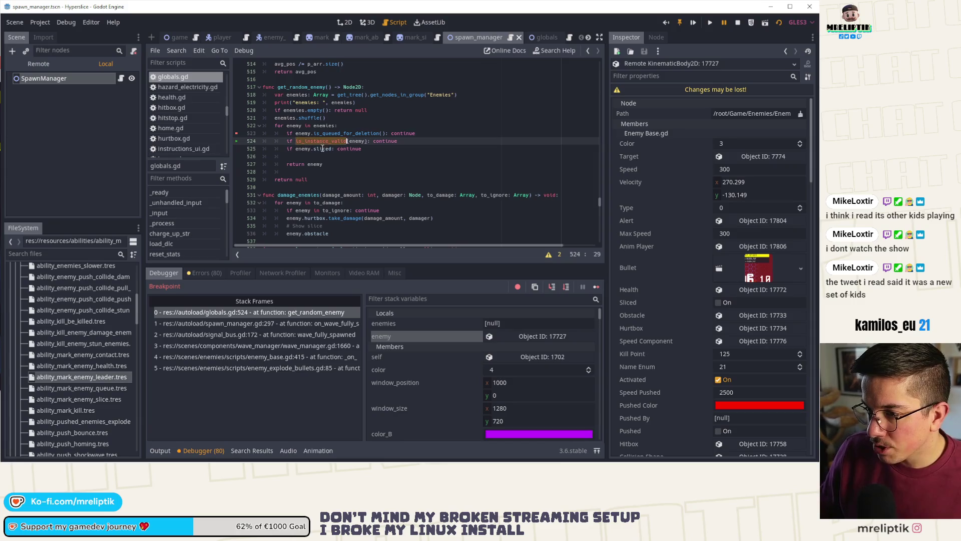
pyautogui.click(300, 143)
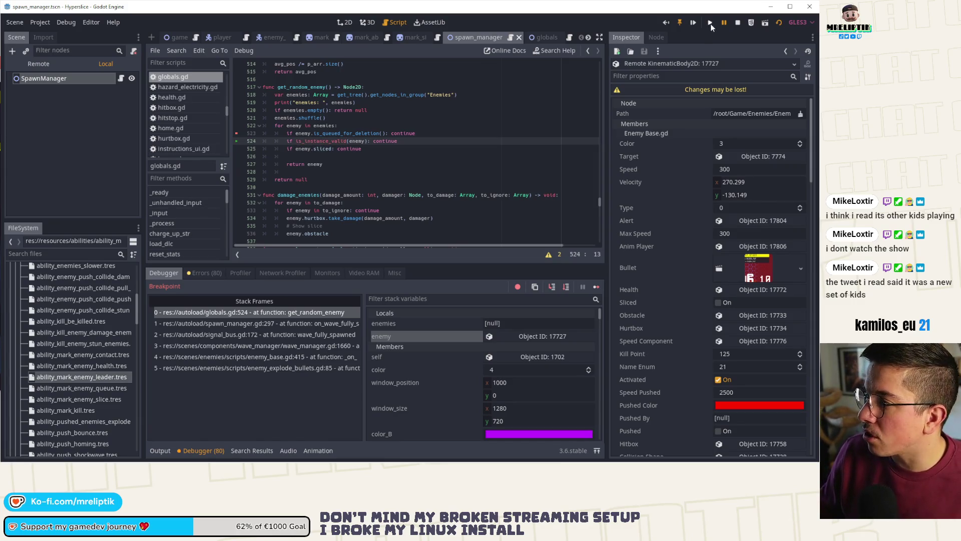
pyautogui.click(737, 23)
# Check the output log, change line 524 to 'if not is_instance_valid(enemy): continue', and relaunch the game.
pyautogui.click(160, 450)
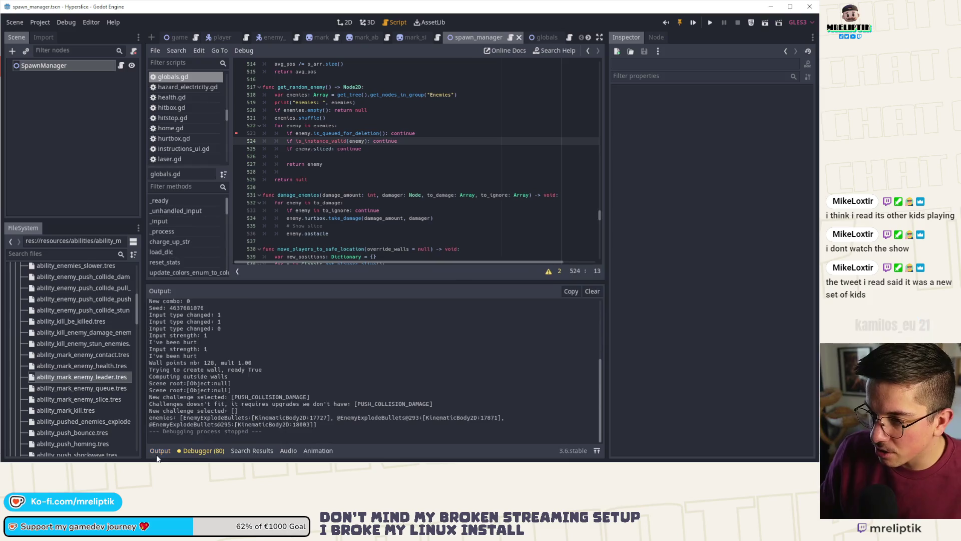
pyautogui.click(160, 450)
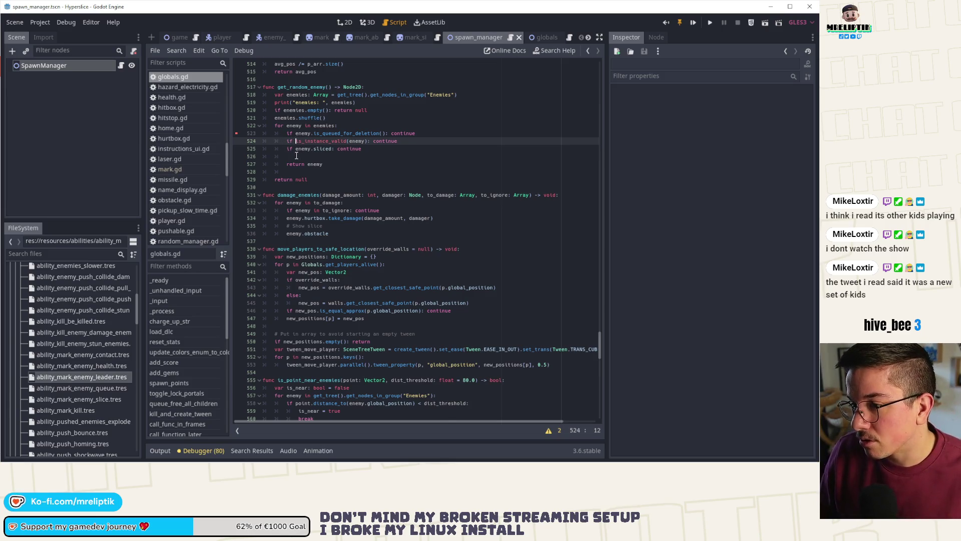
pyautogui.write('not')
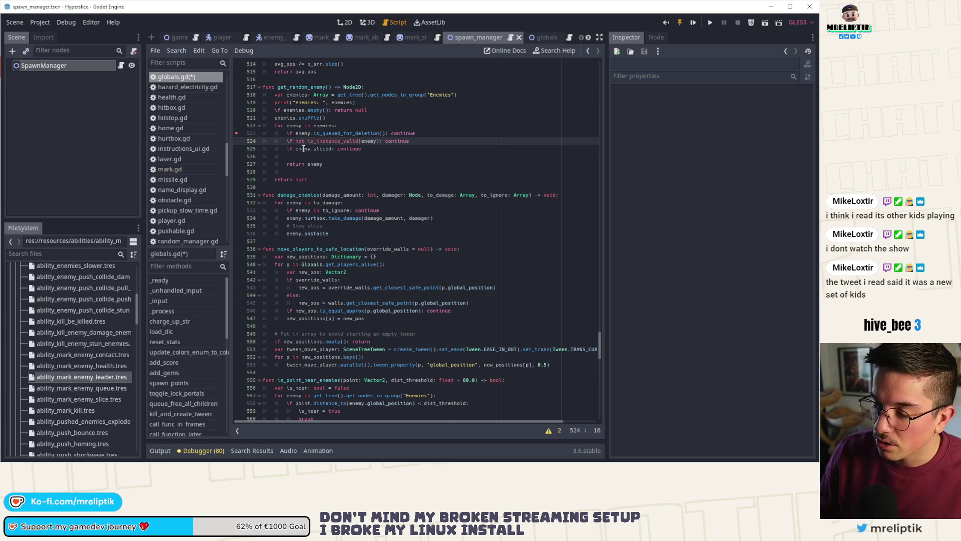
pyautogui.click(691, 26)
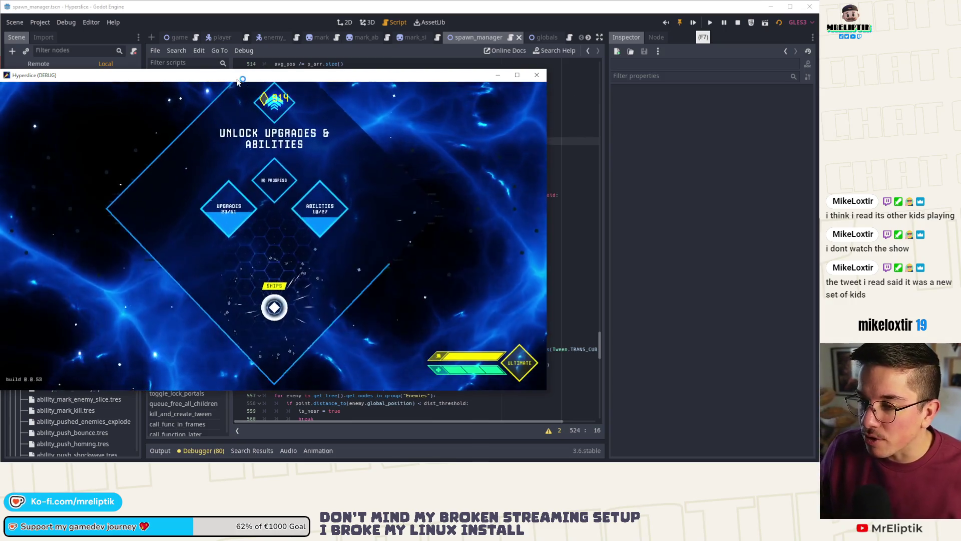
# Maximize the game window, start a level, and grant MARK_ENEMY_LEADER from the console.
pyautogui.doubleClick(238, 75)
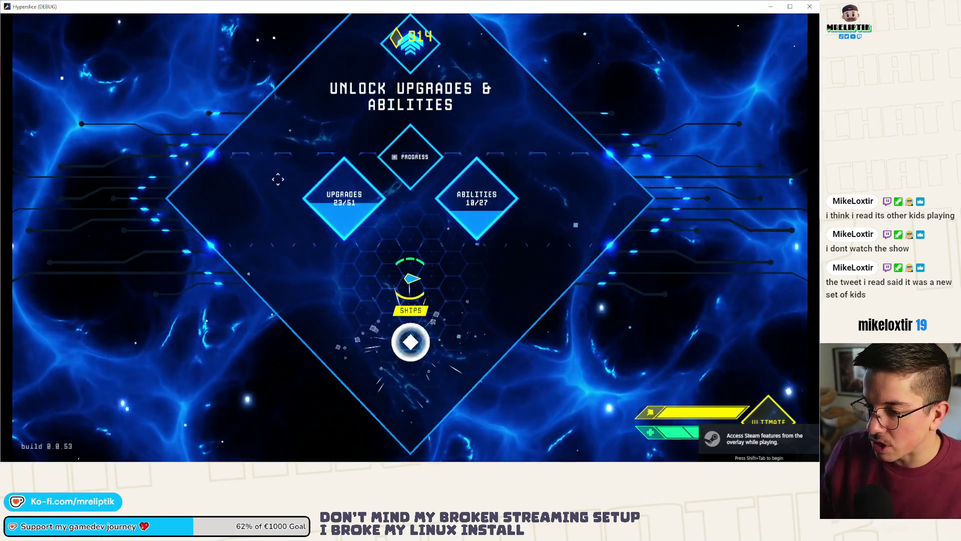
pyautogui.moveTo(410, 278)
pyautogui.mouseDown()
pyautogui.moveTo(400, 391)
pyautogui.moveTo(418, 322)
pyautogui.mouseUp()
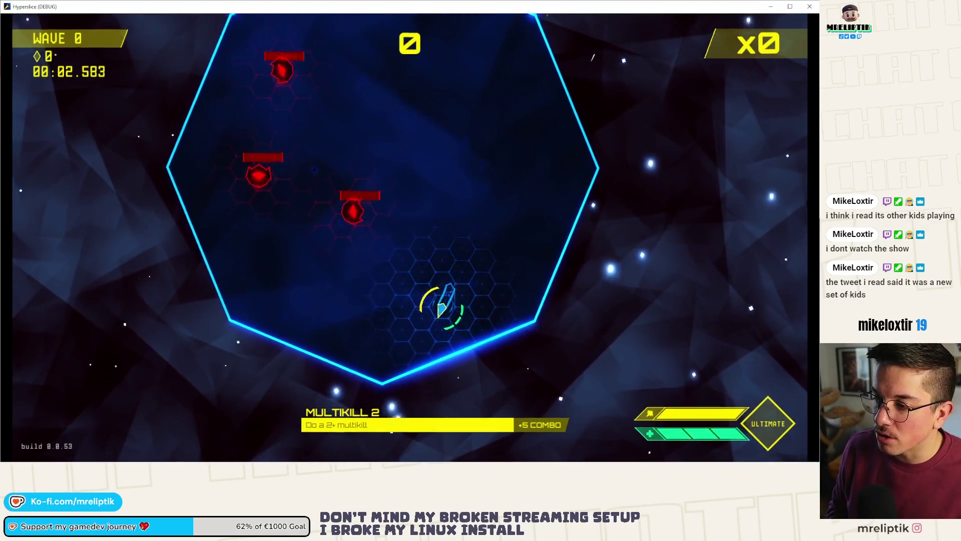
pyautogui.press('`')
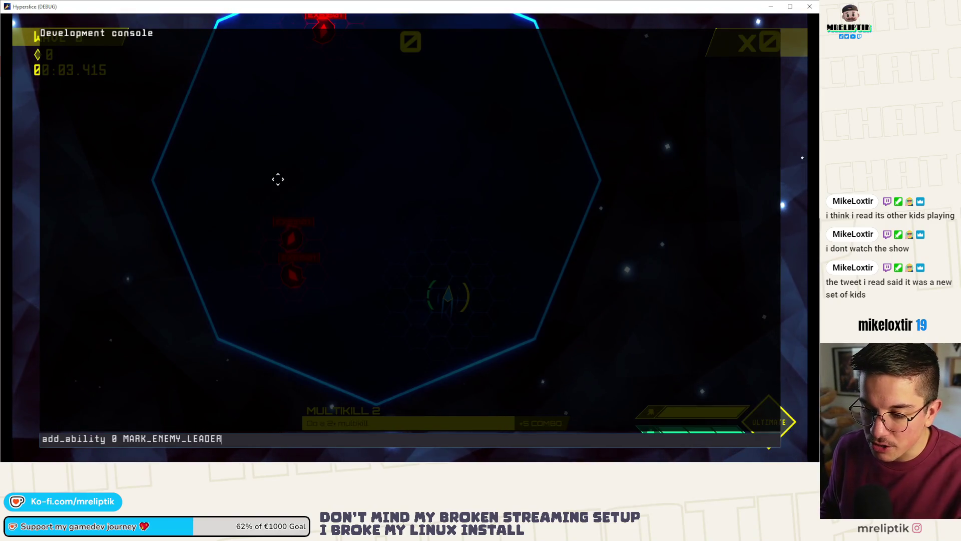
pyautogui.press('Return')
pyautogui.press('`')
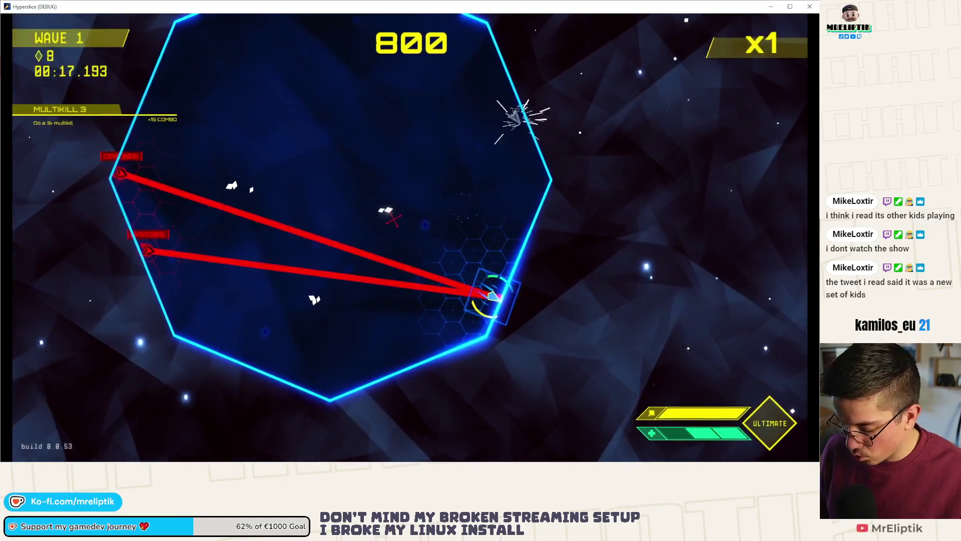
# Grant MARK_ENEMY_LEADER again, pause to view the wave 1 run stats, and close the game.
pyautogui.press('`')
pyautogui.press('Up')
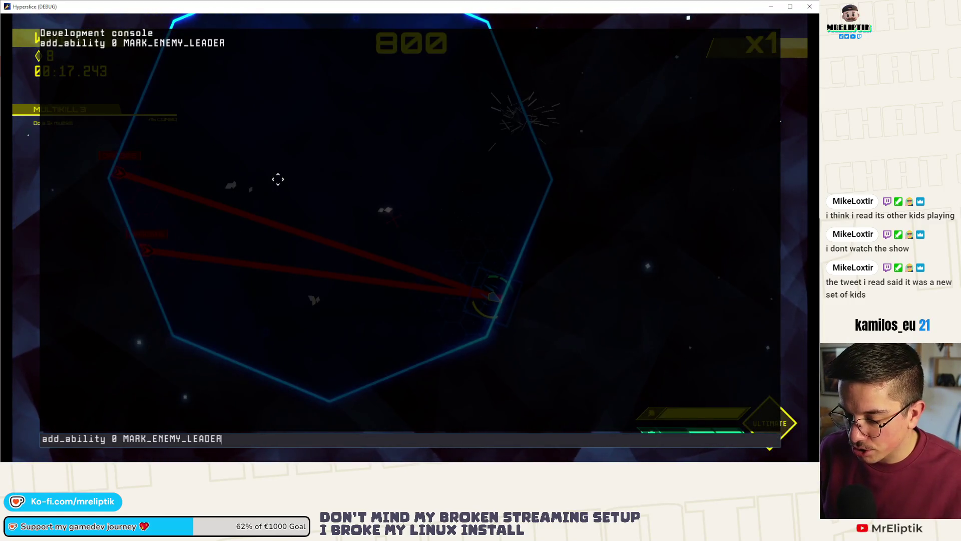
pyautogui.press('Return')
pyautogui.press('`')
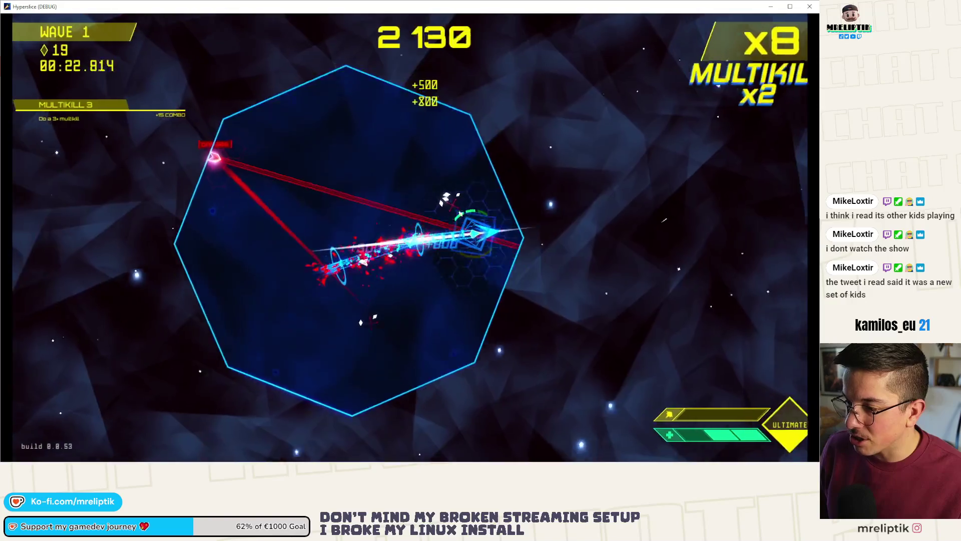
pyautogui.press('Escape')
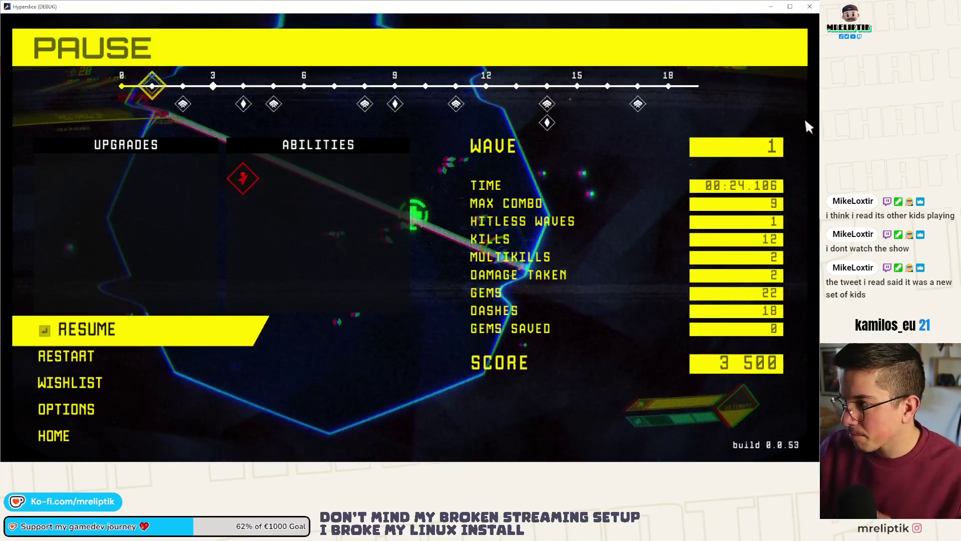
pyautogui.click(809, 6)
# Collapse the bottom panel, set the mark scene's Modulate Glow to 1.2, and save it.
pyautogui.click(169, 451)
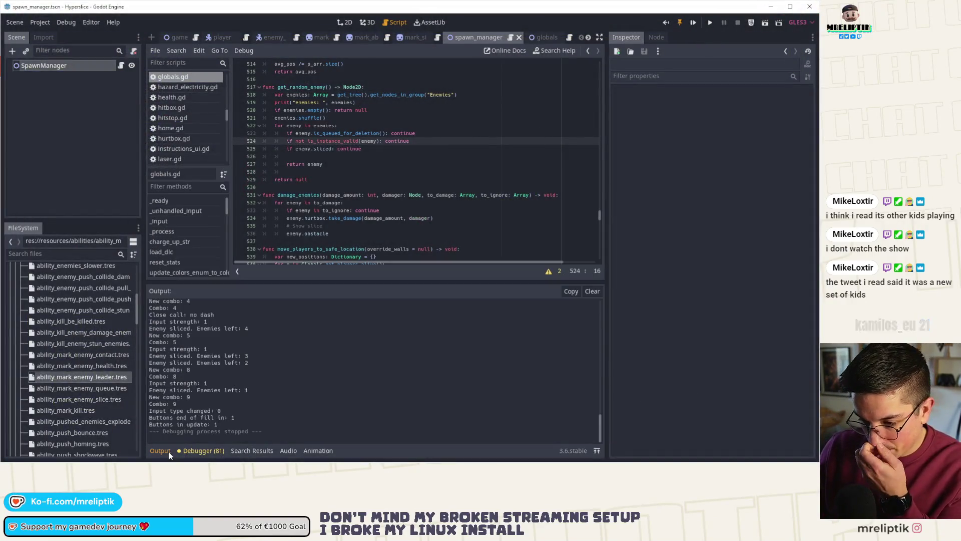
pyautogui.click(190, 448)
pyautogui.click(198, 446)
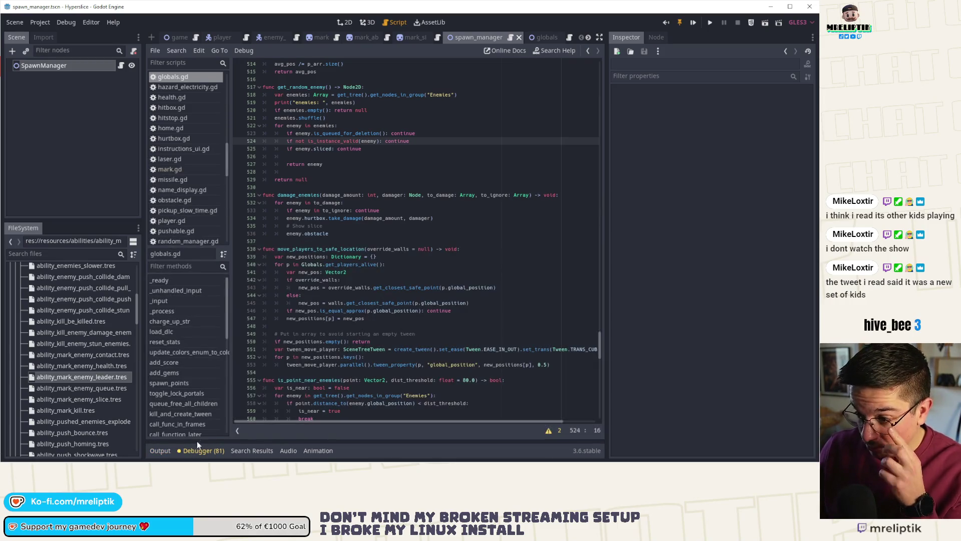
pyautogui.click(320, 37)
pyautogui.click(750, 100)
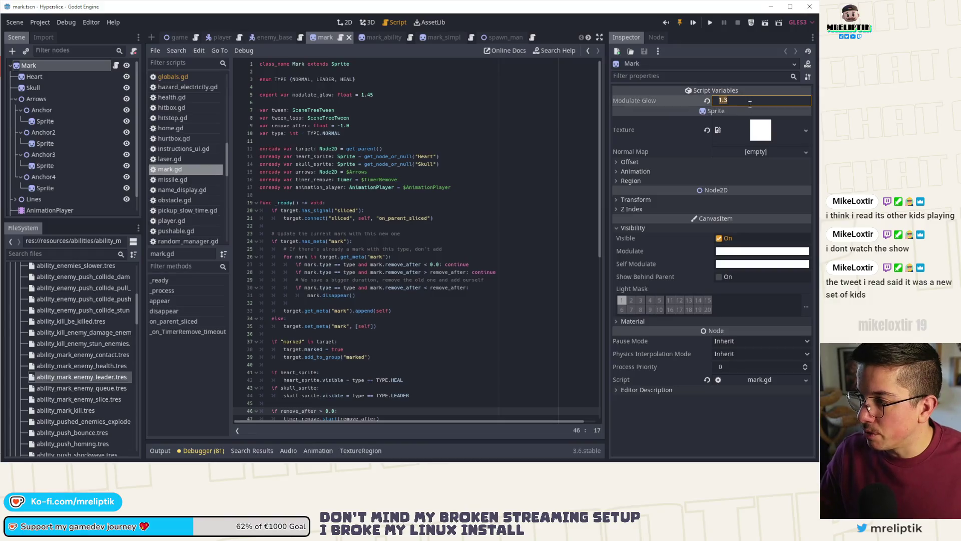
pyautogui.write('1.2')
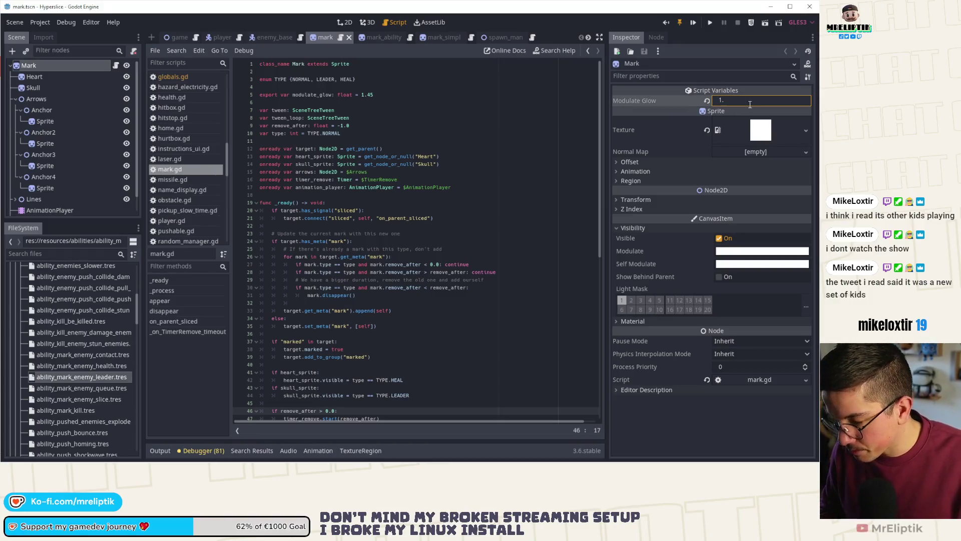
pyautogui.press('Return')
pyautogui.hotkey('ctrl', 's')
# View the mark sprite in 2D, read through mark.gd, then open the enemy_base scene.
pyautogui.click(346, 22)
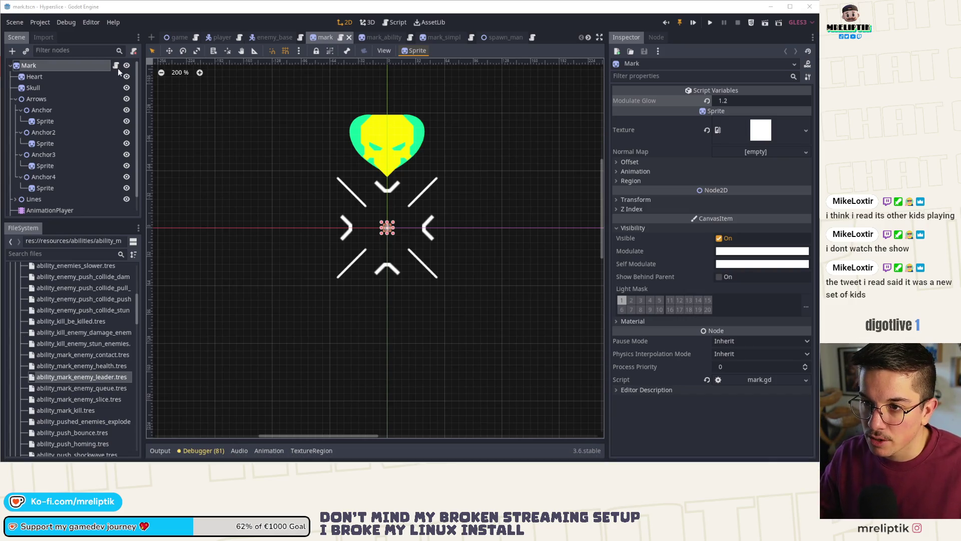
pyautogui.click(117, 65)
pyautogui.scroll(-2, 430, 278)
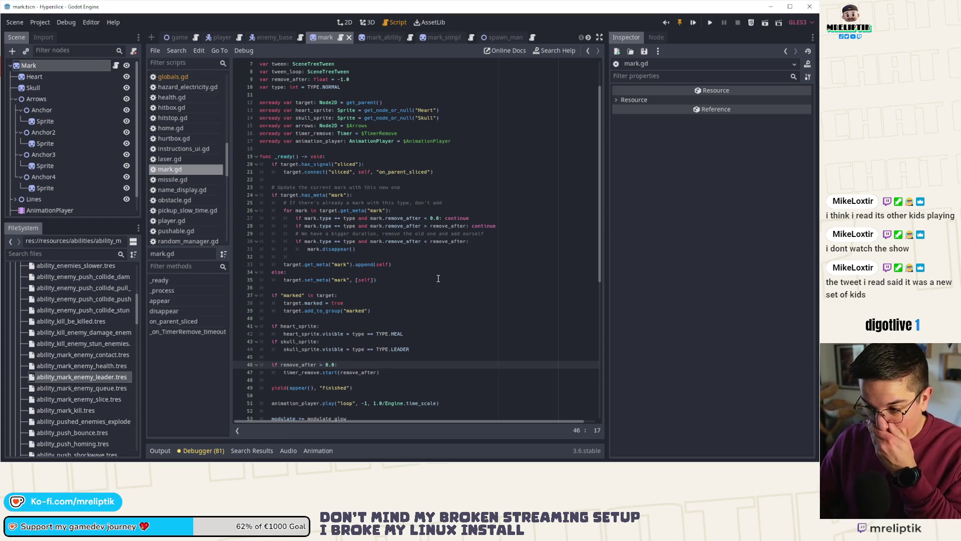
pyautogui.scroll(-6, 438, 278)
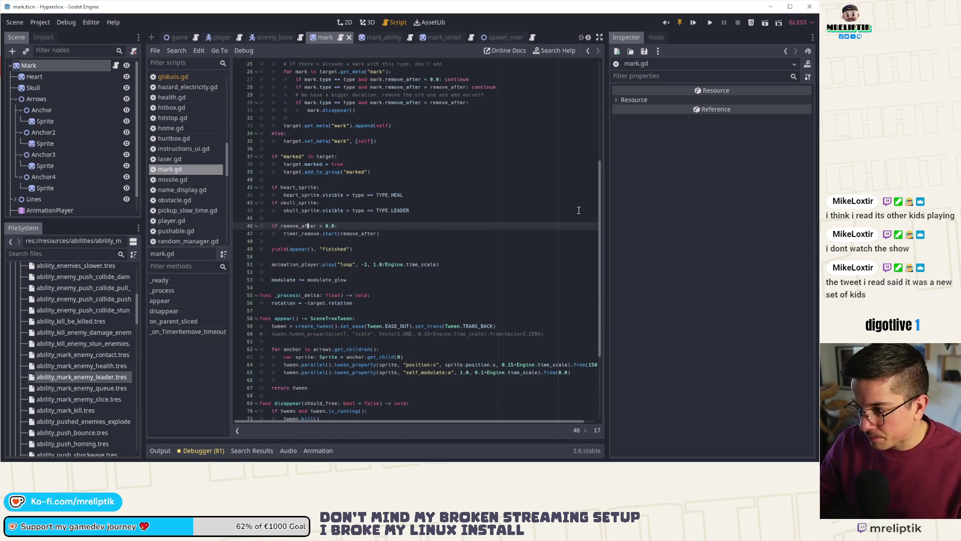
pyautogui.moveTo(599, 235); pyautogui.dragTo(606, 306)
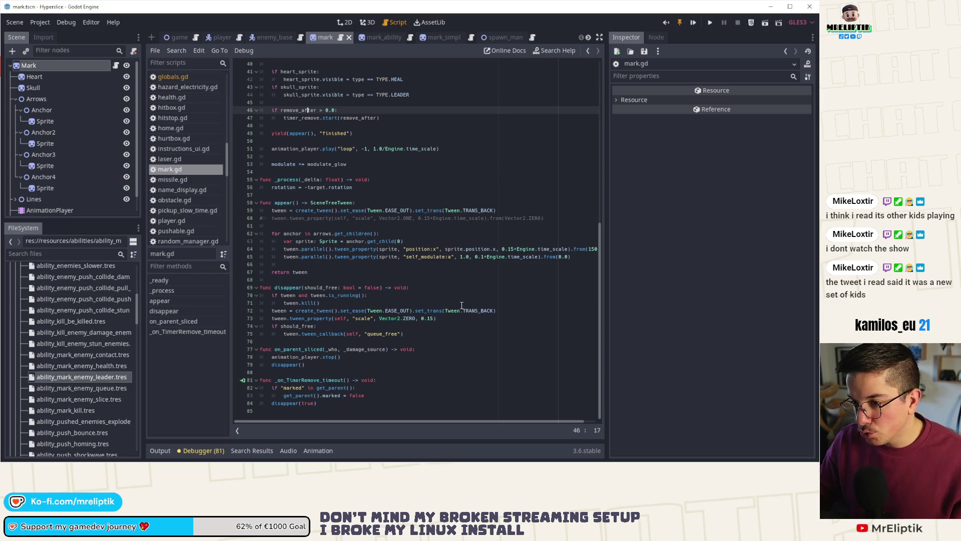
pyautogui.click(274, 36)
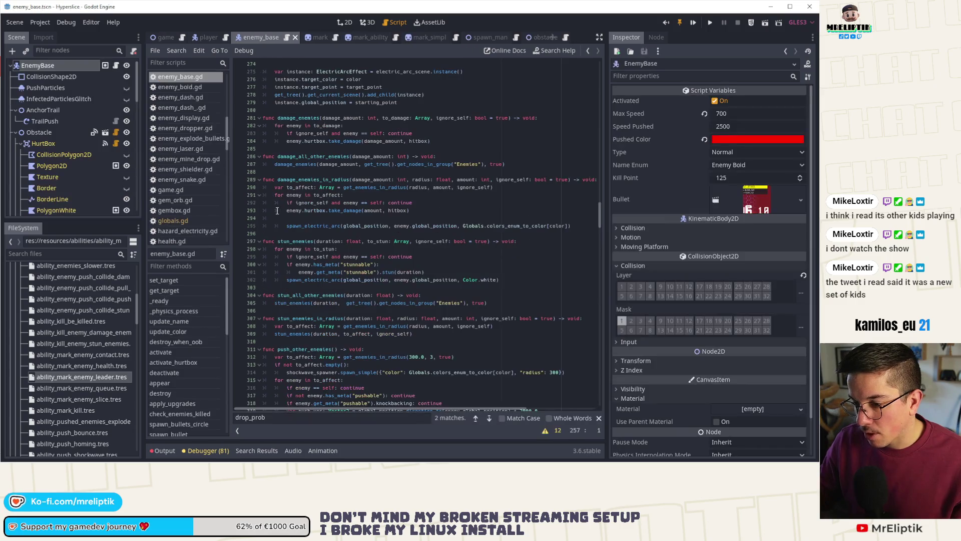
pyautogui.click(209, 37)
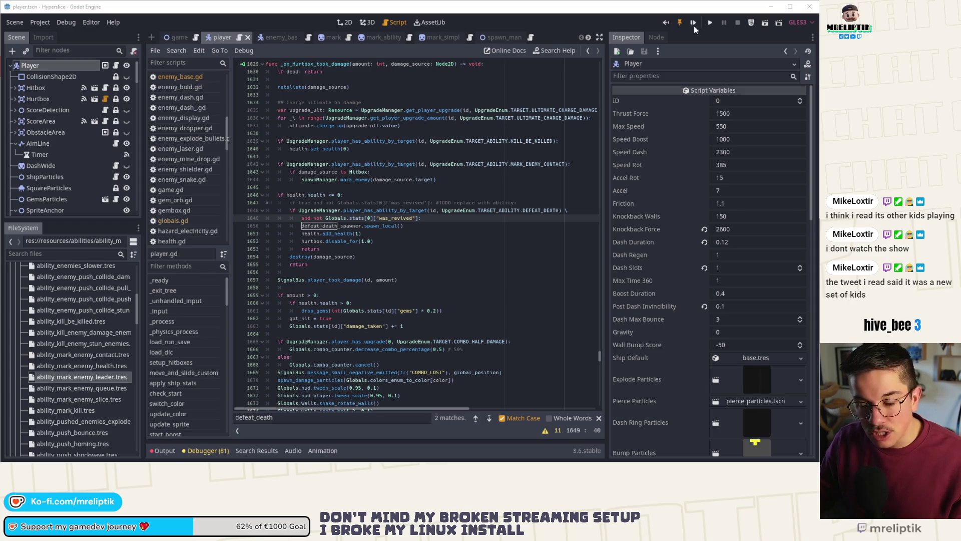
pyautogui.click(269, 40)
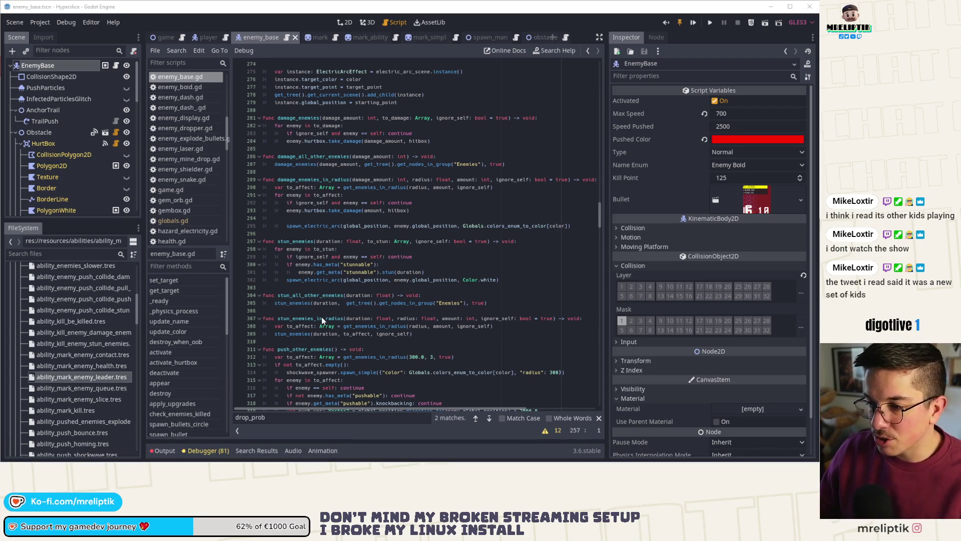
# Select damage_enemies_in_radius and scroll through the surrounding enemy_base.gd code.
pyautogui.doubleClick(293, 177)
pyautogui.scroll(-10, 323, 291)
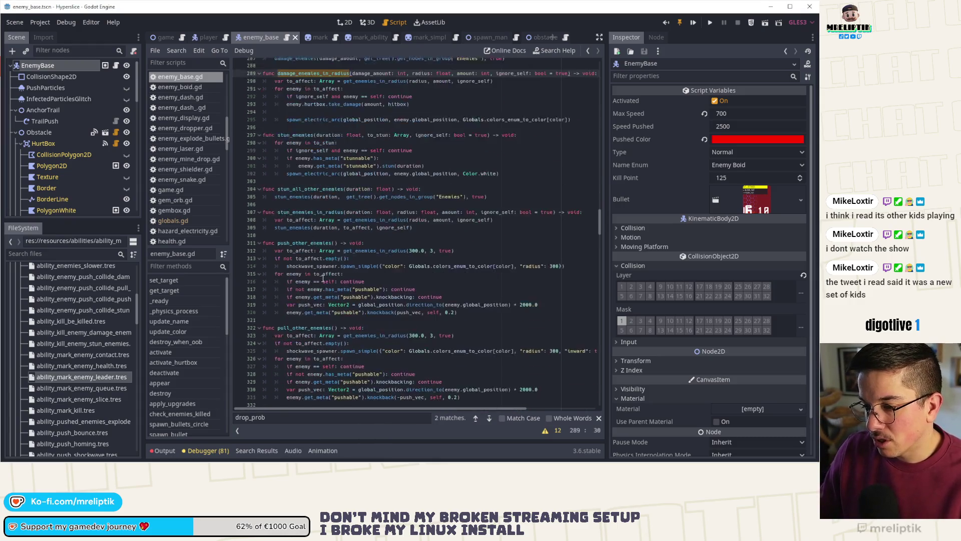
pyautogui.scroll(-10, 323, 290)
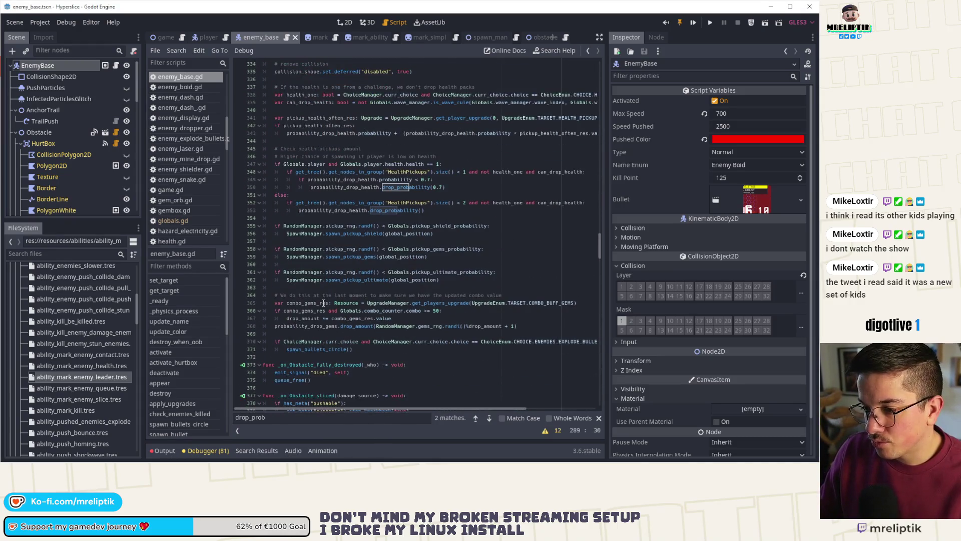
pyautogui.scroll(6, 323, 301)
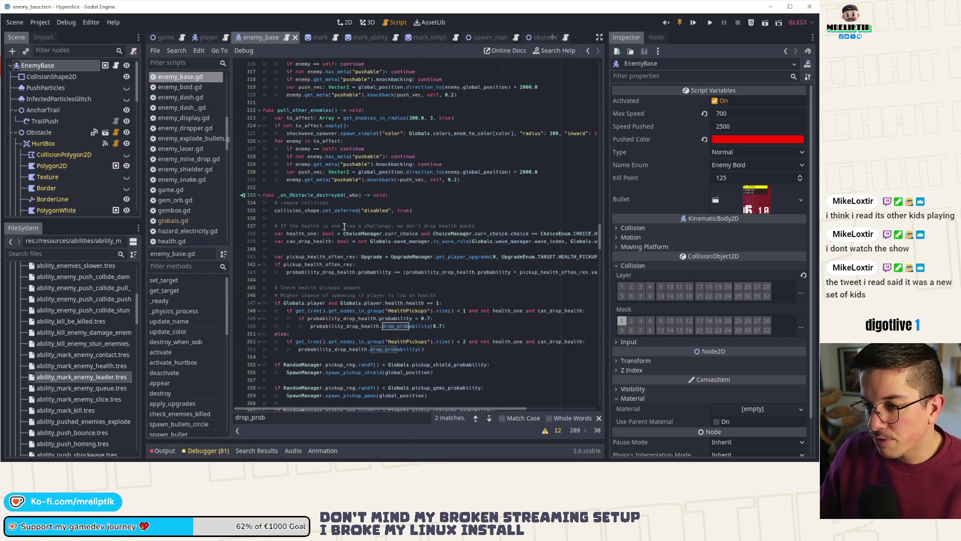
pyautogui.scroll(-5, 344, 227)
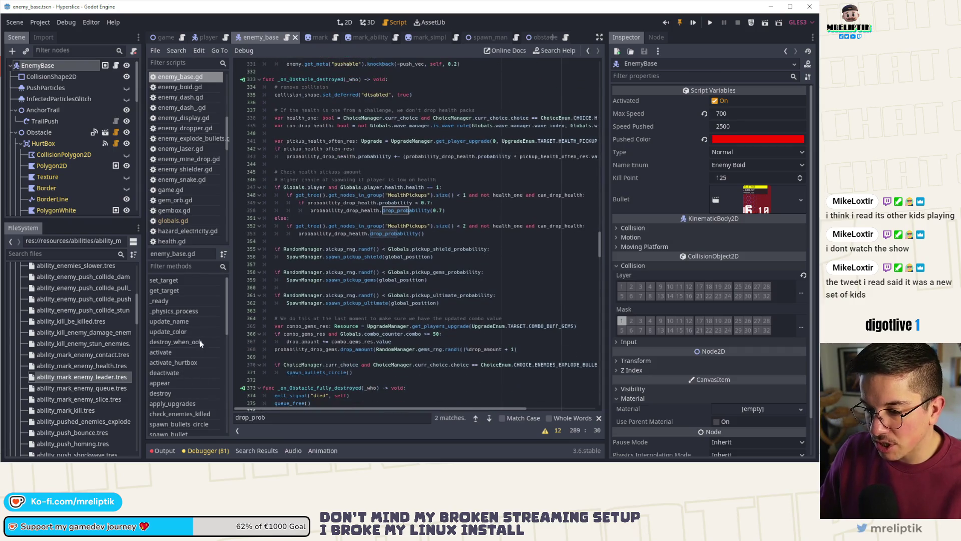
# Go to _on_Obstacle_sliced and insert blank lines after the stun_enemies_in_radius check.
pyautogui.click(116, 66)
pyautogui.scroll(-5, 193, 376)
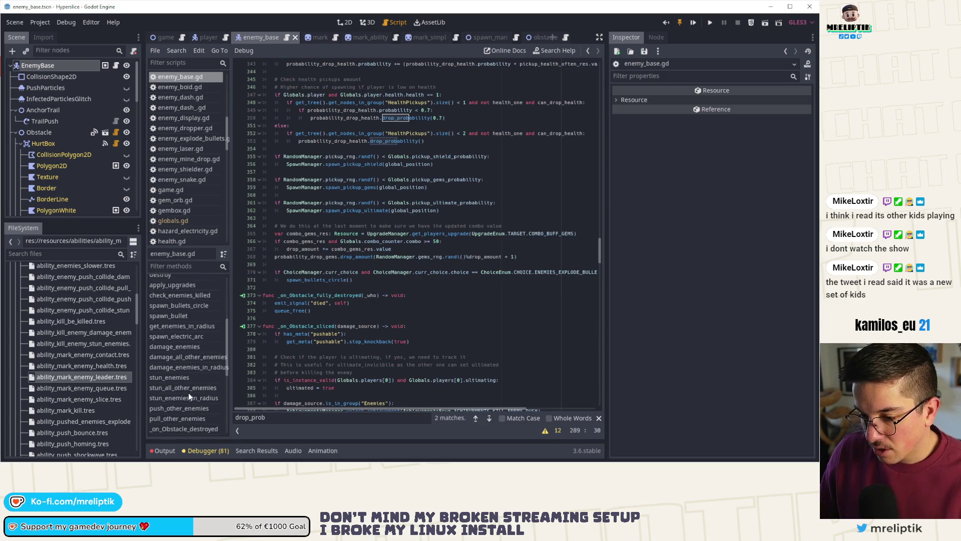
pyautogui.scroll(-2, 183, 355)
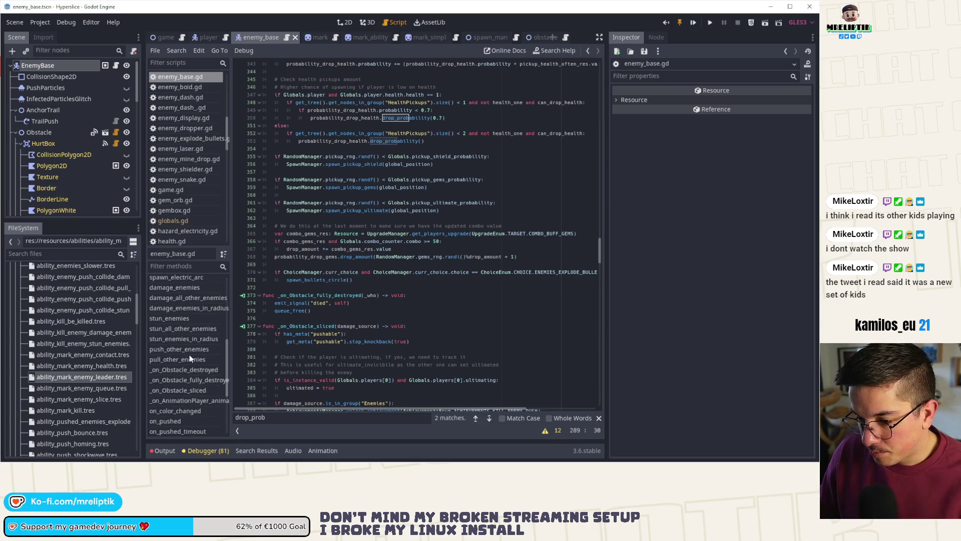
pyautogui.scroll(-4, 202, 405)
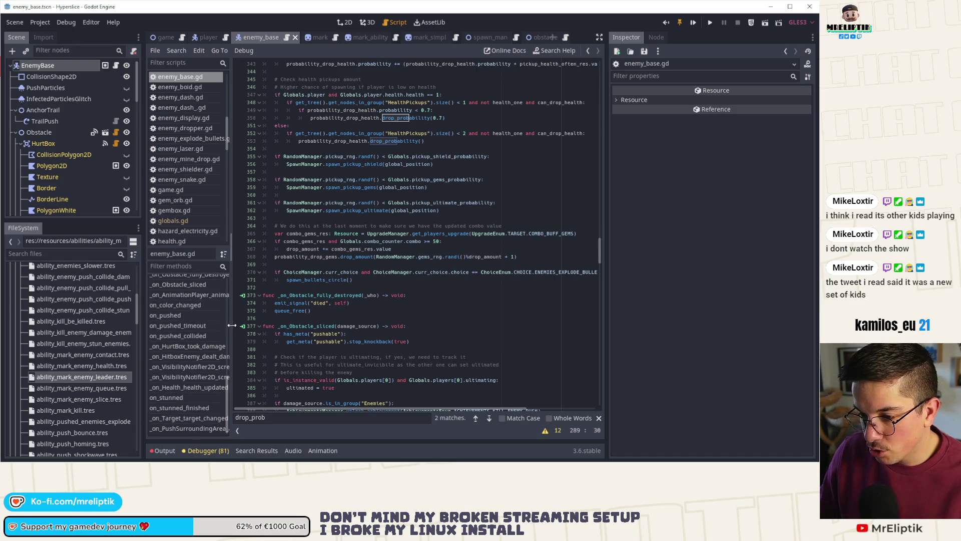
pyautogui.click(200, 287)
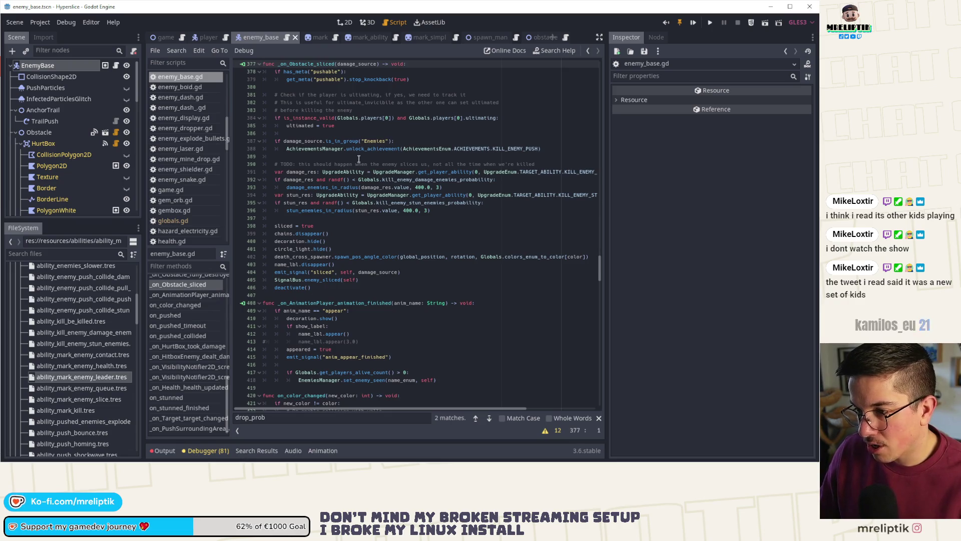
pyautogui.click(448, 208)
pyautogui.press('Return')
pyautogui.press('Return')
pyautogui.press('Return')
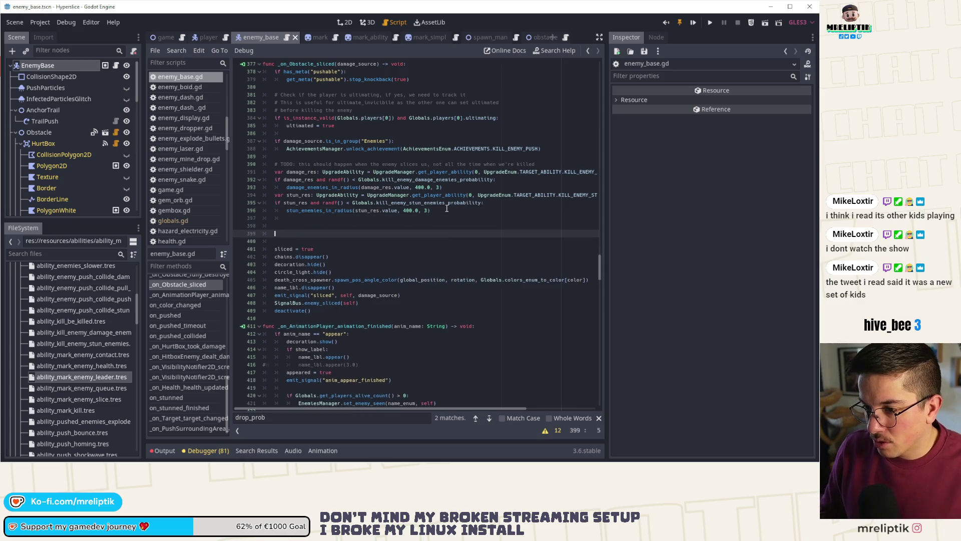
# Duplicate the stun_res ability line and its if check, renaming the new variable to leader_res.
pyautogui.click(452, 194)
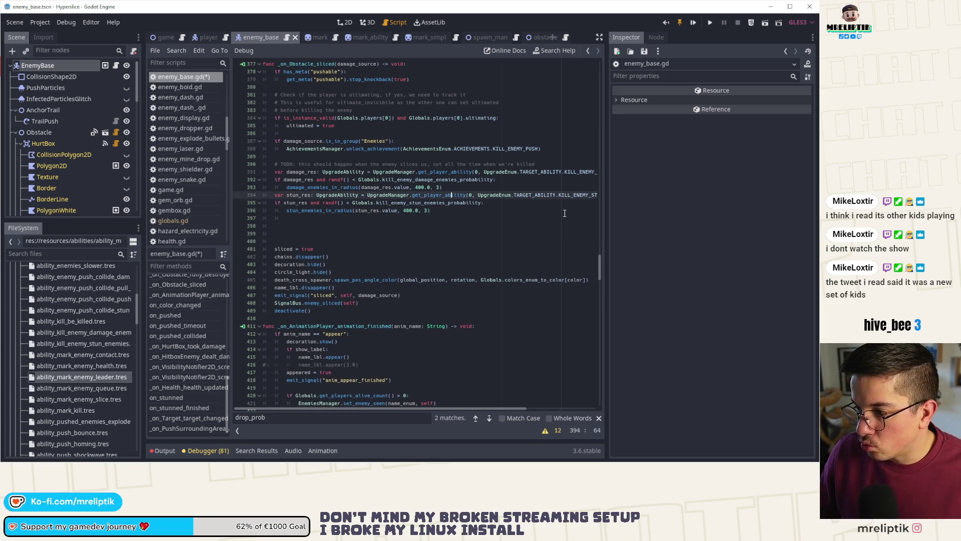
pyautogui.moveTo(606, 204); pyautogui.dragTo(690, 201)
pyautogui.hotkey('ctrl', 'd')
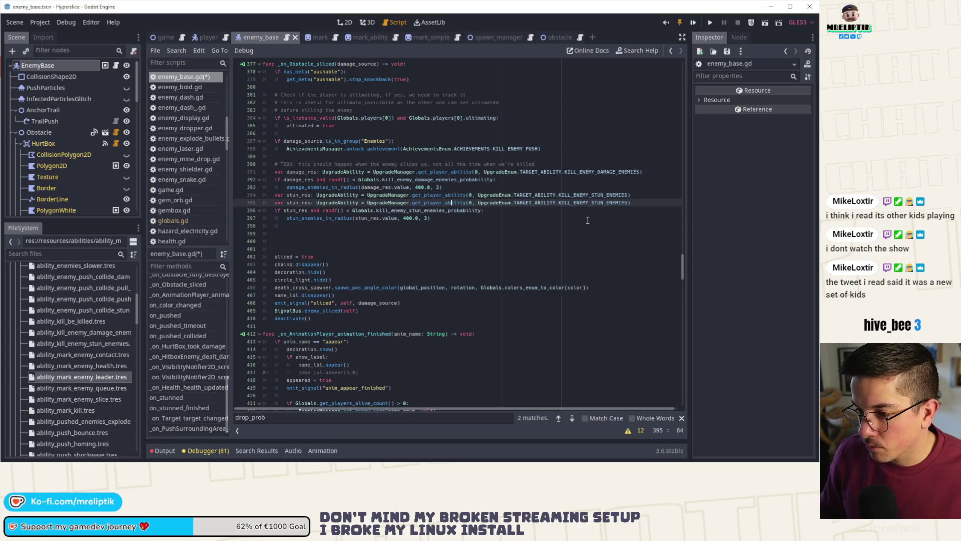
pyautogui.hotkey('alt', 'Down')
pyautogui.hotkey('alt', 'Down')
pyautogui.hotkey('alt', 'Down')
pyautogui.press('Up')
pyautogui.press('Up')
pyautogui.press('Up')
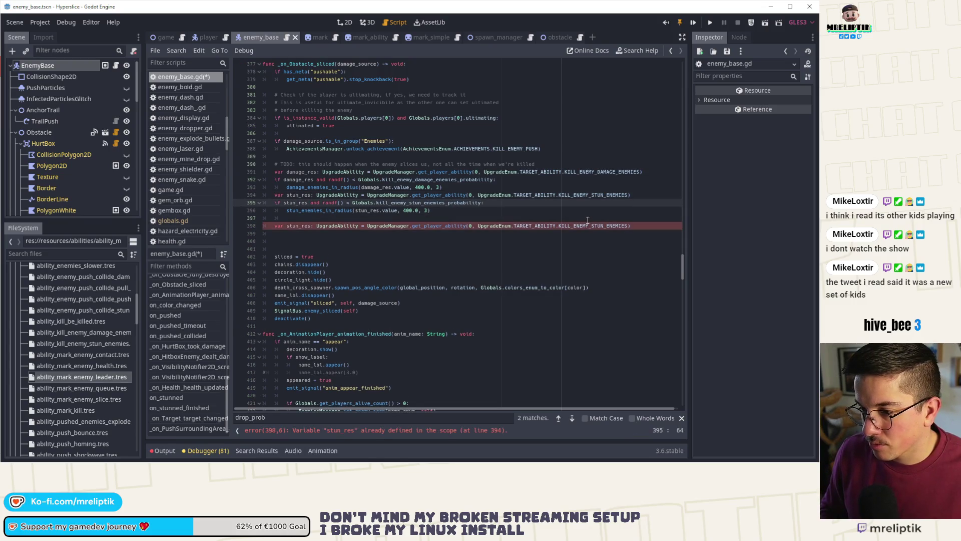
pyautogui.hotkey('ctrl', 'd')
pyautogui.hotkey('alt', 'Down')
pyautogui.hotkey('alt', 'Down')
pyautogui.hotkey('alt', 'Down')
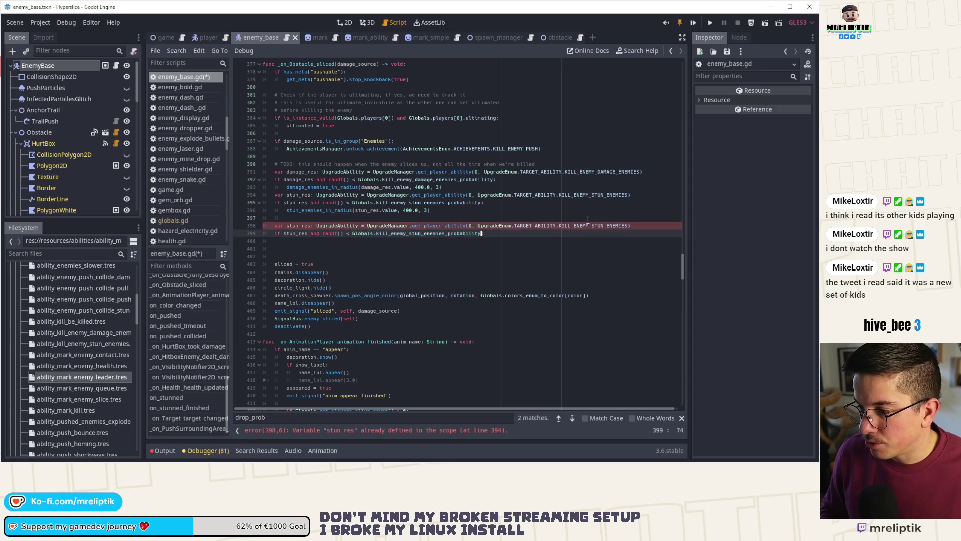
pyautogui.press('End')
pyautogui.hotkey('ctrl', 'shift', 'Left')
pyautogui.hotkey('ctrl', 'shift', 'Left')
pyautogui.hotkey('ctrl', 'shift', 'Left')
pyautogui.hotkey('ctrl', 'shift', 'Left')
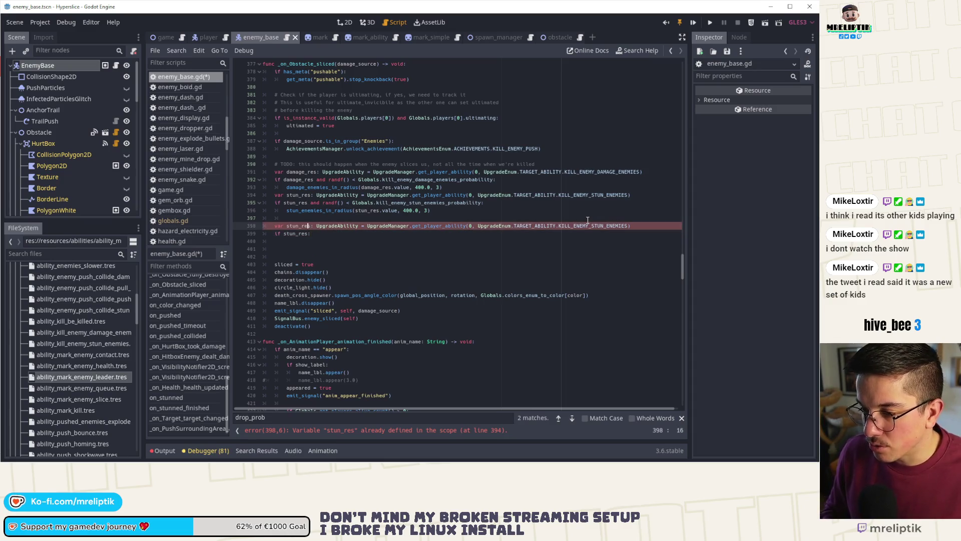
pyautogui.write(':')
pyautogui.press('Up')
pyautogui.press('BackSpace')
pyautogui.press('BackSpace')
pyautogui.press('BackSpace')
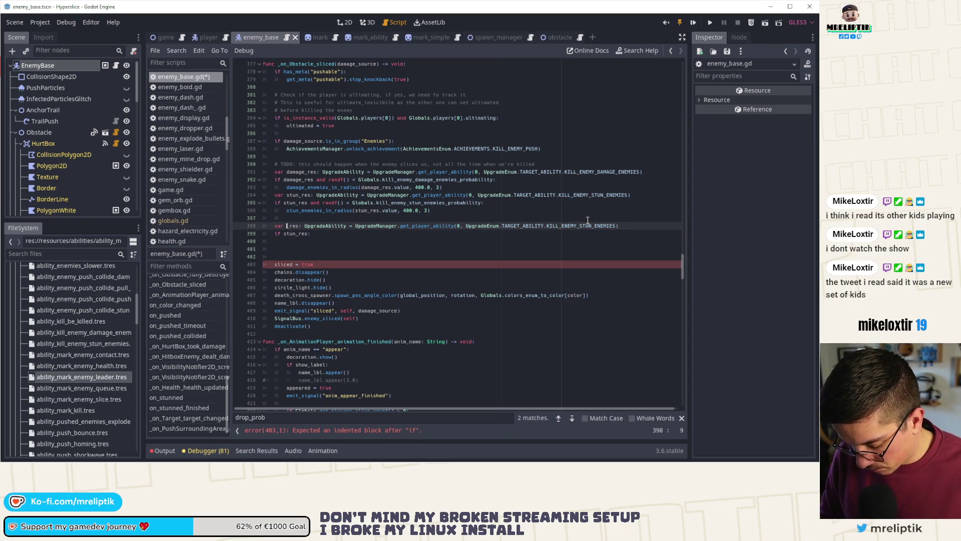
pyautogui.write('leader')
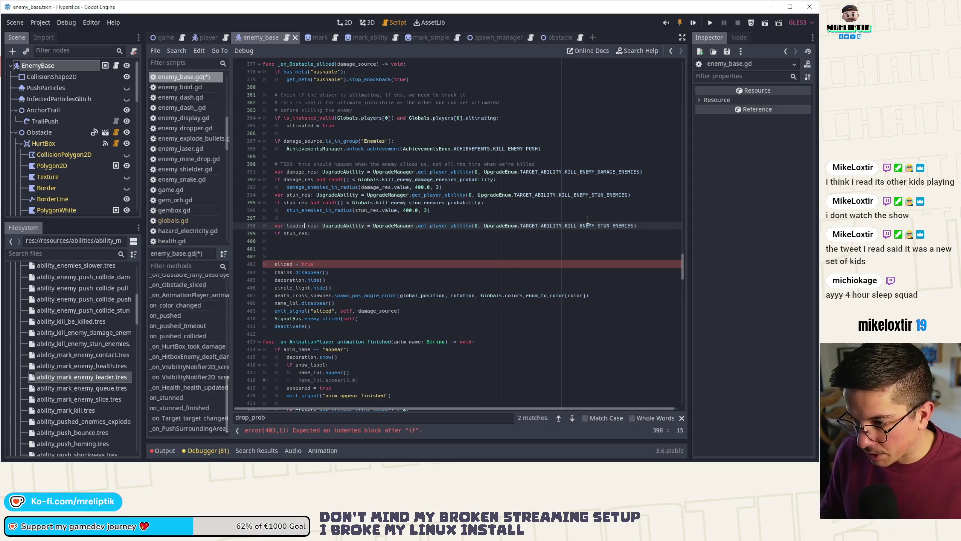
# Make the copied if check test leader_res and look up MARK_ENEMY_LEADER instead of the stun ability.
pyautogui.hotkey('ctrl', 'shift', 'Left')
pyautogui.hotkey('ctrl', 'c')
pyautogui.press('Down')
pyautogui.press('Left')
pyautogui.hotkey('ctrl', 'shift', 'Left')
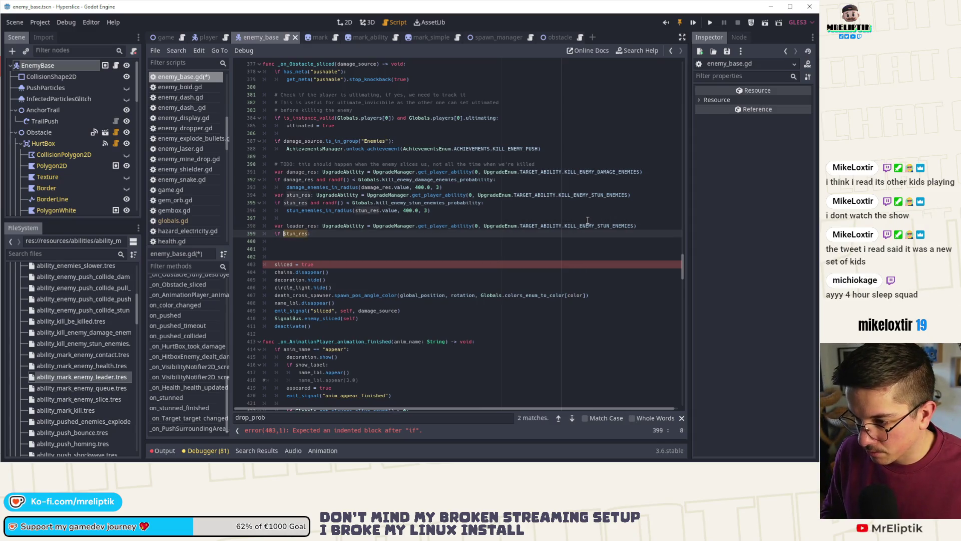
pyautogui.hotkey('ctrl', 'v')
pyautogui.press('Up')
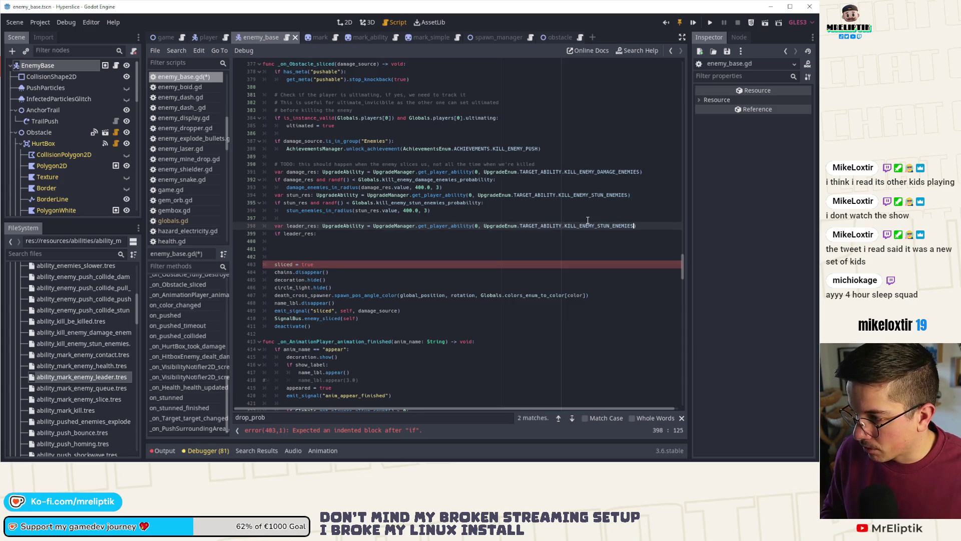
pyautogui.hotkey('ctrl', 'shift', 'Left')
pyautogui.write('LEADER')
pyautogui.press('Return')
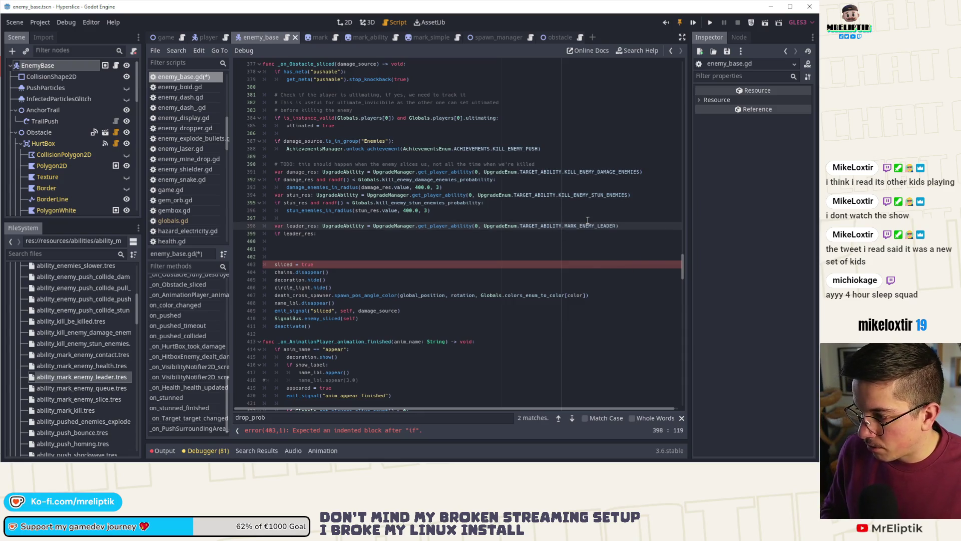
# Add damage_all_other_enemies(leader_res.value) under the leader check and save the script.
pyautogui.press('Down')
pyautogui.press('Down')
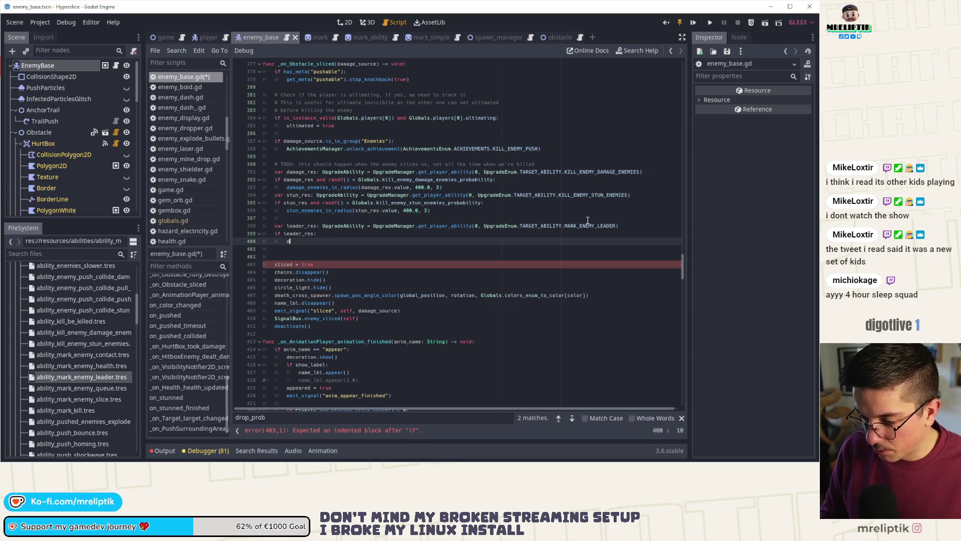
pyautogui.write('damage')
pyautogui.press('Return')
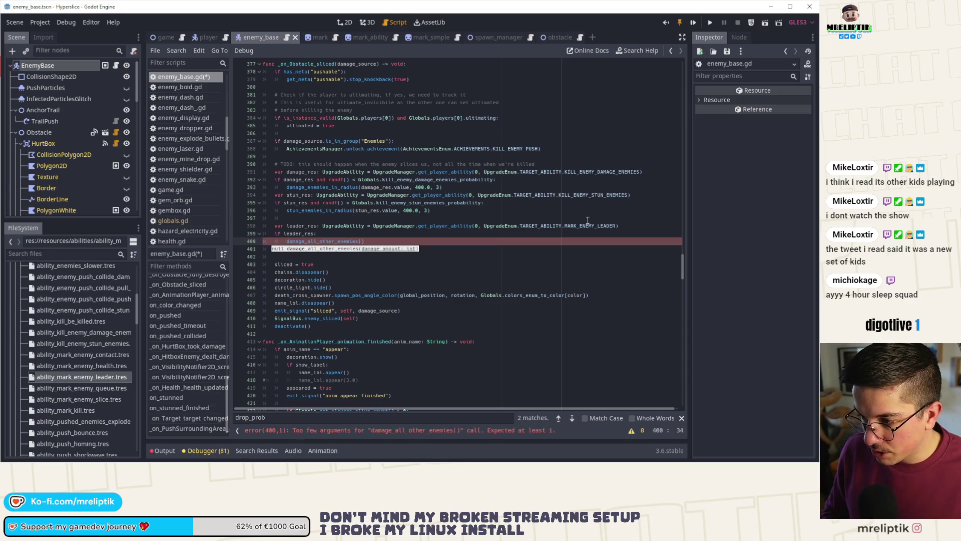
pyautogui.write('leader_res.value')
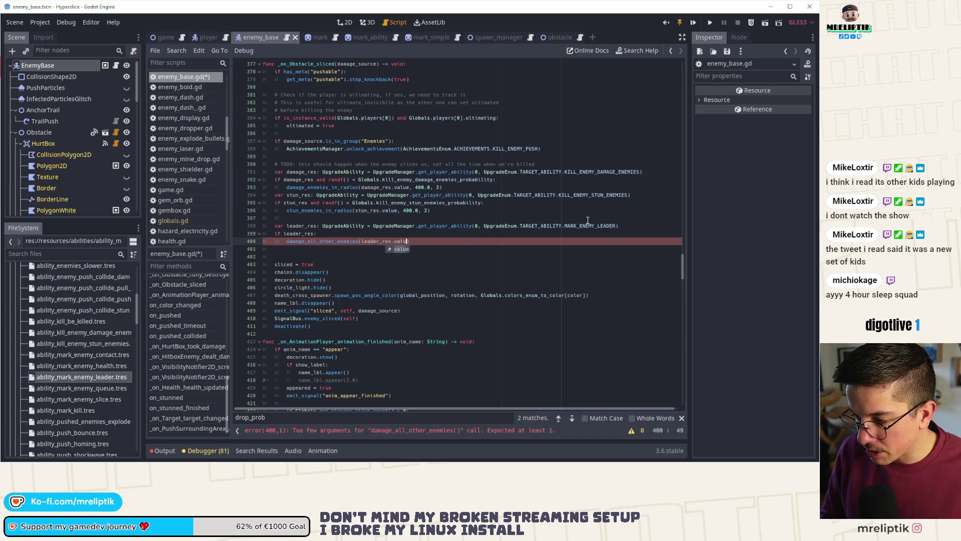
pyautogui.hotkey('ctrl', 's')
pyautogui.click(81, 376)
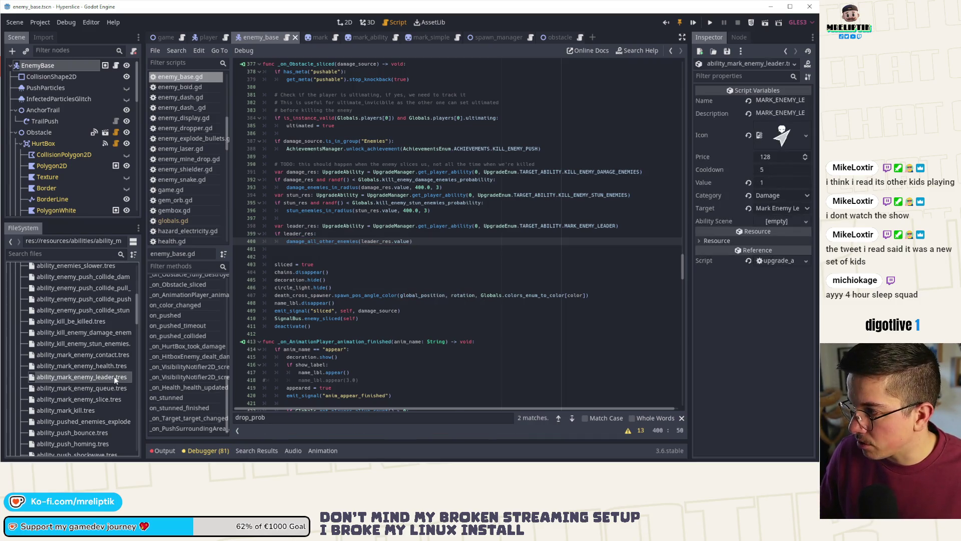
# Delete the extra blank line after the leader damage code and save.
pyautogui.click(458, 249)
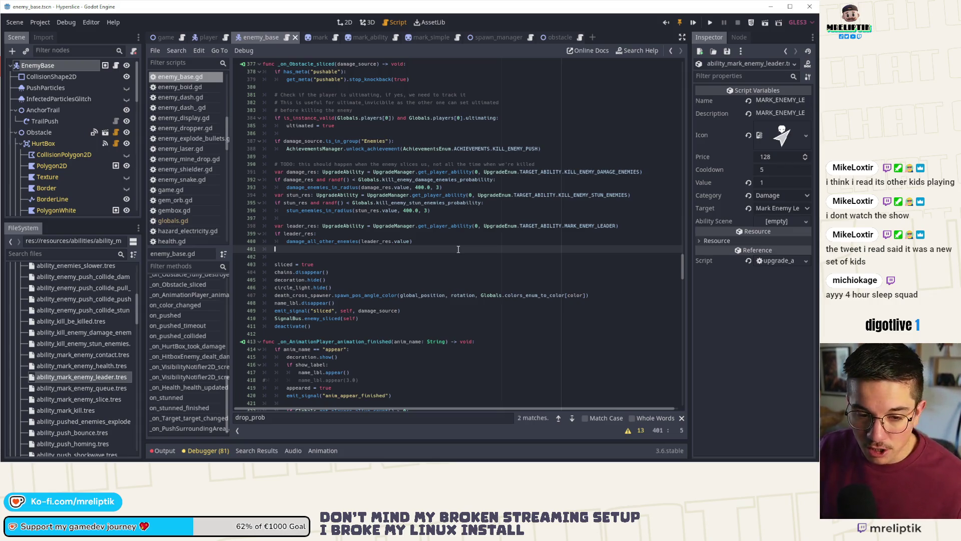
pyautogui.click(311, 256)
pyautogui.hotkey('ctrl', 's')
pyautogui.press('Delete')
pyautogui.hotkey('ctrl', 's')
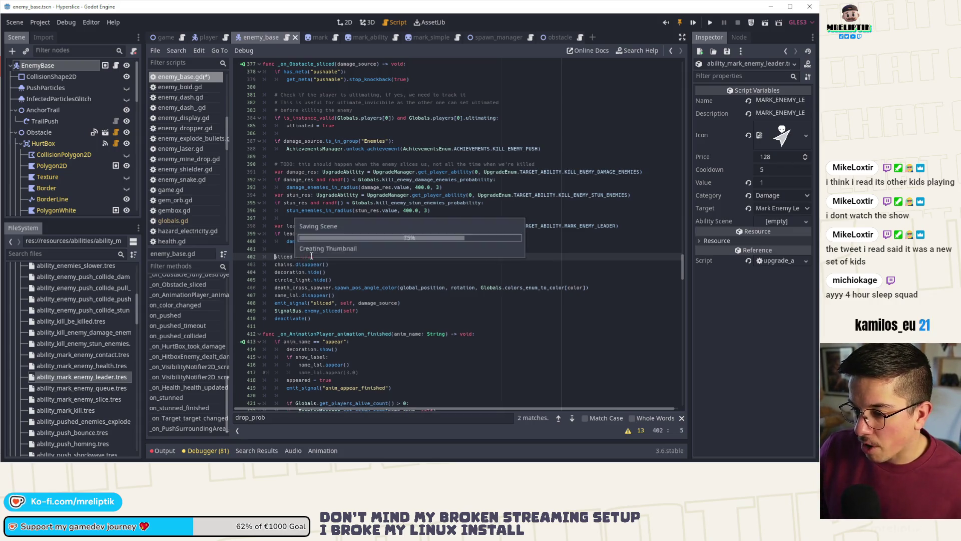
# Confirm in the 2D view's Groups tab that EnemyBase is in the Enemies group, then return to the script.
pyautogui.click(338, 24)
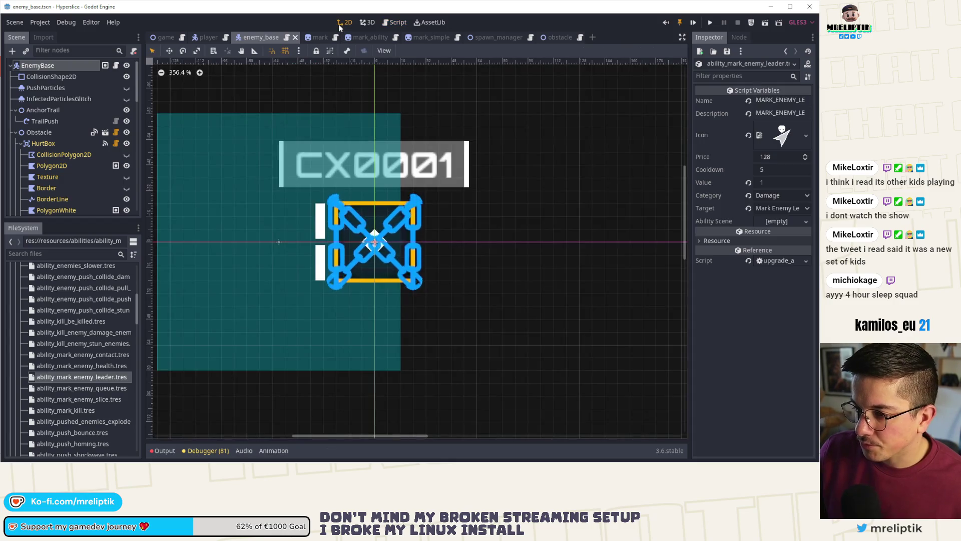
pyautogui.click(105, 65)
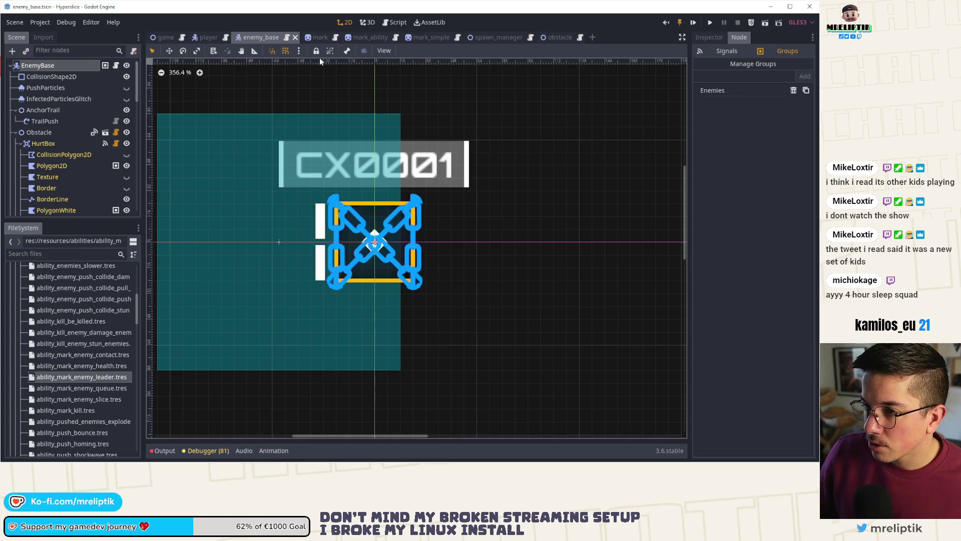
pyautogui.click(115, 66)
pyautogui.click(358, 251)
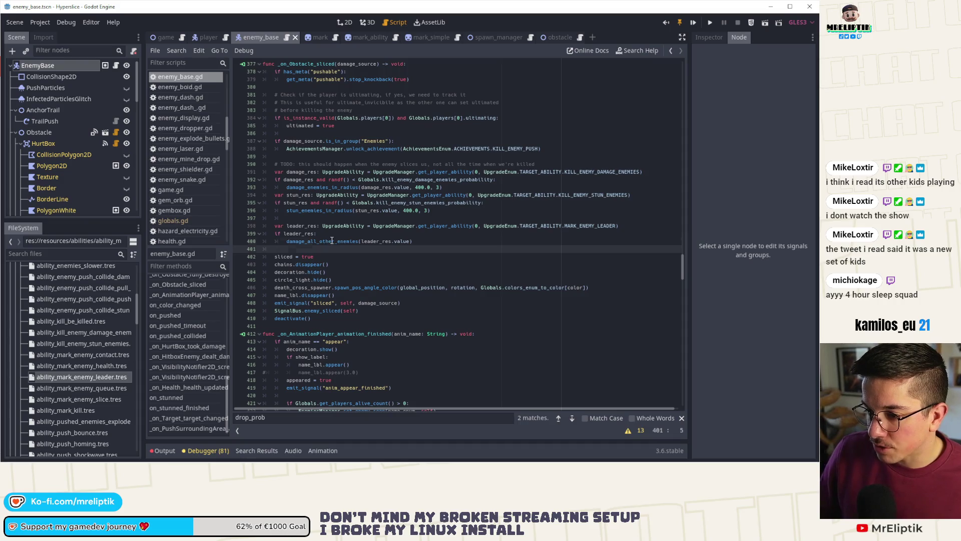
# Cut the var mark HEAL/LEADER match block from _on_HurtBox_took_damage and remove the leftover empty line.
pyautogui.doubleClick(331, 241)
pyautogui.scroll(3, 328, 241)
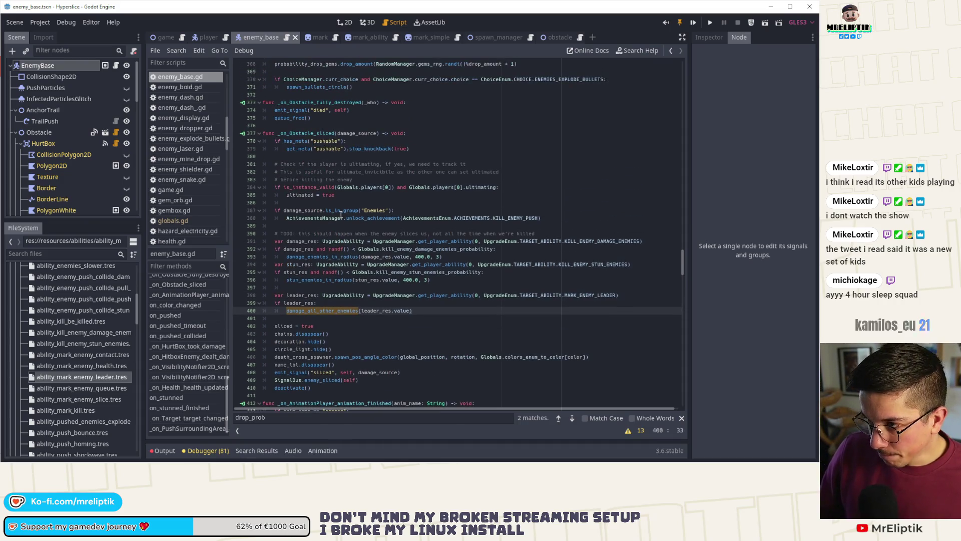
pyautogui.scroll(10, 341, 215)
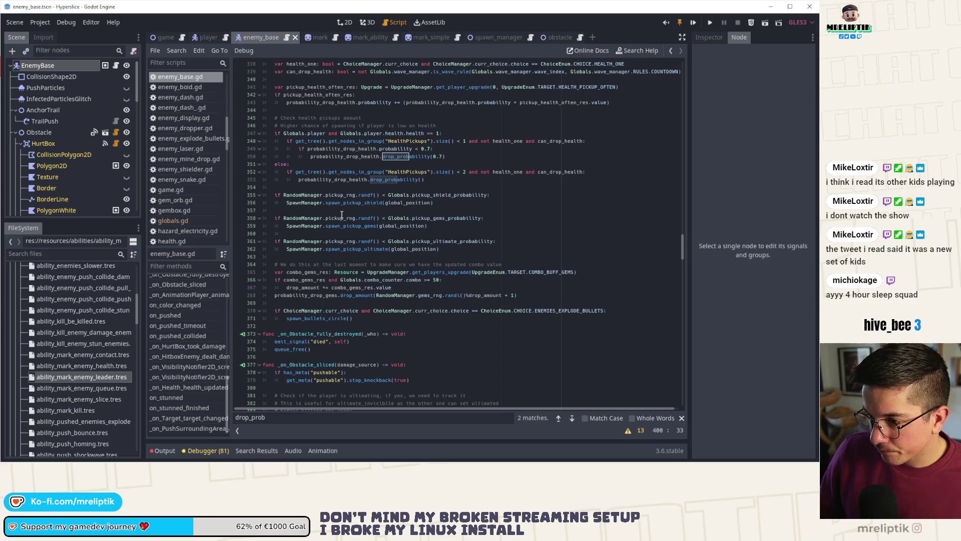
pyautogui.scroll(5, 342, 215)
pyautogui.scroll(4, 347, 219)
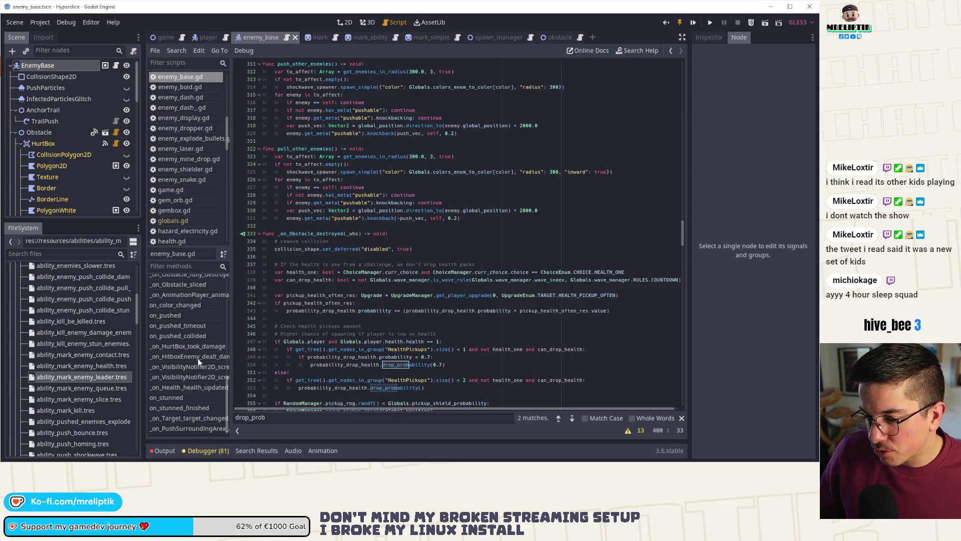
pyautogui.click(192, 346)
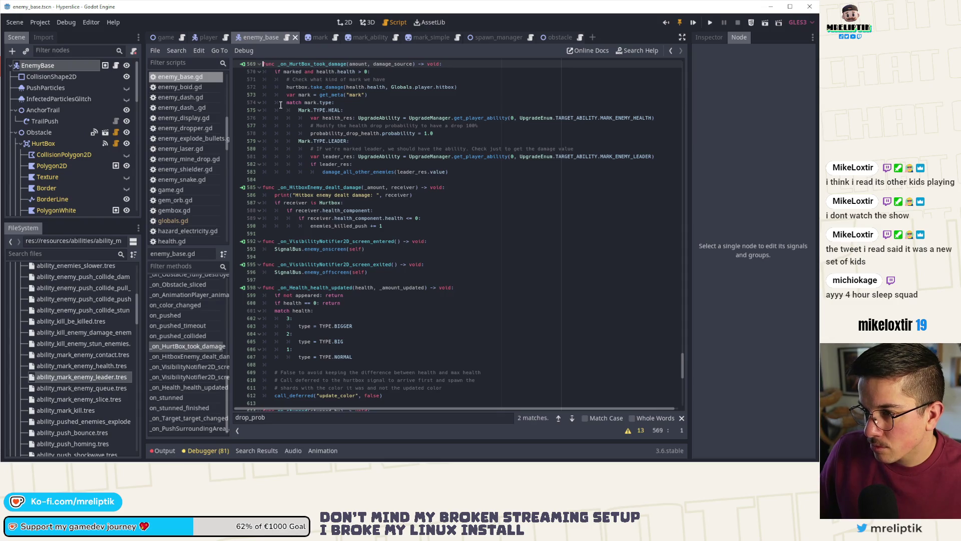
pyautogui.moveTo(286, 95)
pyautogui.mouseDown()
pyautogui.moveTo(380, 114)
pyautogui.moveTo(501, 170)
pyautogui.mouseUp()
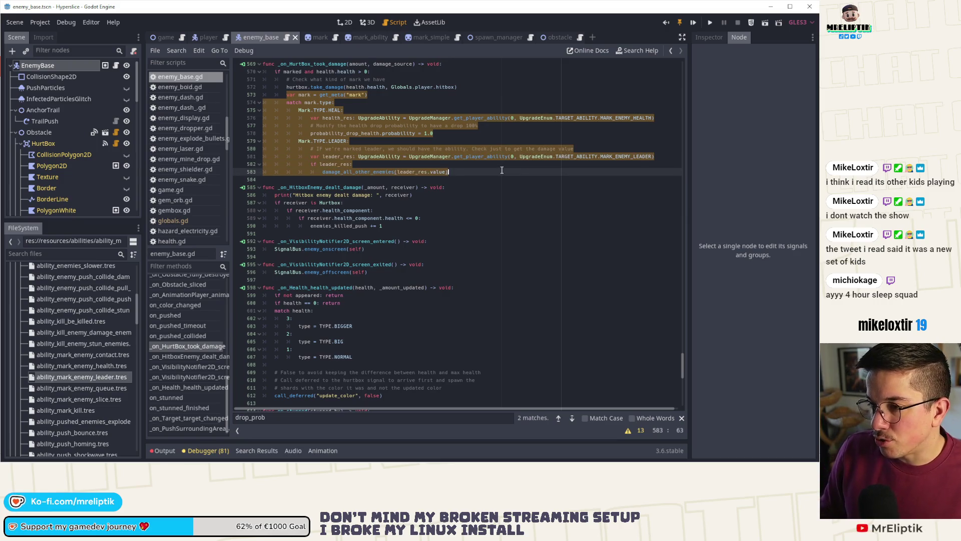
pyautogui.press('BackSpace')
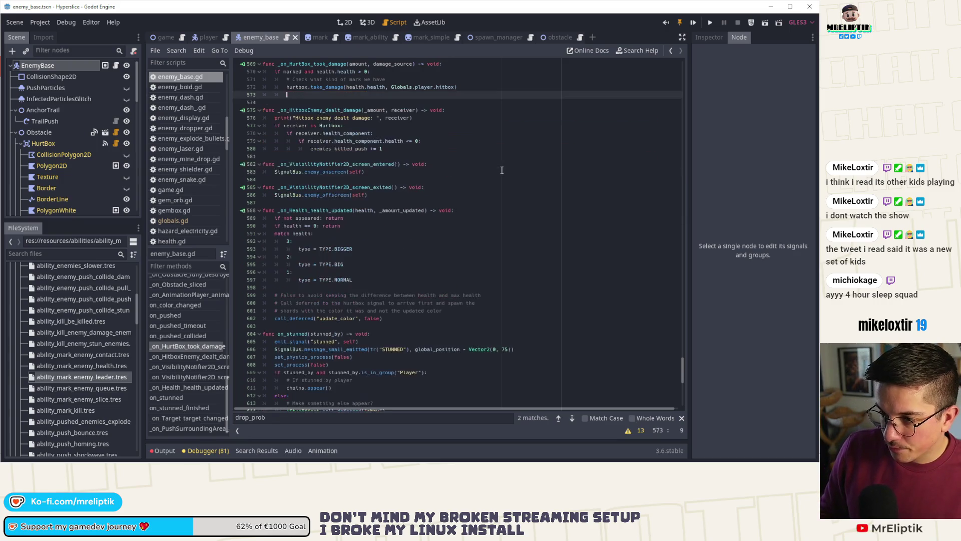
pyautogui.press('BackSpace')
pyautogui.press('BackSpace')
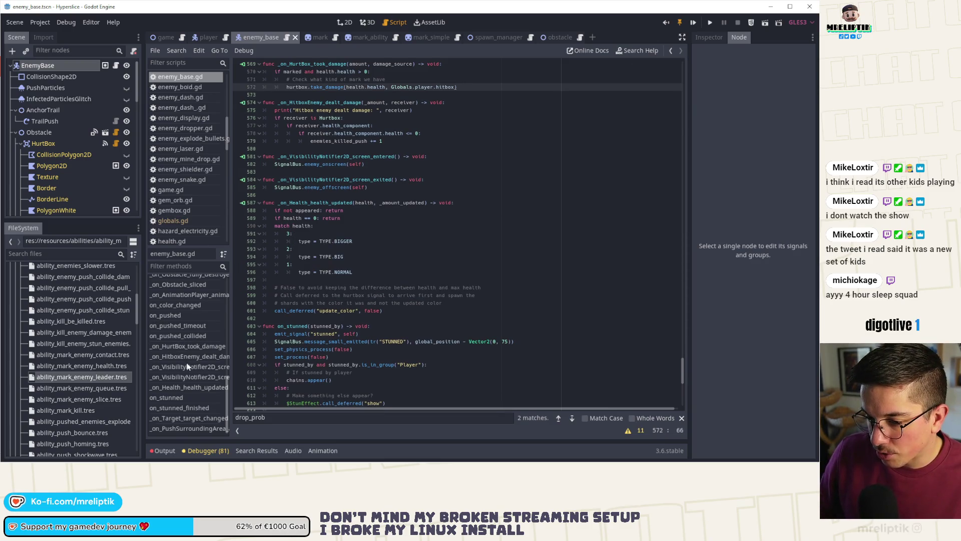
# Paste the mark match block below the leader damage call in _on_Obstacle_sliced and outdent it one level.
pyautogui.scroll(2, 183, 337)
pyautogui.click(186, 324)
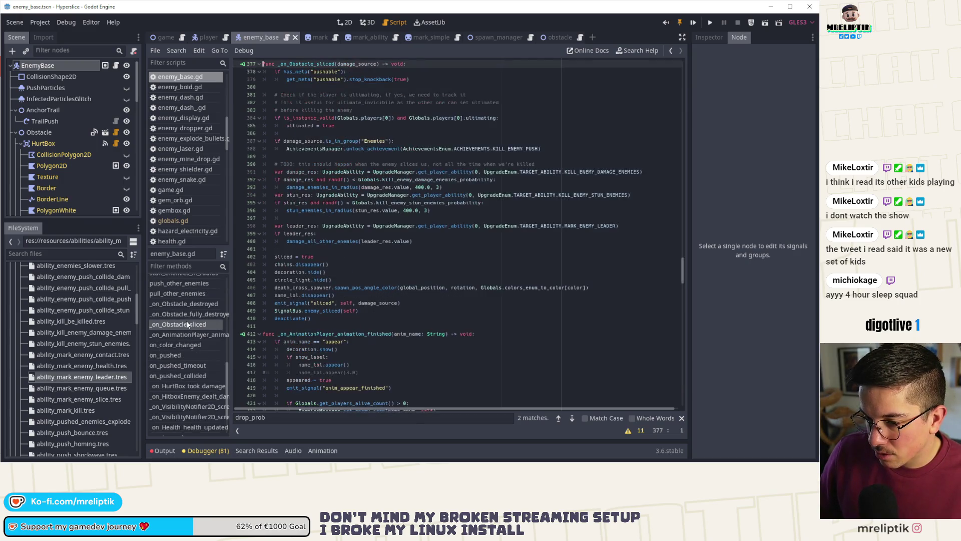
pyautogui.click(341, 253)
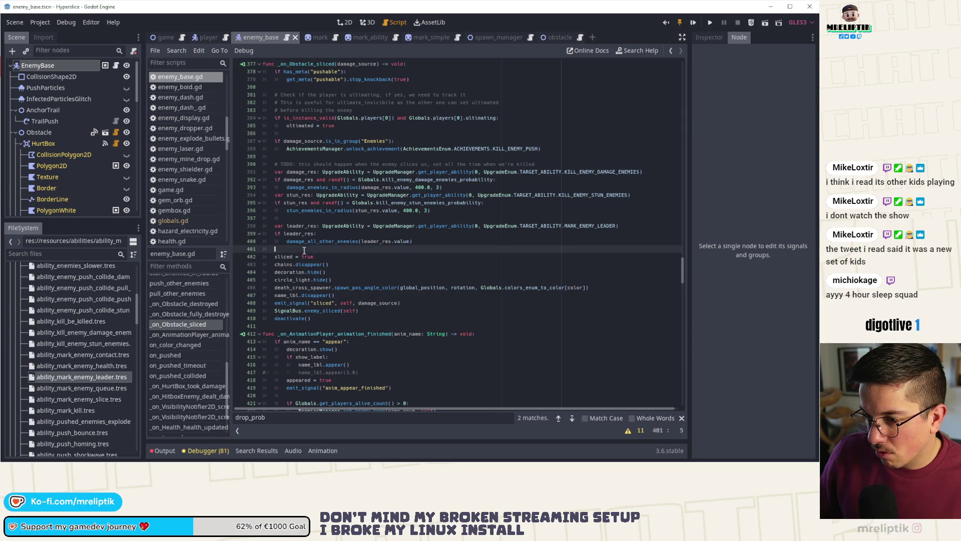
pyautogui.click(419, 236)
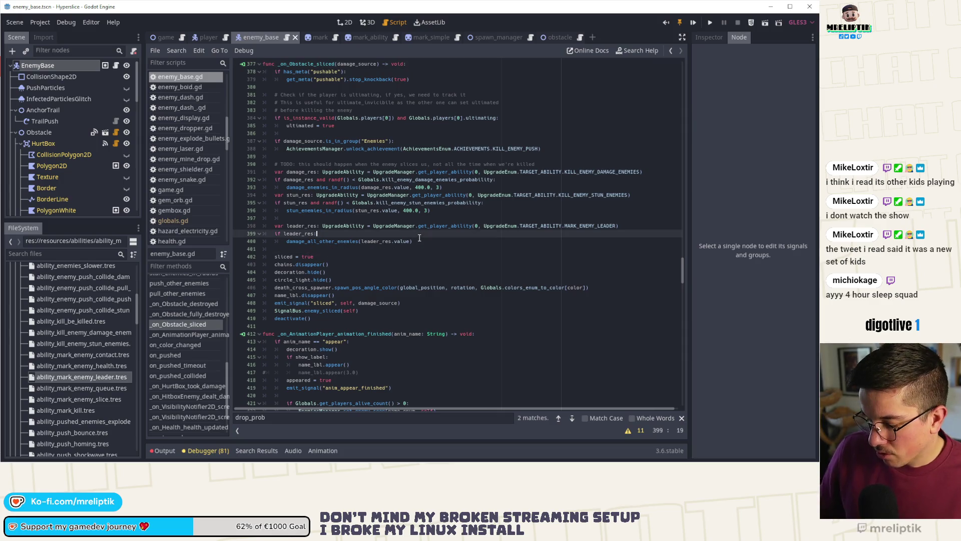
pyautogui.click(449, 241)
pyautogui.press('Return')
pyautogui.press('Return')
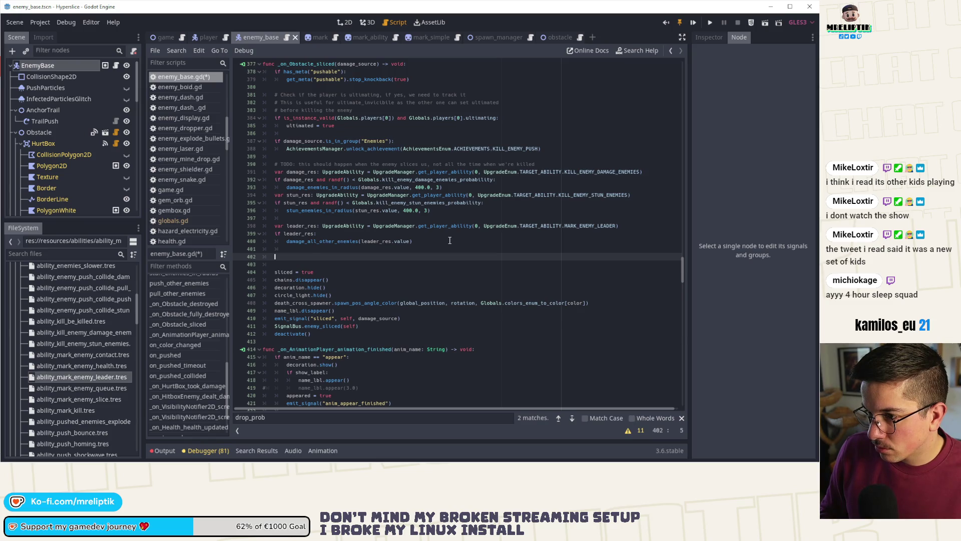
pyautogui.write('var mark = get_meta("mark") \t\tmatch mark.type: \t\t\tMark.TYPE.HEAL: \t\t\t\tvar health_res: UpgradeAbility = UpgradeManager.get_player_ability(0, UpgradeEnum.TARGET_ABILITY.MARK_ENEMY_HEALTH) \t\t\t\t# Modify the health drop probability to have a drop 100% \t\t\t\tprobability_drop_health.probability = 1.0 \t\t\tMark.TYPE.LEADER: \t\t\t\t# IF we\'re marked leader, we should have the ability. Check just to get the damage value \t\t\t\tvar leader_res: UpgradeAbility = UpgradeManager.get_player_ability(0, UpgradeEnum.TARGET_ABILITY.MARK_ENEMY_LEADER) \t\t\t\tif leader_res: \t\t\t\t\tdamage_all_other_enemies(leader_res.value)')
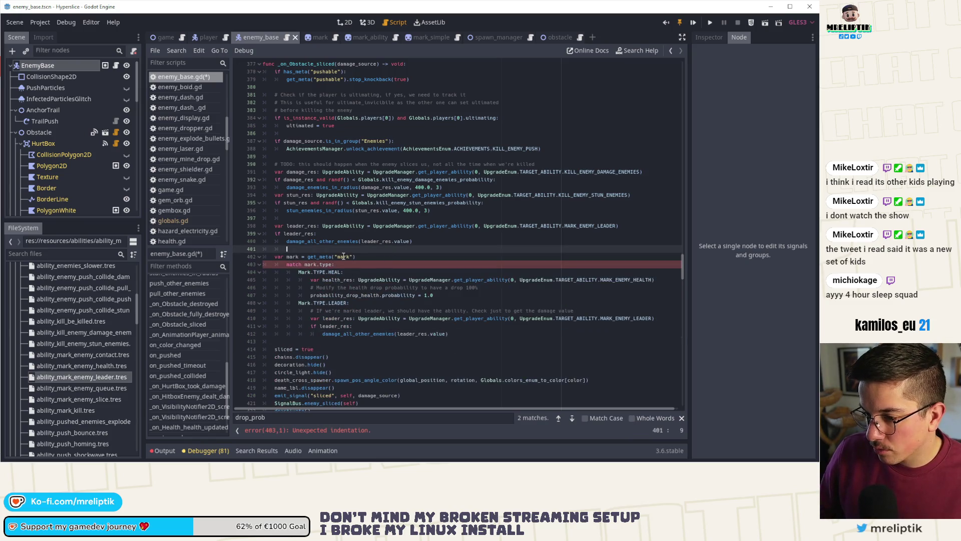
pyautogui.moveTo(383, 260); pyautogui.dragTo(382, 331)
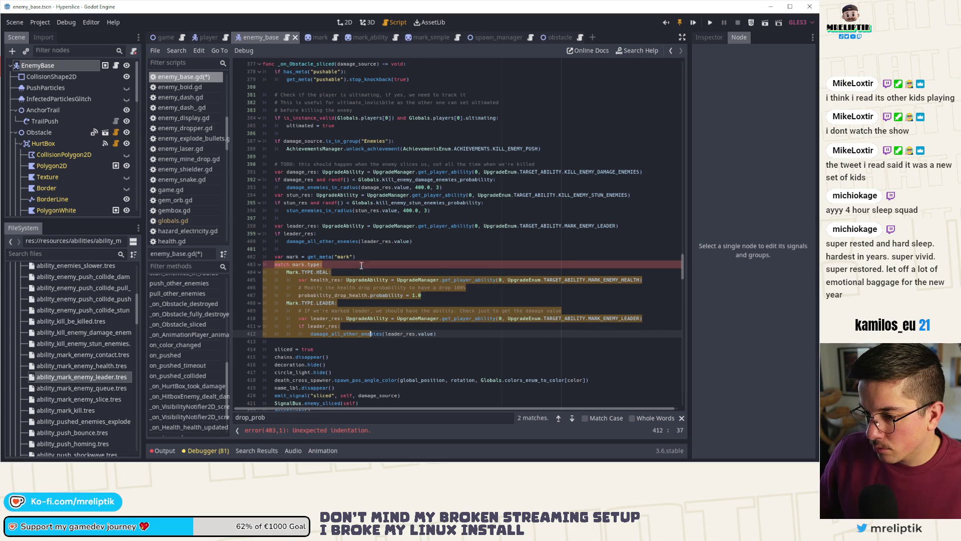
pyautogui.hotkey('shift', 'Tab')
# Wrap the pasted block in an if has_meta("mark"): check, indenting it underneath.
pyautogui.click(333, 250)
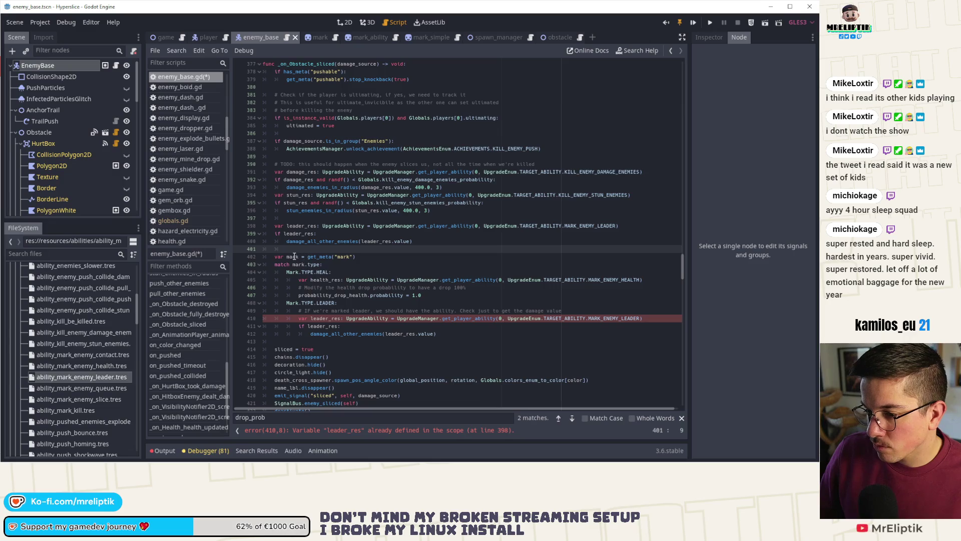
pyautogui.write('if mar')
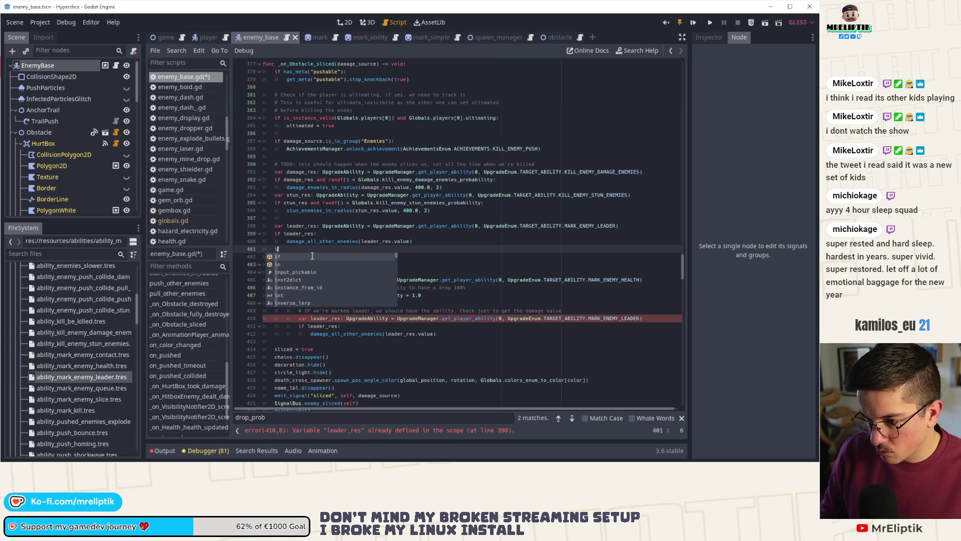
pyautogui.press('BackSpace')
pyautogui.press('BackSpace')
pyautogui.press('BackSpace')
pyautogui.write('h')
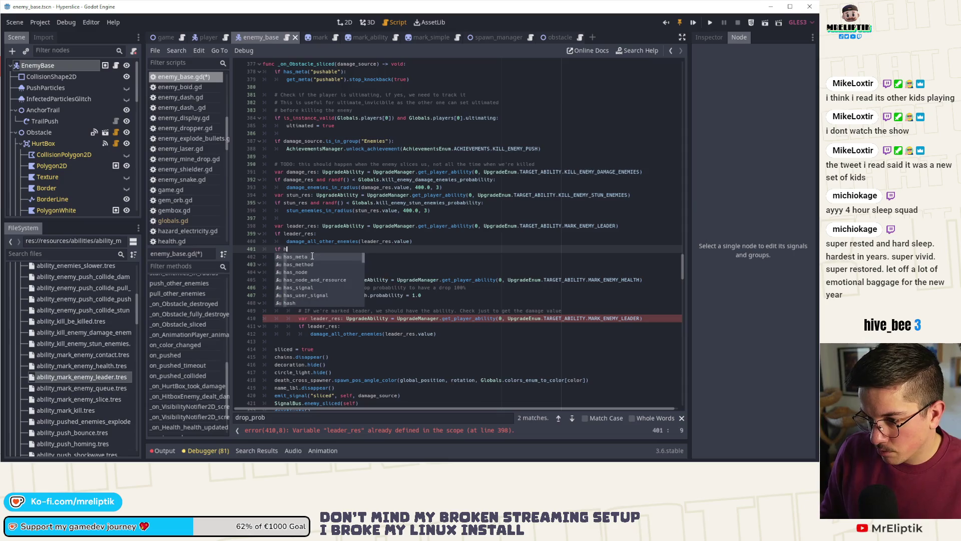
pyautogui.write('as_meta("mark"):')
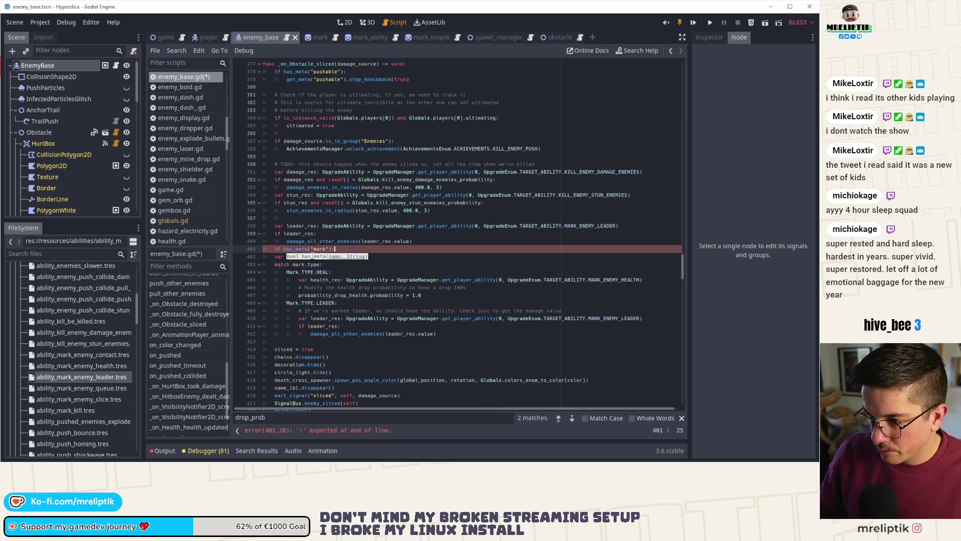
pyautogui.click(286, 279)
pyautogui.moveTo(273, 256)
pyautogui.mouseDown()
pyautogui.moveTo(436, 318)
pyautogui.moveTo(435, 336)
pyautogui.mouseUp()
pyautogui.press('Tab')
pyautogui.click(345, 271)
# Remove the old leader_res block, save the script, and launch the game.
pyautogui.click(347, 225)
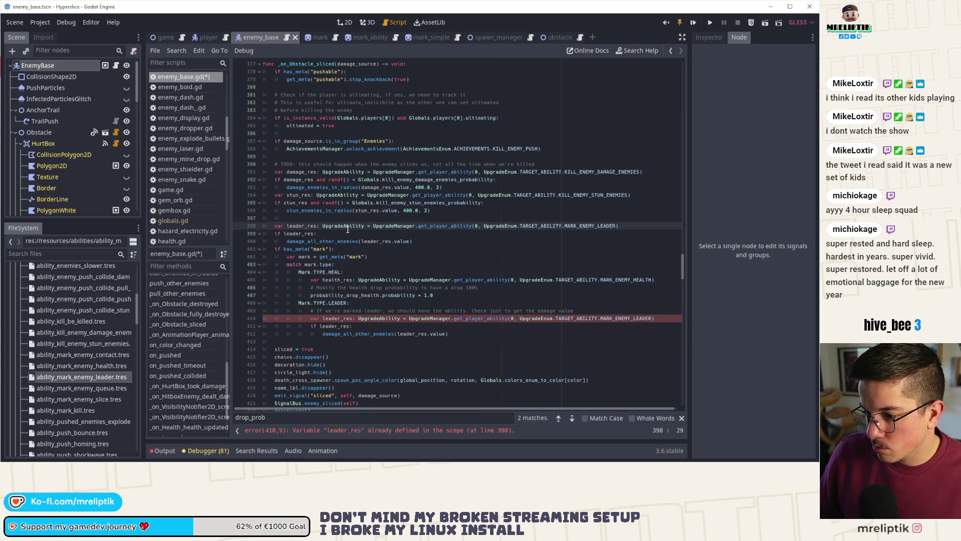
pyautogui.hotkey('ctrl', 'x')
pyautogui.hotkey('ctrl', 'x')
pyautogui.hotkey('ctrl', 'x')
pyautogui.hotkey('ctrl', 's')
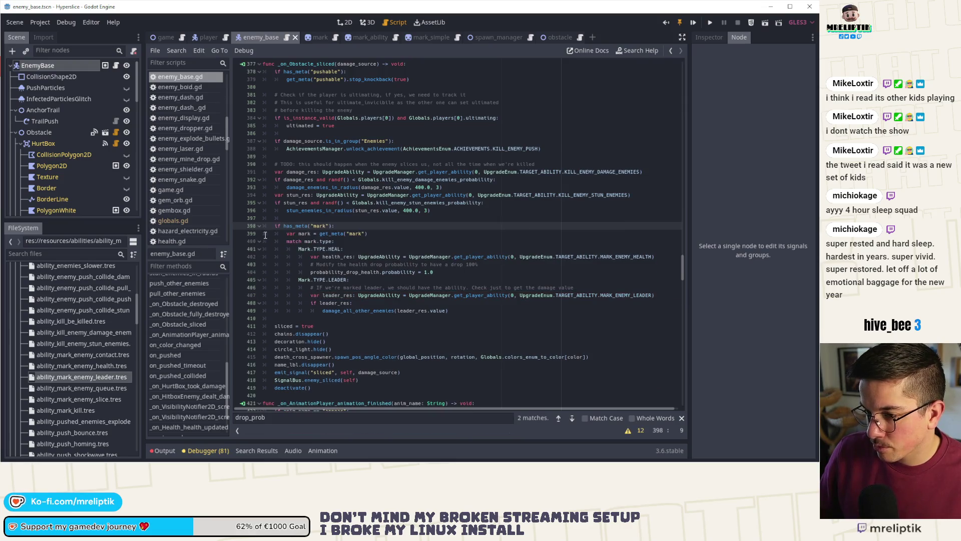
pyautogui.press('F5')
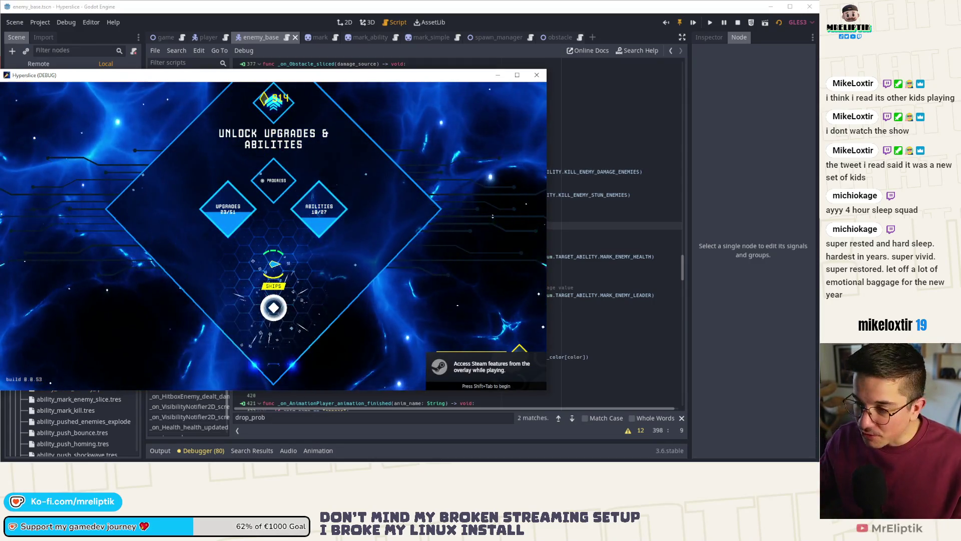
# Run the game and grant the leader-mark ability with add_ability 0 MARK_ENEMY_LEADER in the dev console.
pyautogui.click(310, 63)
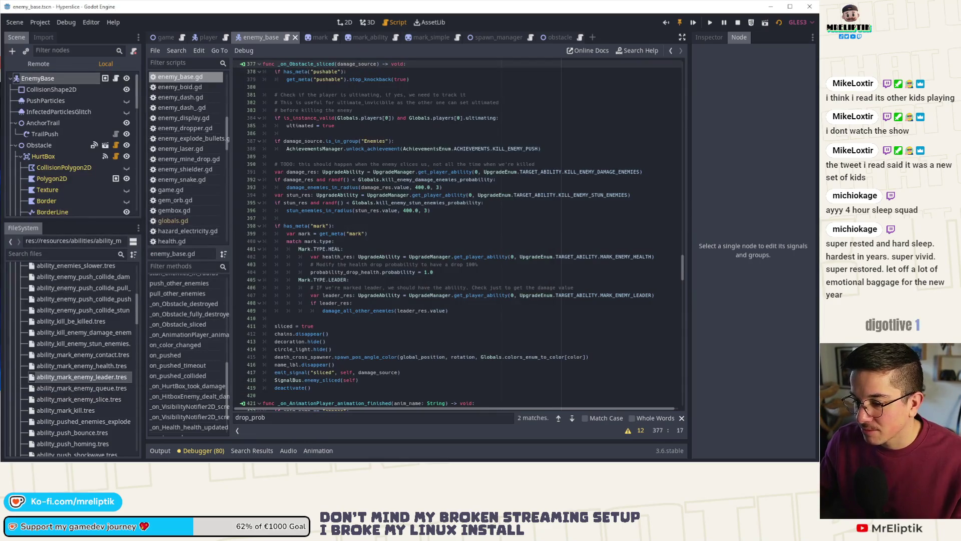
pyautogui.press('F5')
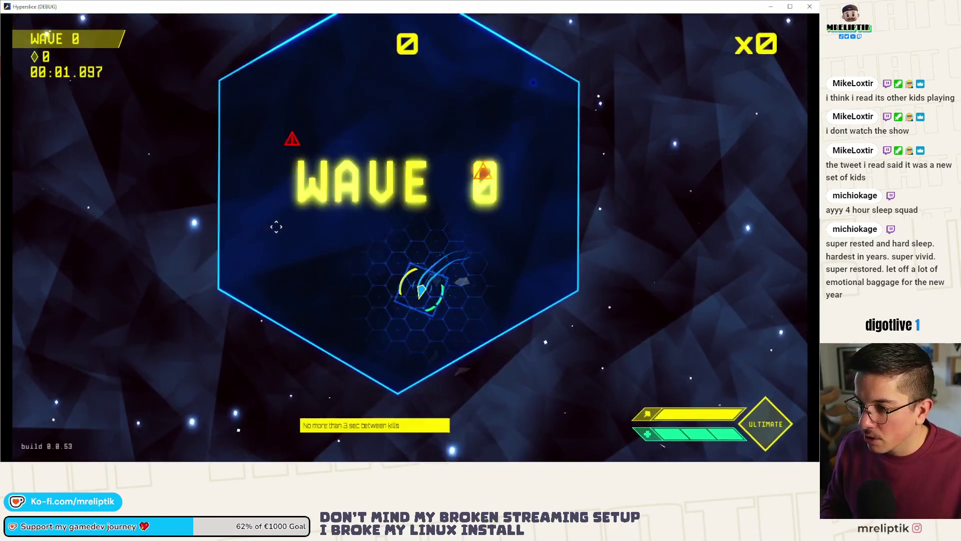
pyautogui.press('`')
pyautogui.press('Up')
pyautogui.press('Return')
pyautogui.press('`')
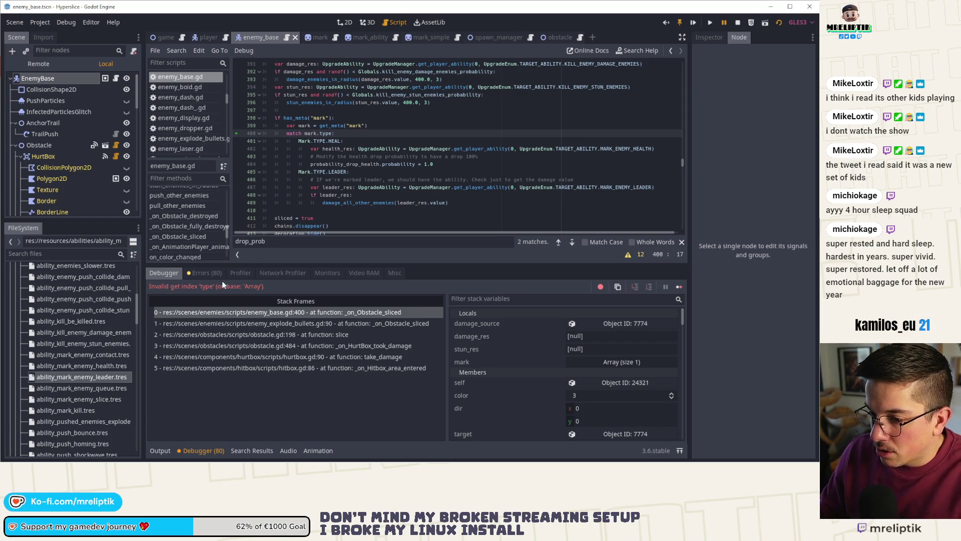
# Stop the crashed game, rename mark to marks, wrap the match block in 'for mark in marks:', and save.
pyautogui.click(738, 23)
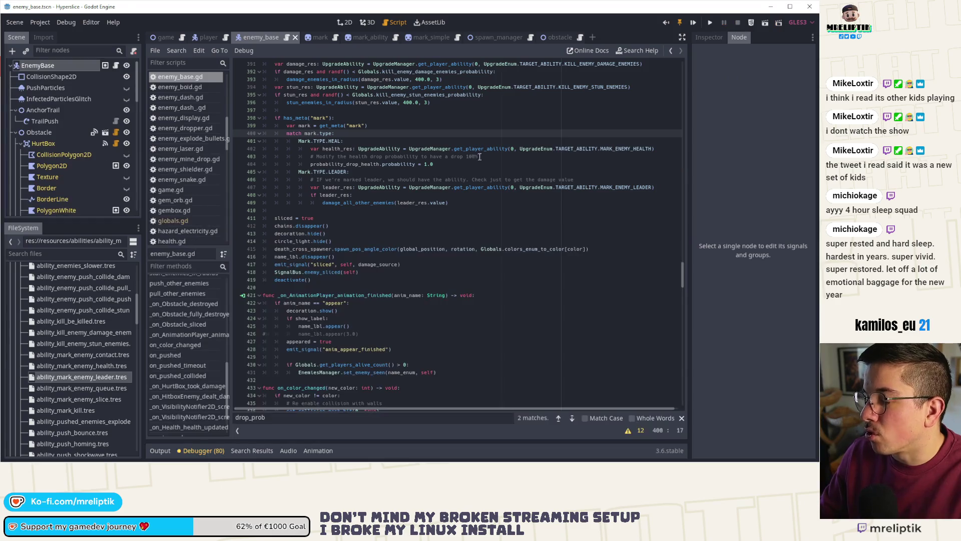
pyautogui.click(407, 148)
pyautogui.click(388, 125)
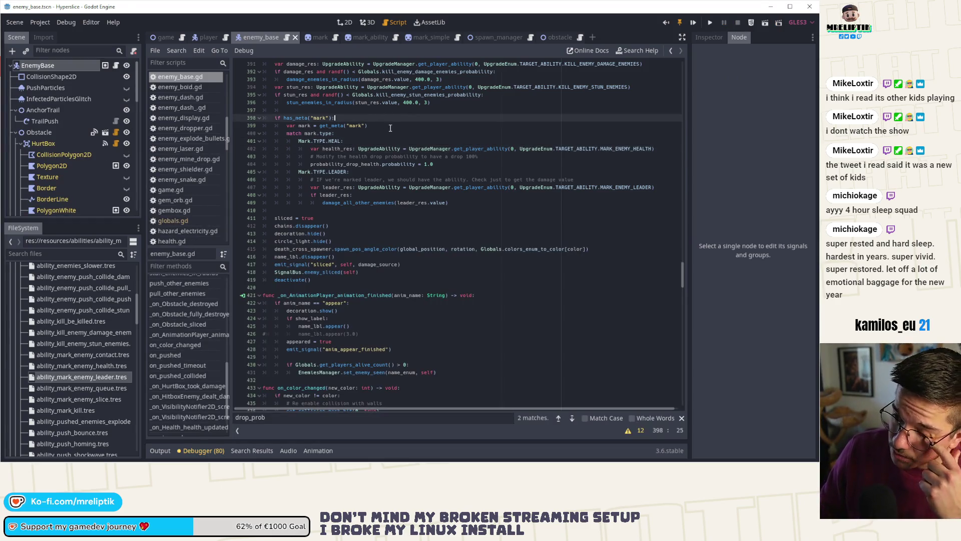
pyautogui.press('Return')
pyautogui.write('for mar')
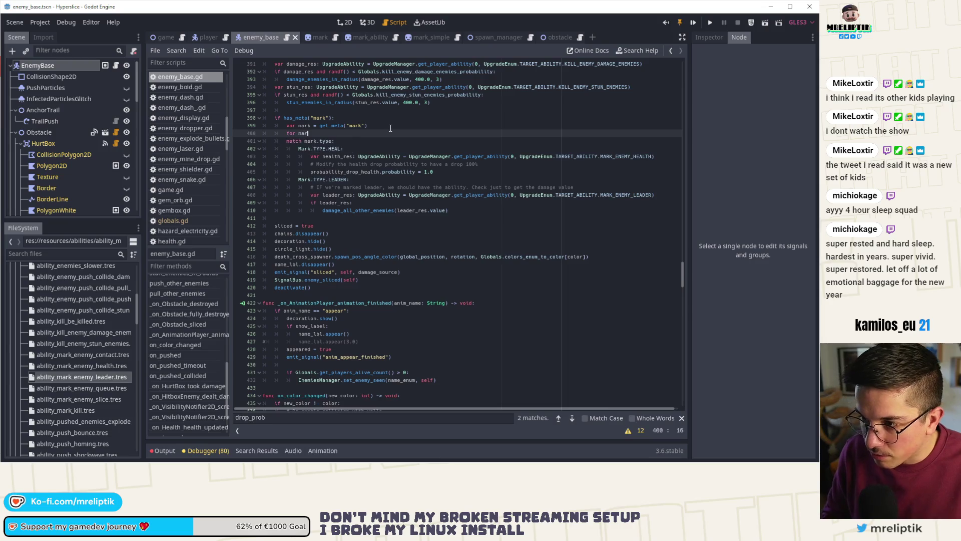
pyautogui.write(':')
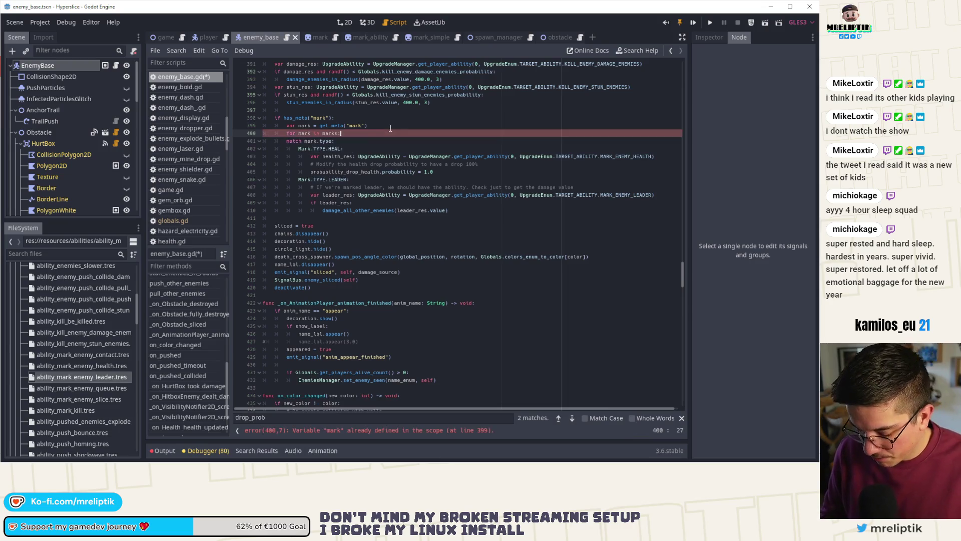
pyautogui.press('Up')
pyautogui.press('Down')
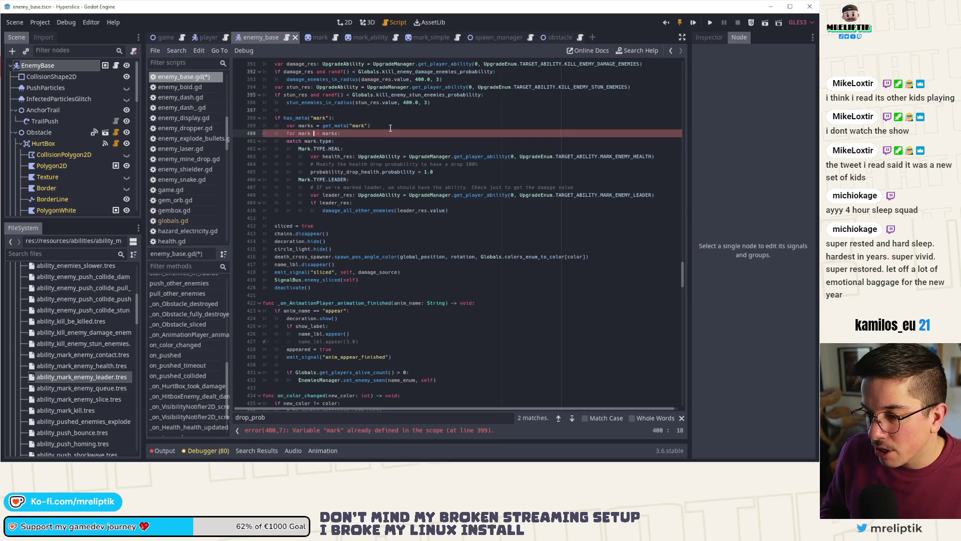
pyautogui.moveTo(345, 214); pyautogui.dragTo(423, 143)
pyautogui.press('Tab')
pyautogui.click(423, 143)
pyautogui.hotkey('ctrl', 's')
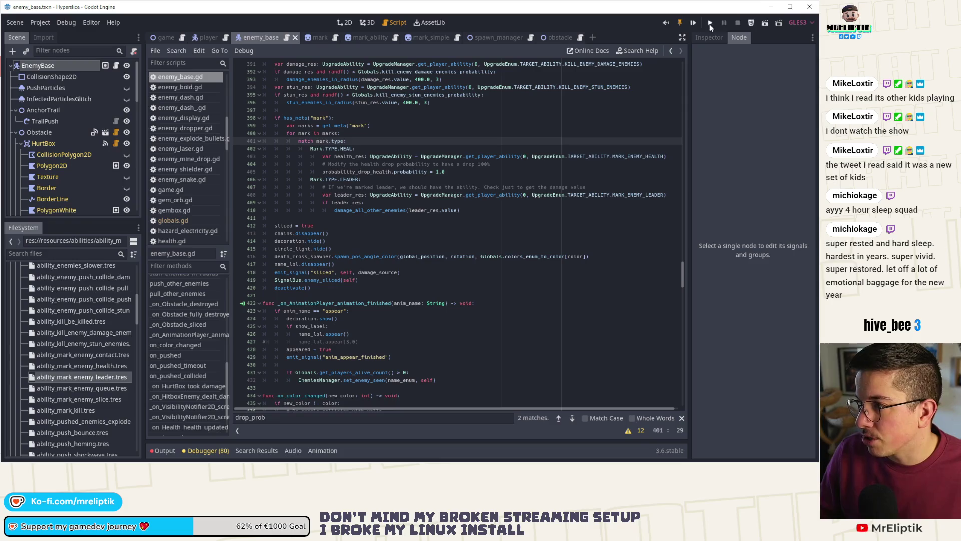
# Launch the game maximized, pick a ship, and grant MARK_ENEMY_QUEUE with add_ability 0 in the dev console.
pyautogui.press('F5')
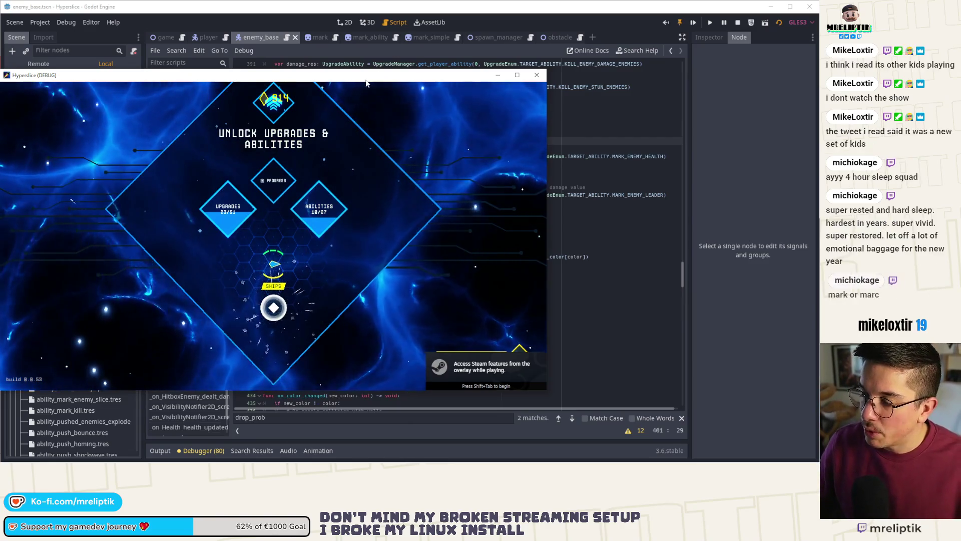
pyautogui.press('super+Up')
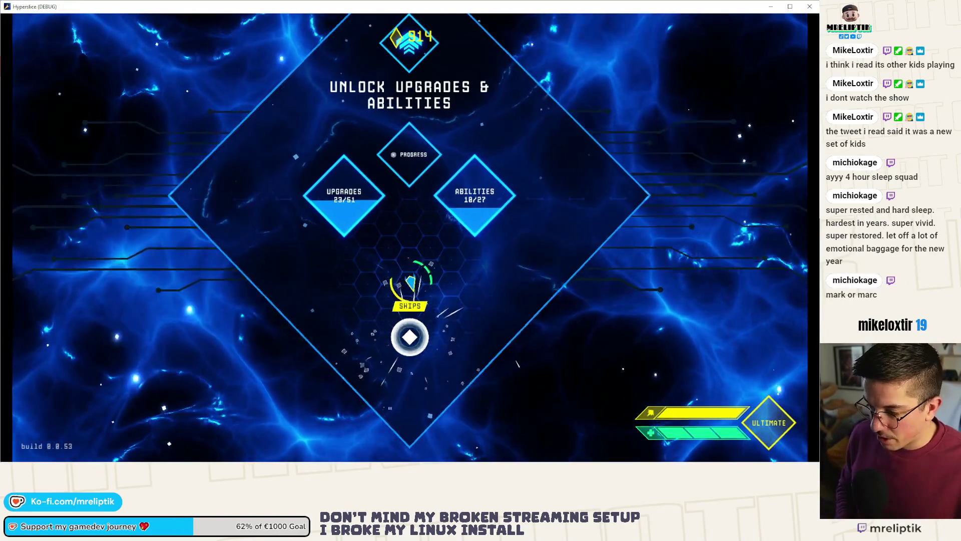
pyautogui.moveTo(371, 252); pyautogui.dragTo(410, 342)
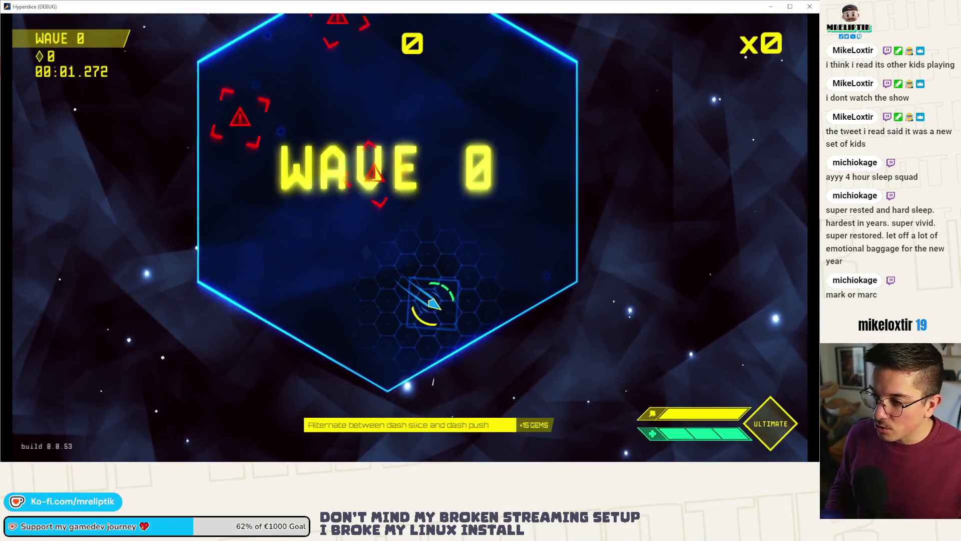
pyautogui.press('`')
pyautogui.press('Up')
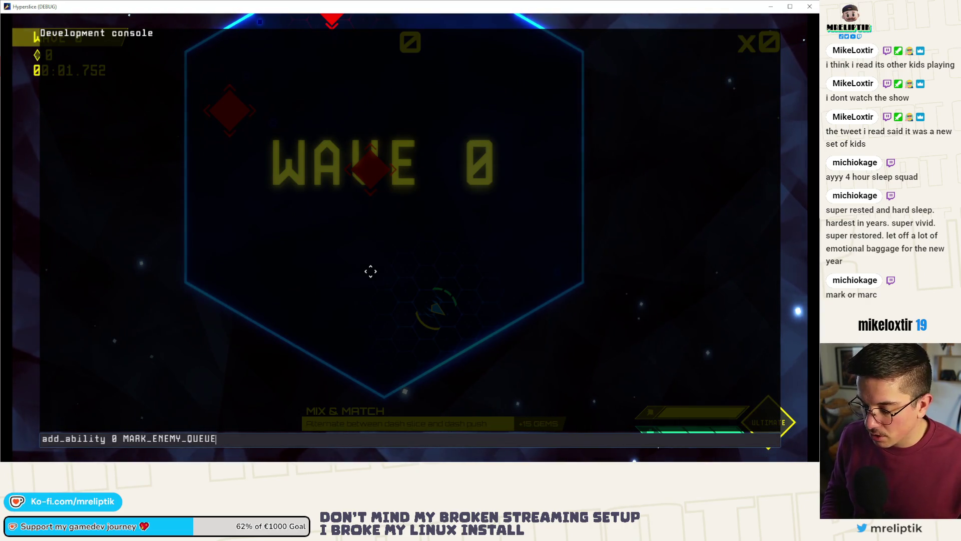
pyautogui.press('Return')
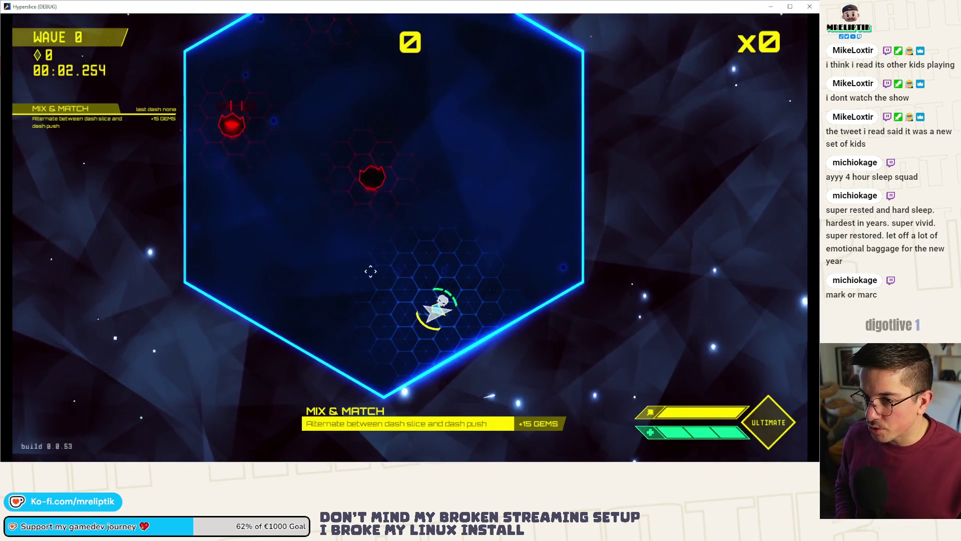
# Dash and slash through the enemies to clear waves 0 and 1 without a crash.
pyautogui.press('space')
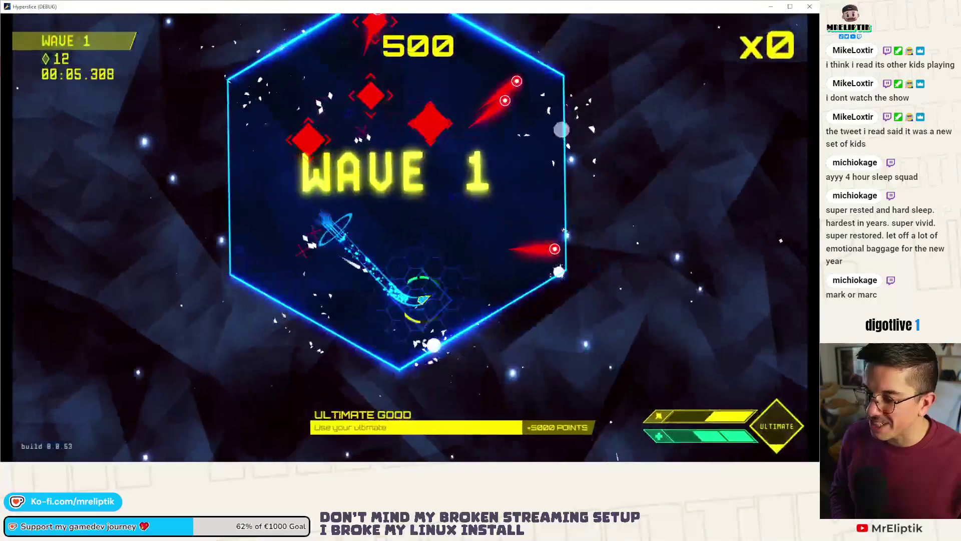
pyautogui.press('space')
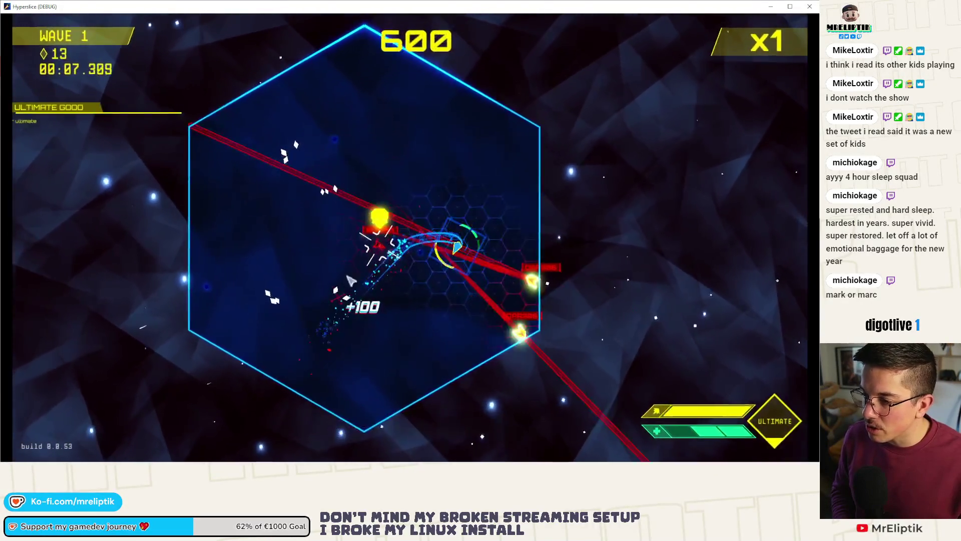
pyautogui.press('space')
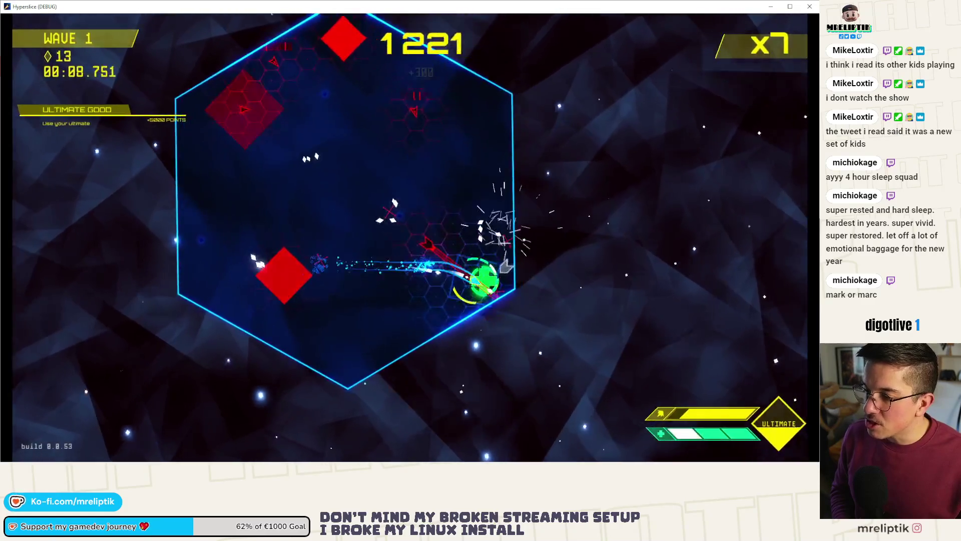
pyautogui.press('space')
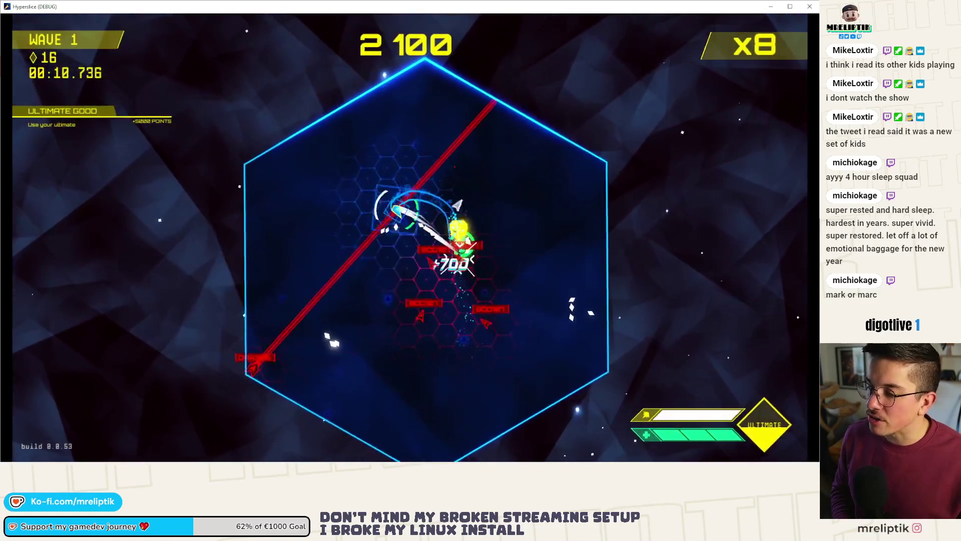
pyautogui.press('space')
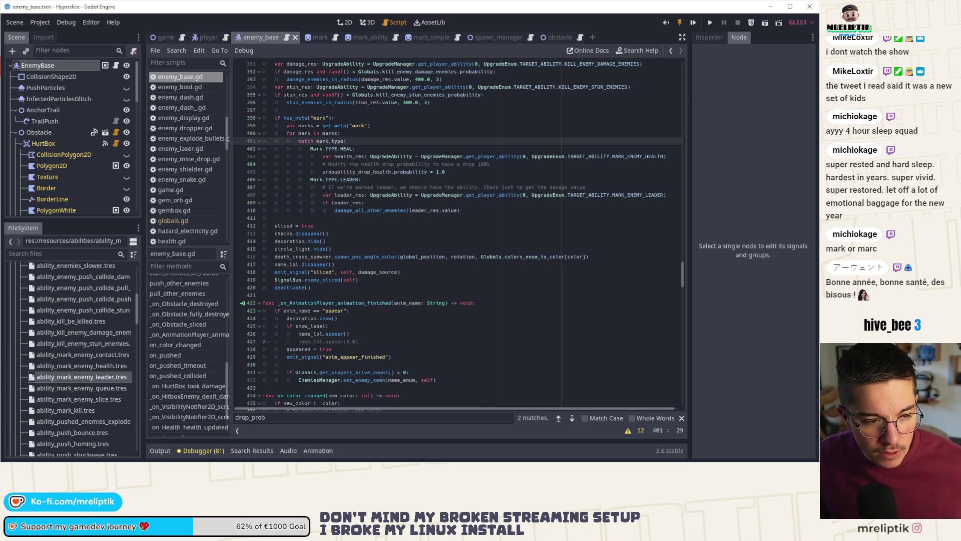
# Place the caret on empty line 411, scroll the script down, and show the hidden system-tray icons.
pyautogui.click(377, 287)
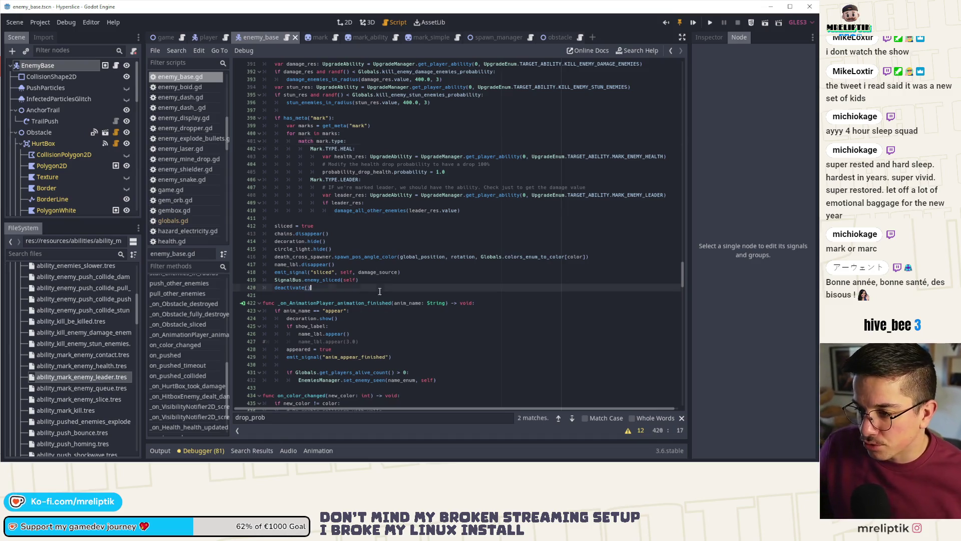
pyautogui.click(333, 219)
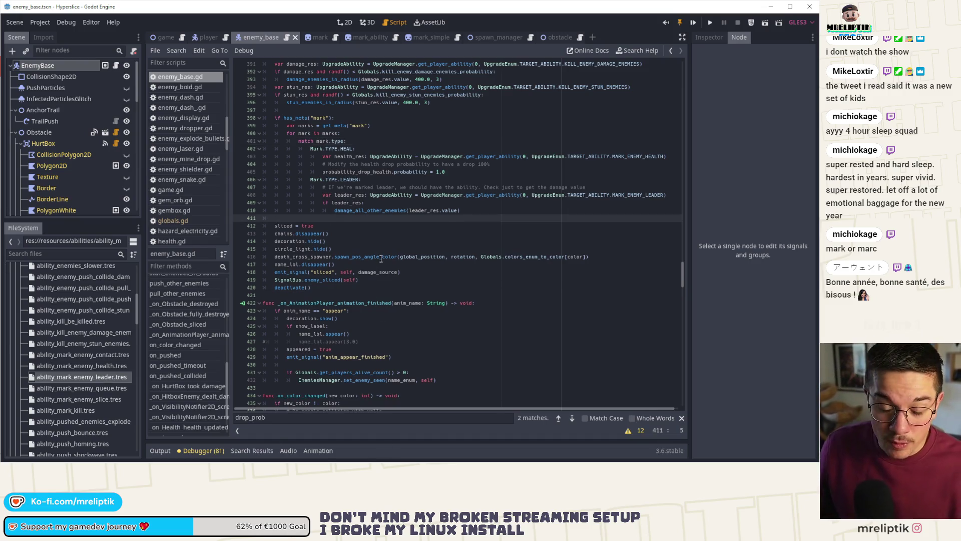
pyautogui.scroll(-1, 381, 259)
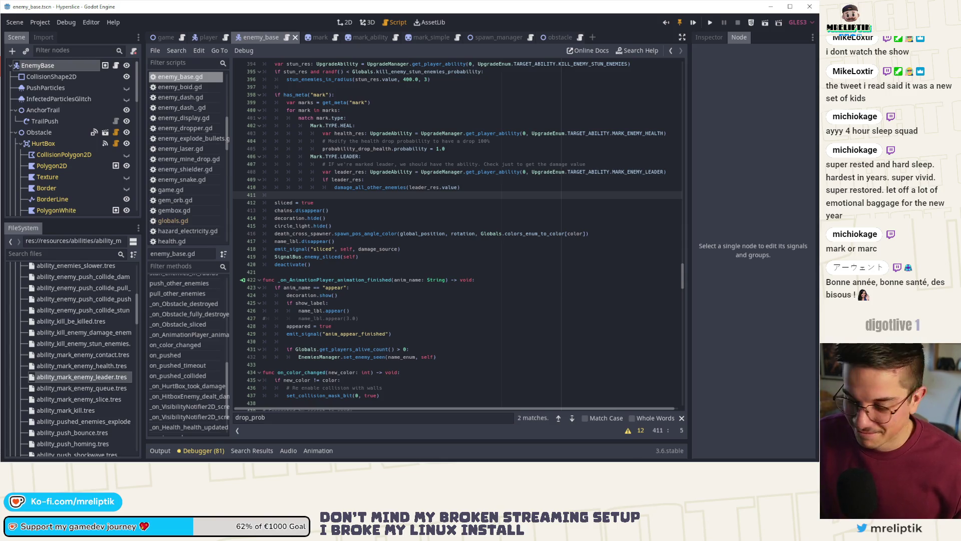
pyautogui.click(696, 456)
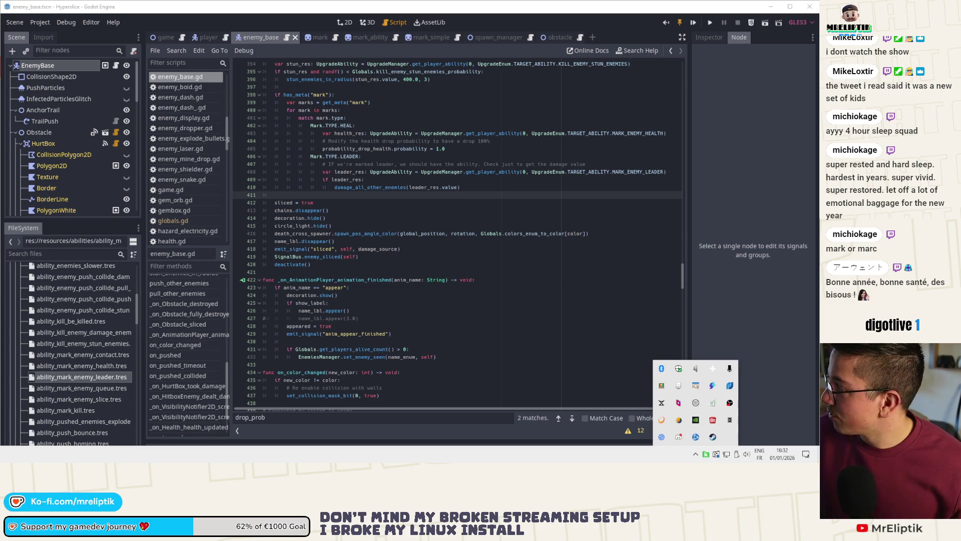
# Dismiss the tray icon list and put the caret at the end of line 419.
pyautogui.press('Escape')
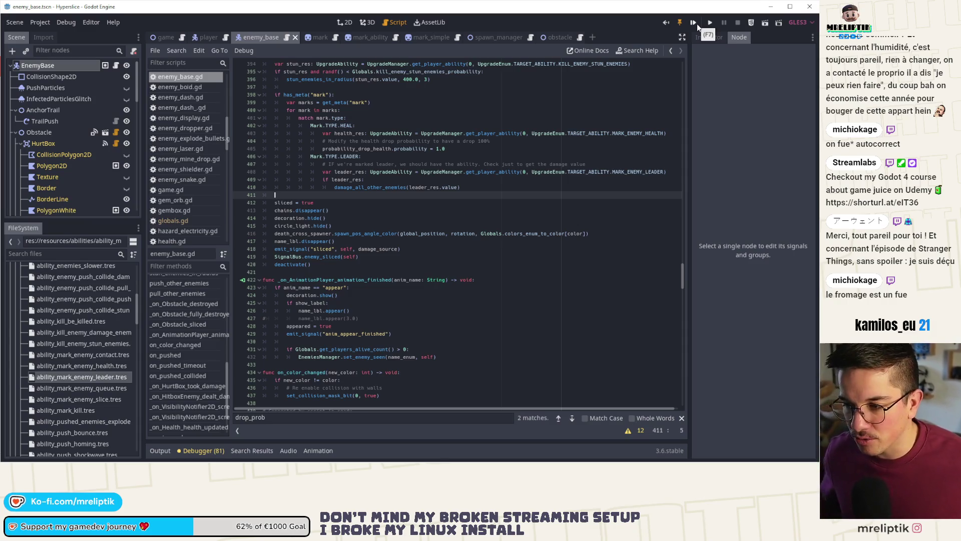
pyautogui.click(421, 258)
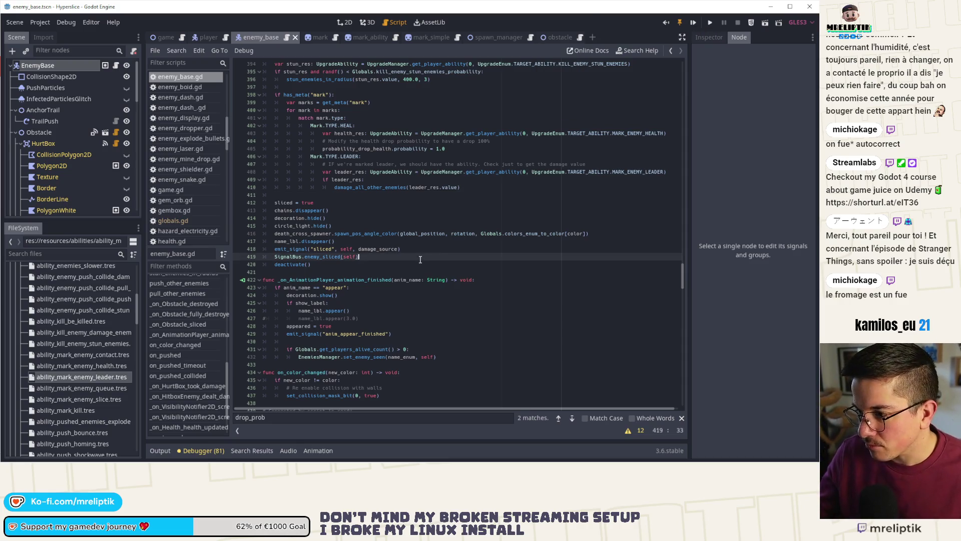
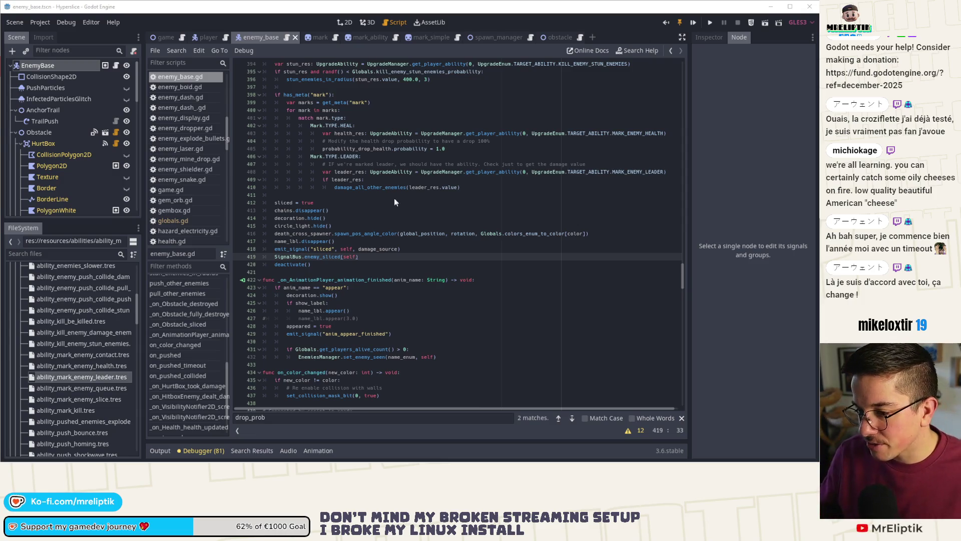
# Review the mark code on lines 411–419 of enemy_base.gd, then run Hyperslice in debug.
pyautogui.click(403, 249)
pyautogui.click(387, 263)
pyautogui.click(379, 256)
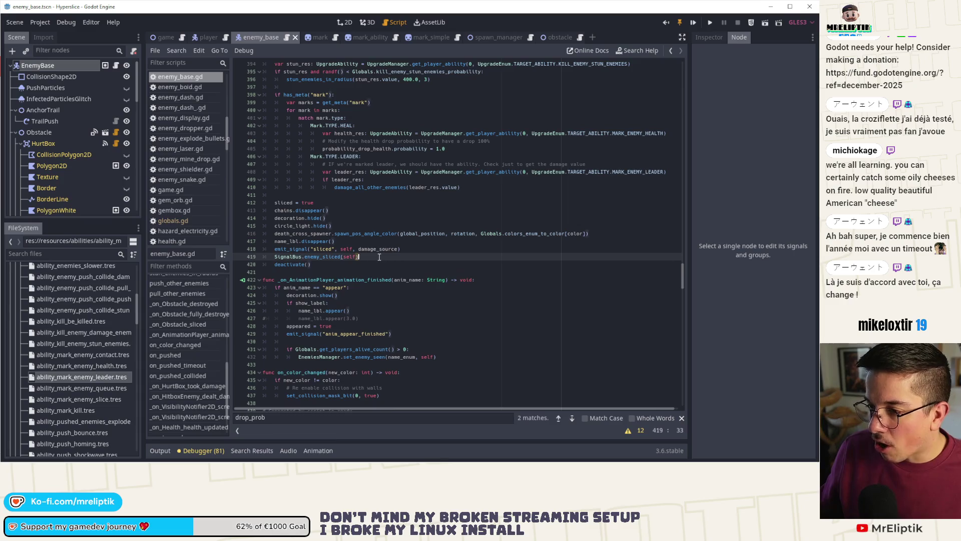
pyautogui.click(332, 197)
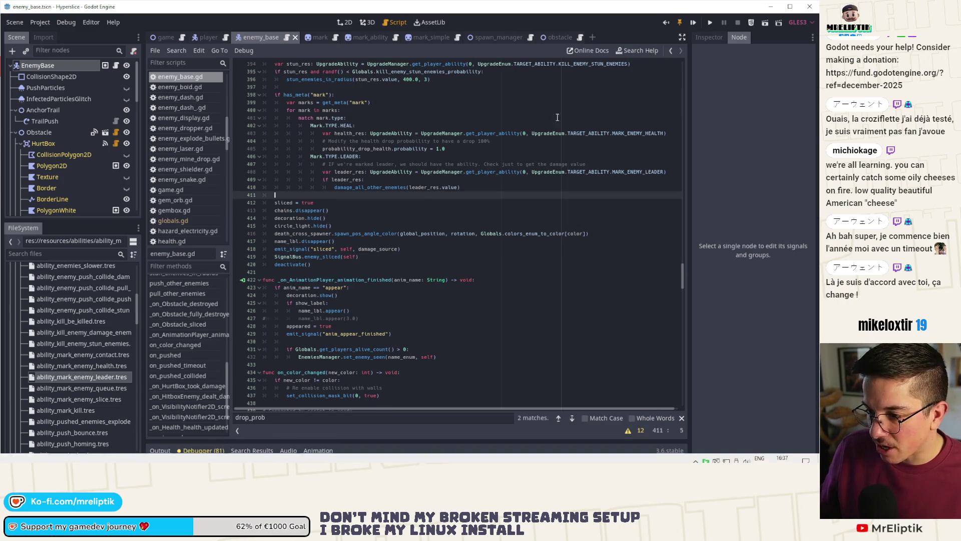
pyautogui.click(696, 23)
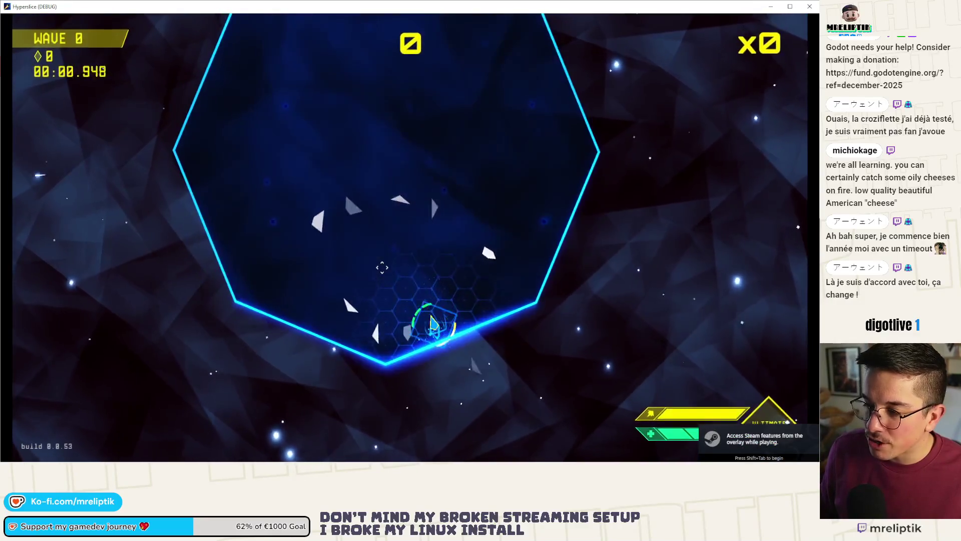
# Grant the player MARK_ENEMY_HEALTH with the dev console command add_ability 0 MARK_ENEMY_HEALTH.
pyautogui.press('`')
pyautogui.press('Up')
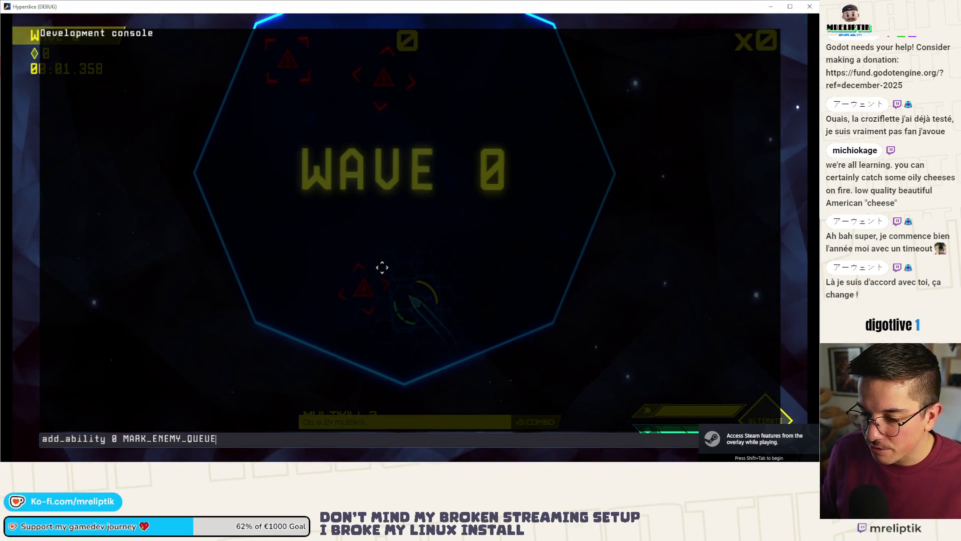
pyautogui.press('BackSpace')
pyautogui.press('BackSpace')
pyautogui.press('BackSpace')
pyautogui.press('BackSpace')
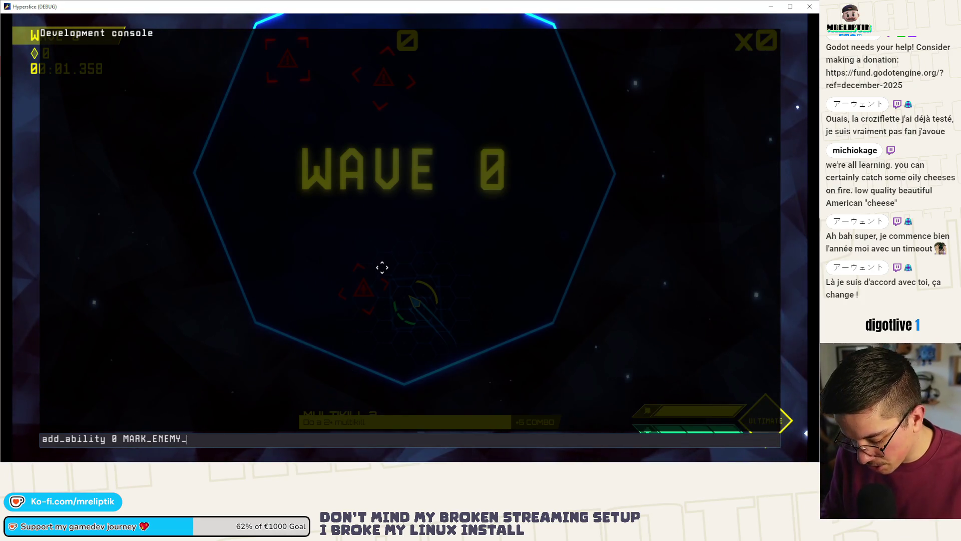
pyautogui.write('HEALTH')
pyautogui.press('Return')
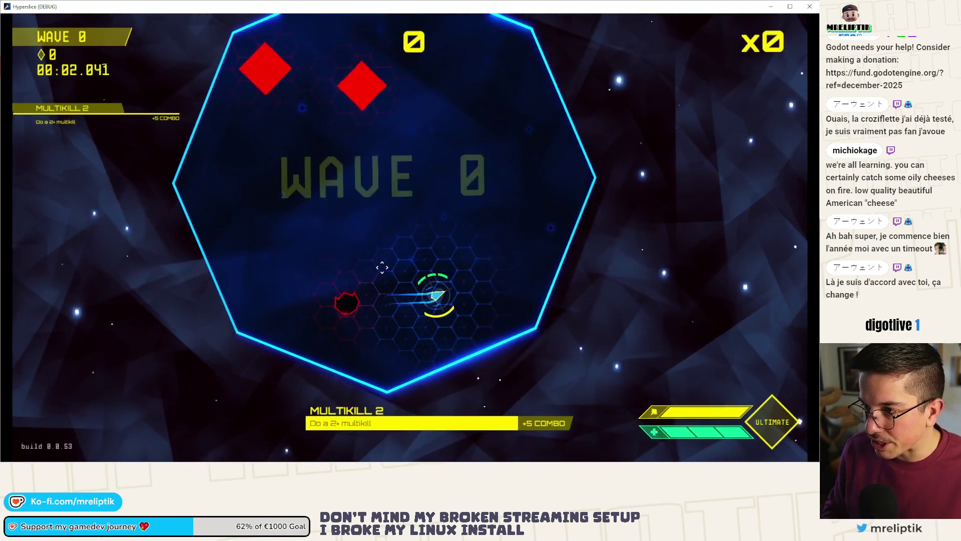
# Dash through enemies to clear wave 0 and score in wave 1, then pause and close the game.
pyautogui.press('space')
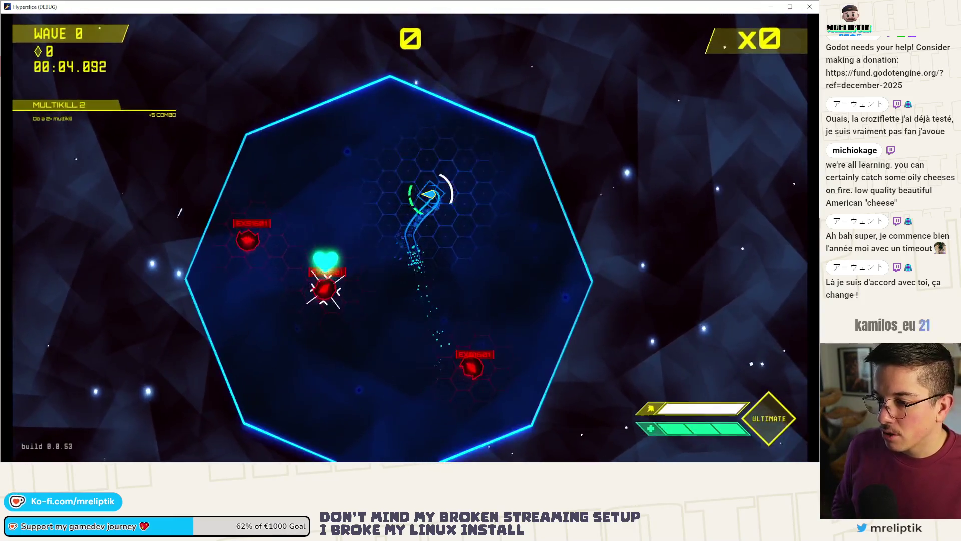
pyautogui.press('space')
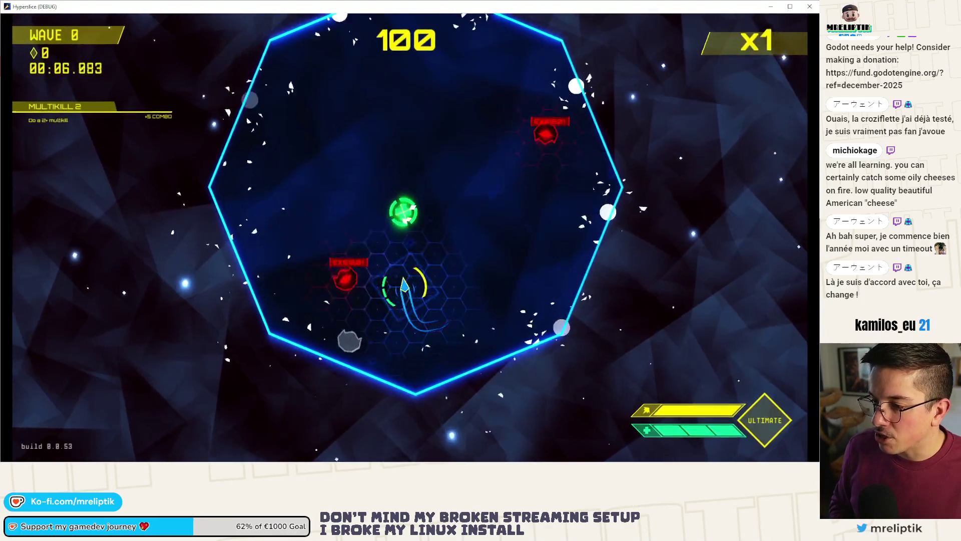
pyautogui.press('space')
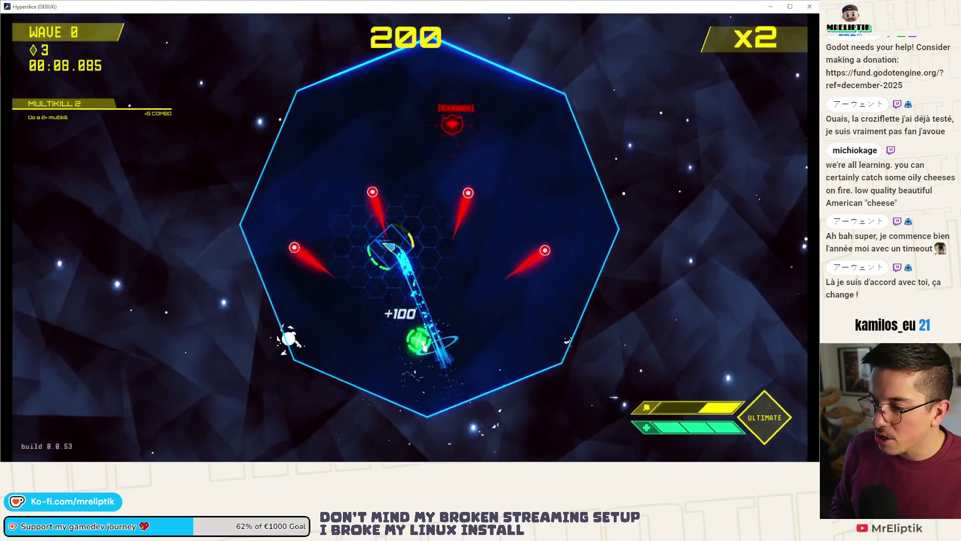
pyautogui.press('space')
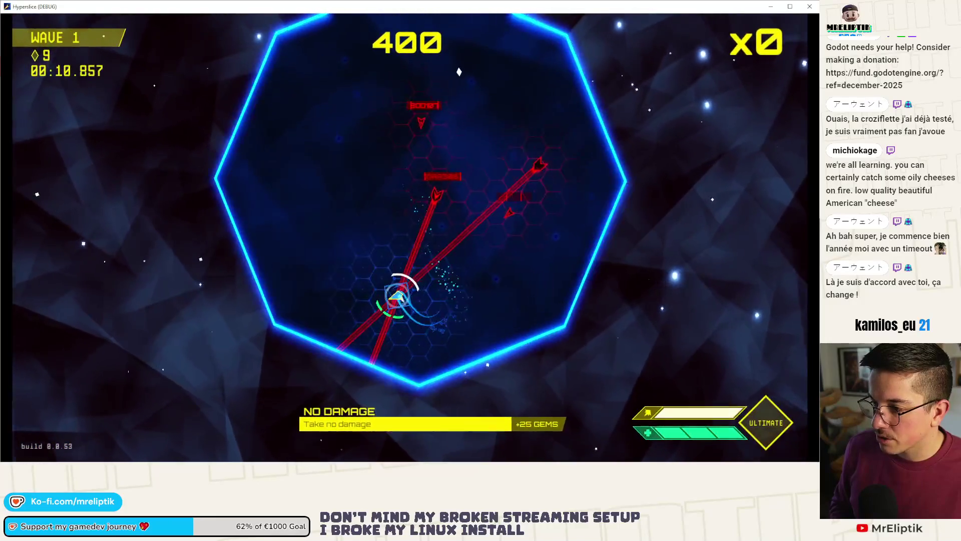
pyautogui.press('space')
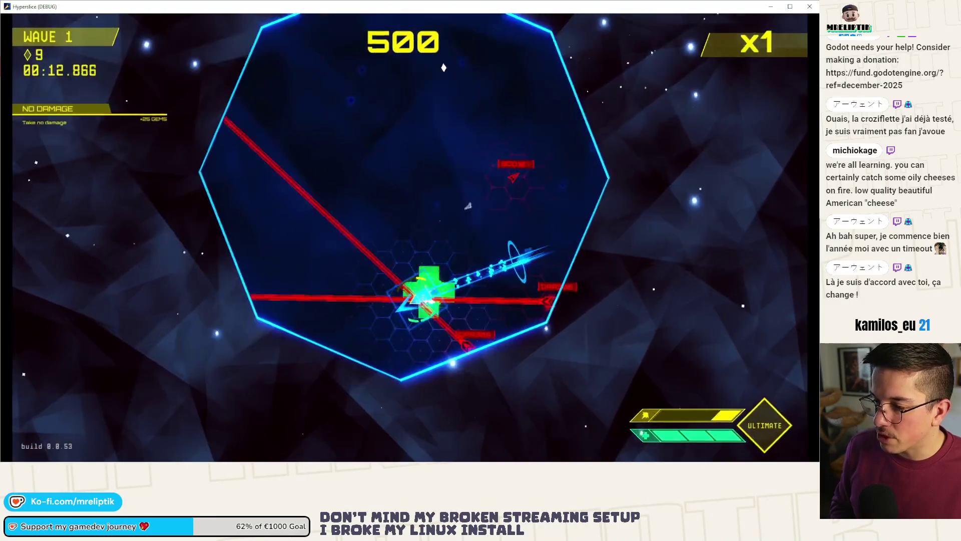
pyautogui.press('space')
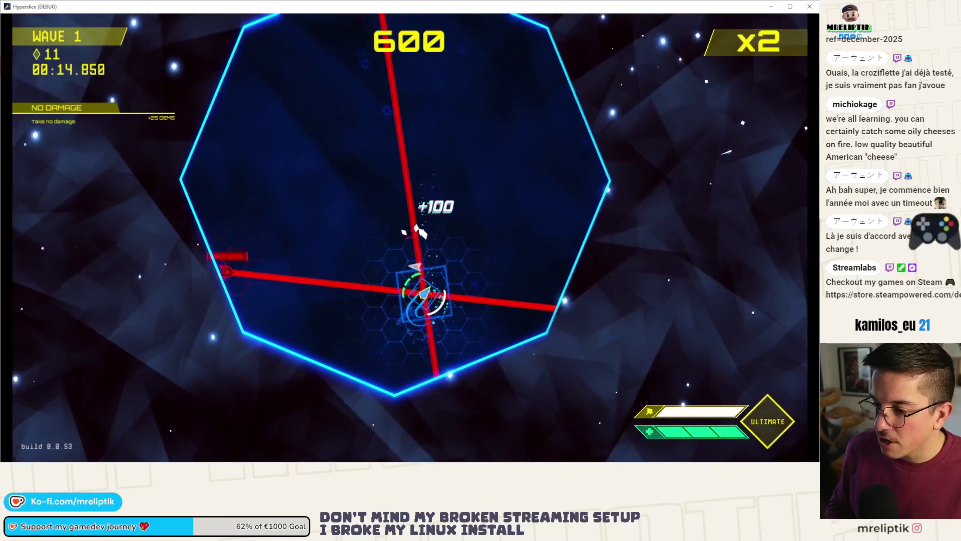
pyautogui.press('Escape')
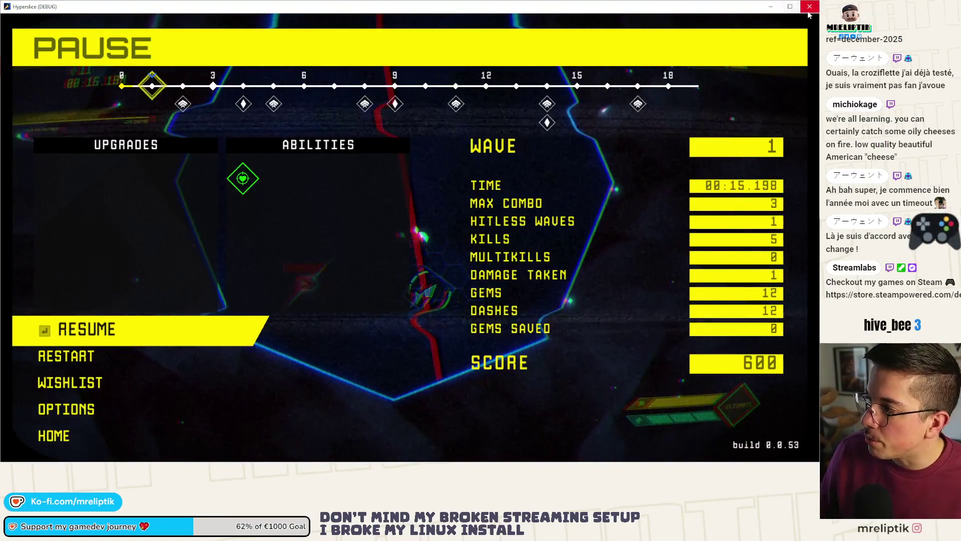
pyautogui.click(810, 6)
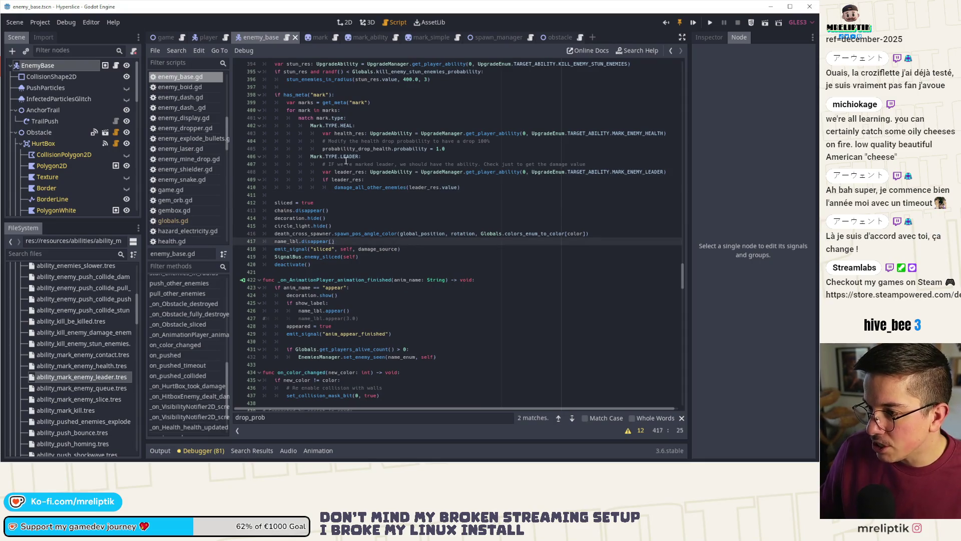
# In spawn_manager.gd, remove the stray character on line 287 and move to line 292.
pyautogui.click(505, 39)
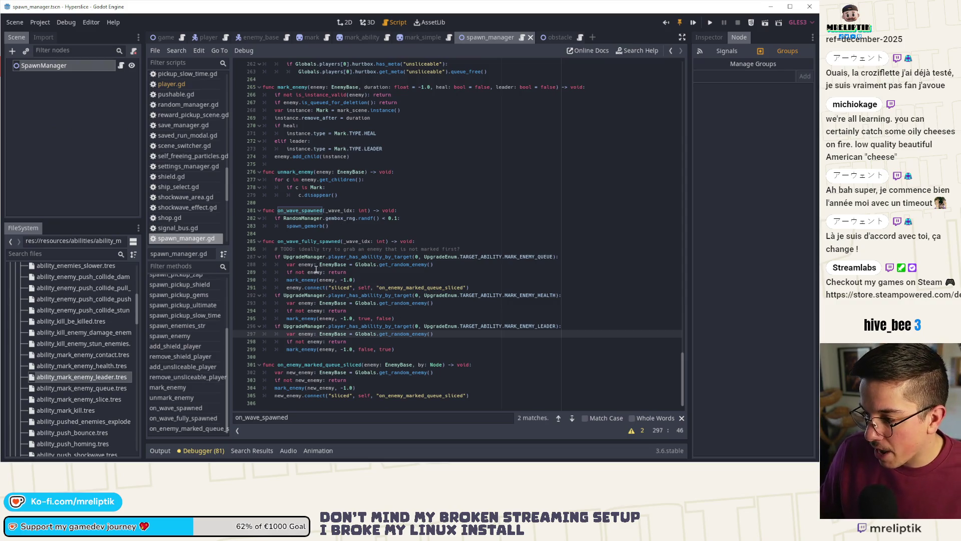
pyautogui.click(557, 256)
pyautogui.write('ransd')
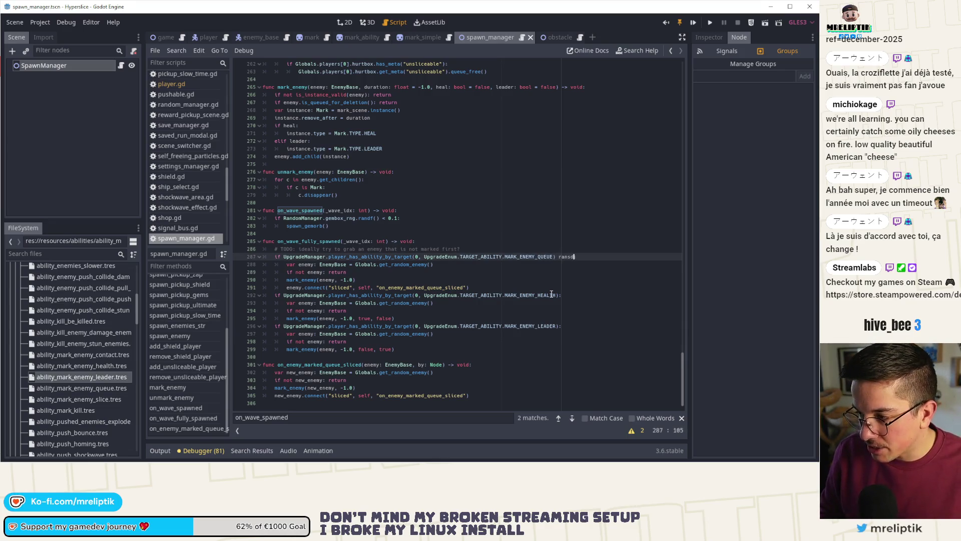
pyautogui.press('BackSpace')
pyautogui.press('BackSpace')
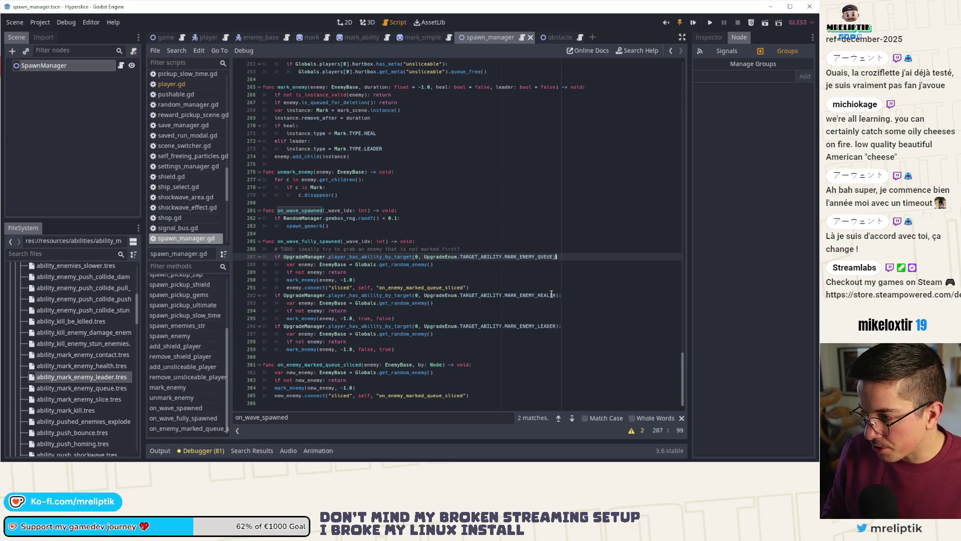
pyautogui.press('Down')
pyautogui.press('Down')
pyautogui.press('Down')
# Append 'and randf() < Globals.ability_mark_enemy_health' to line 292 and jump to the Globals definition.
pyautogui.write('ran')
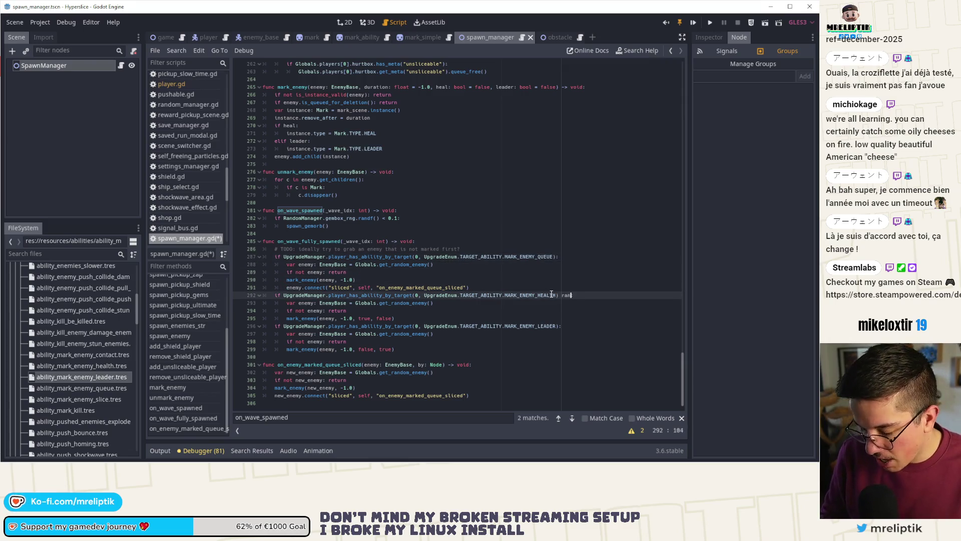
pyautogui.press('BackSpace')
pyautogui.press('BackSpace')
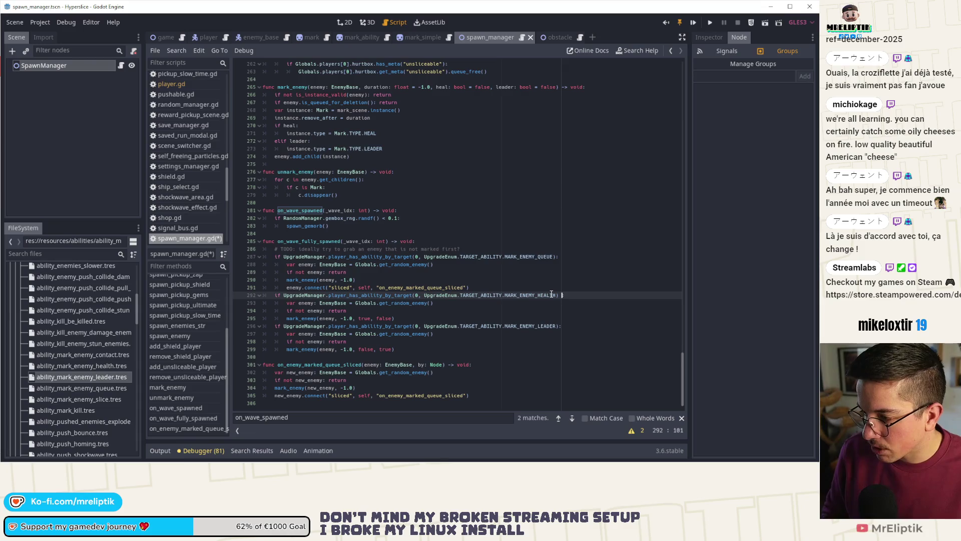
pyautogui.press('BackSpace')
pyautogui.press('BackSpace')
pyautogui.write('and rad')
pyautogui.press('BackSpace')
pyautogui.write('ndf')
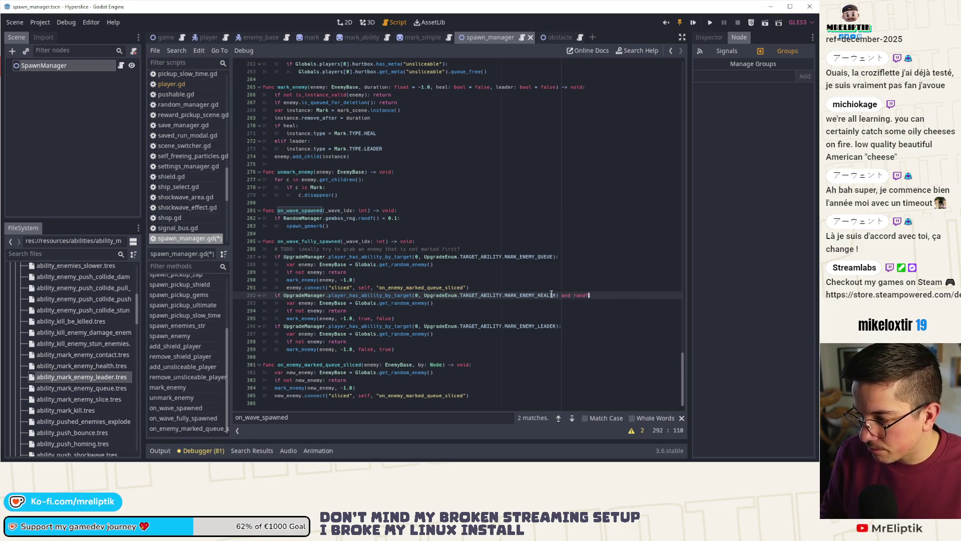
pyautogui.press('Return')
pyautogui.write('Globals.')
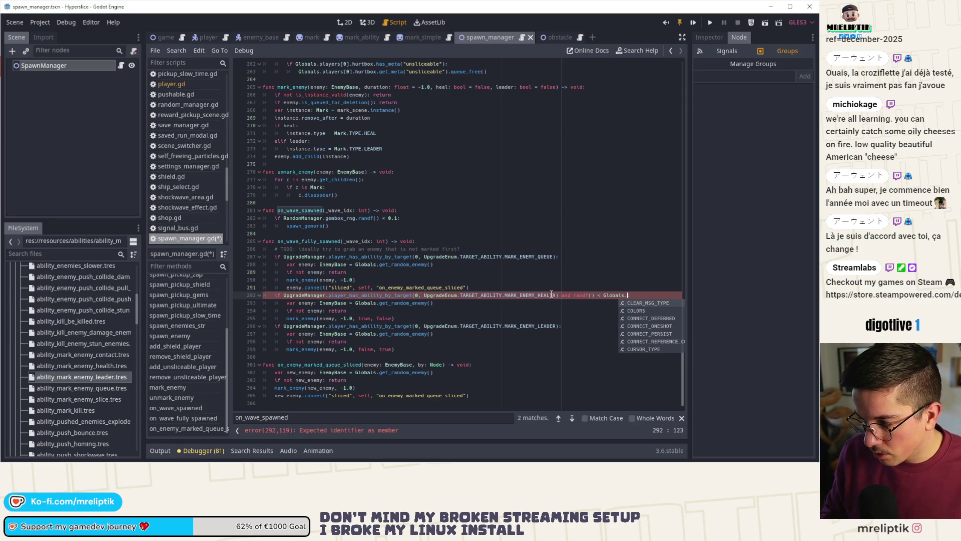
pyautogui.write('ability_mark_enemy_hea')
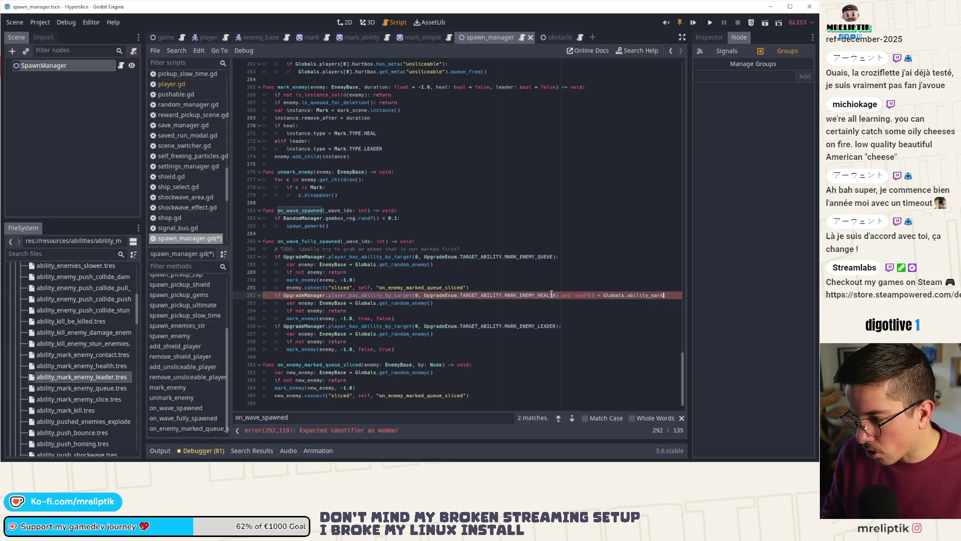
pyautogui.write('lth')
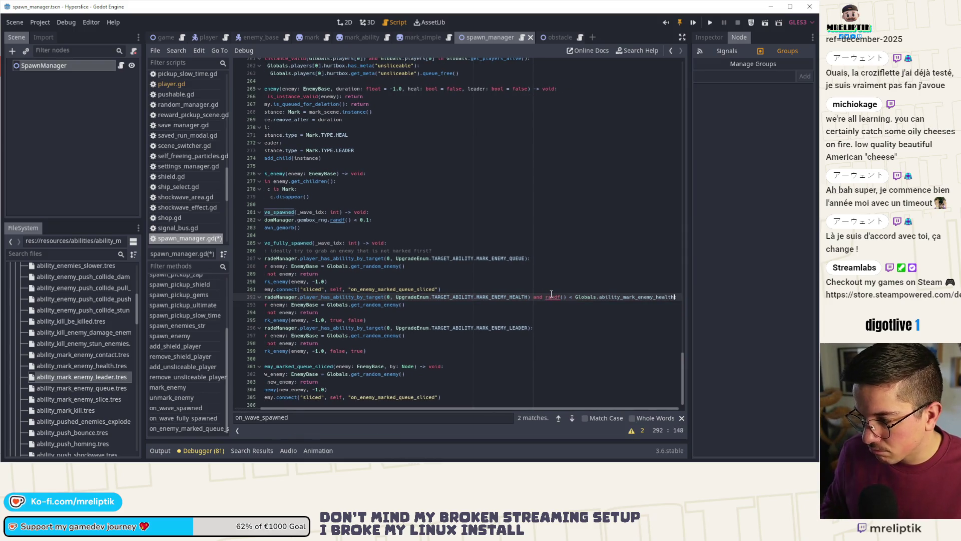
pyautogui.hotkey('ctrl', 'shift', 'Left')
pyautogui.hotkey('ctrl', 'shift', 'Left')
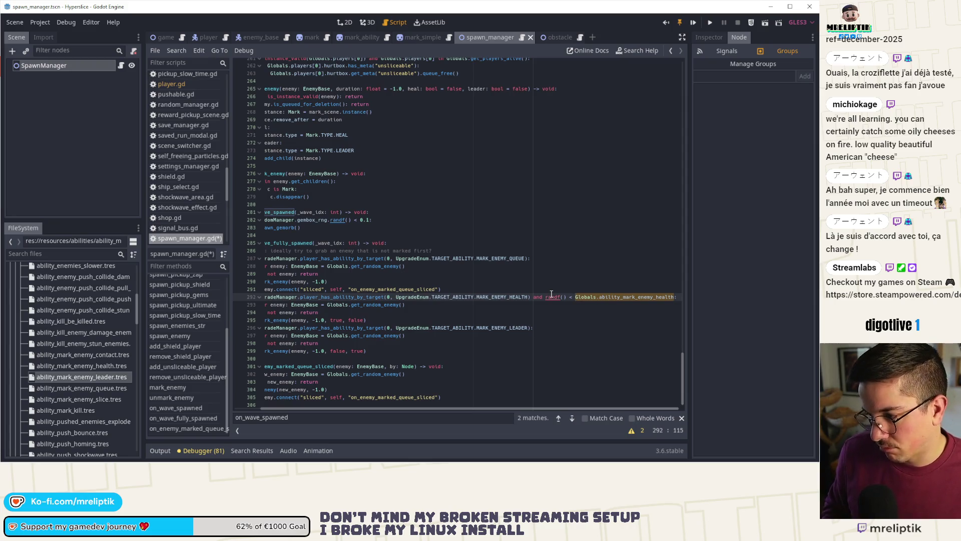
pyautogui.hotkey('ctrl', 'Right')
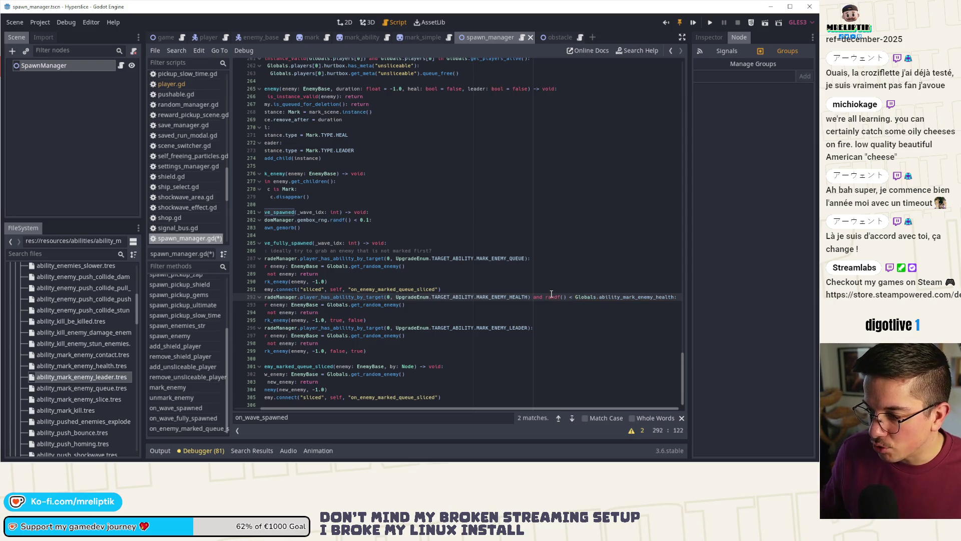
pyautogui.keyDown('ctrl'); pyautogui.click(588, 297); pyautogui.keyUp('ctrl')
# Wrap the health randf() check onto its own line, renamed to ability_mark_enemy_health_probability, and save.
pyautogui.scroll(-15, 365, 270)
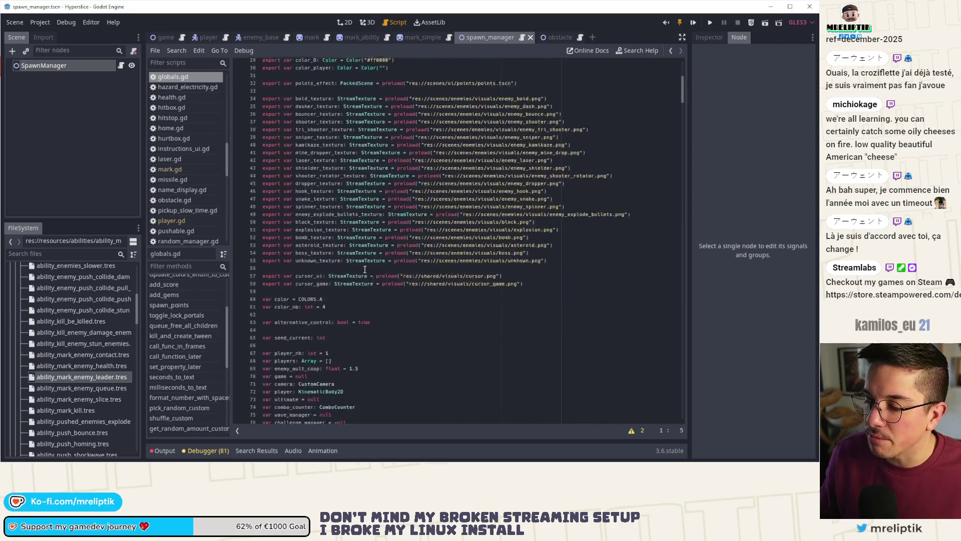
pyautogui.scroll(-12, 365, 270)
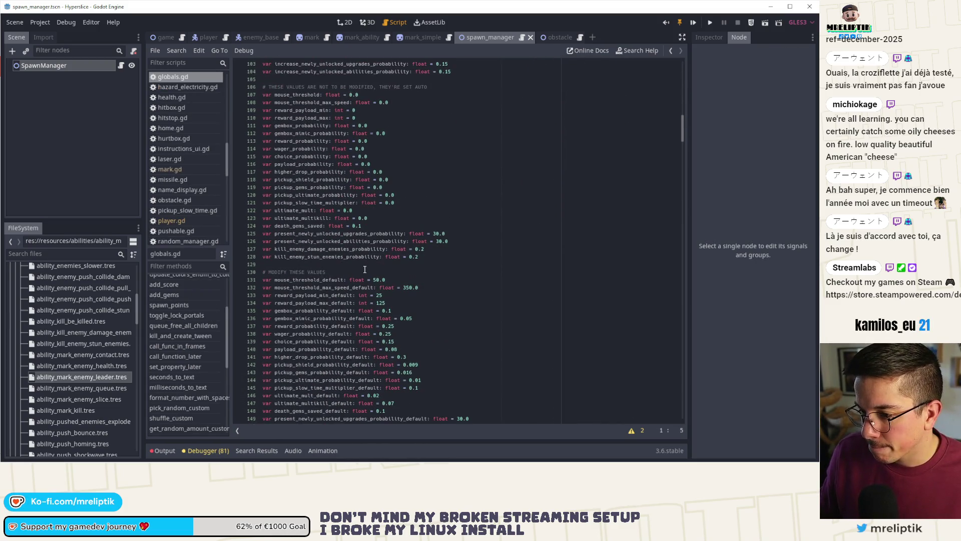
pyautogui.click(122, 66)
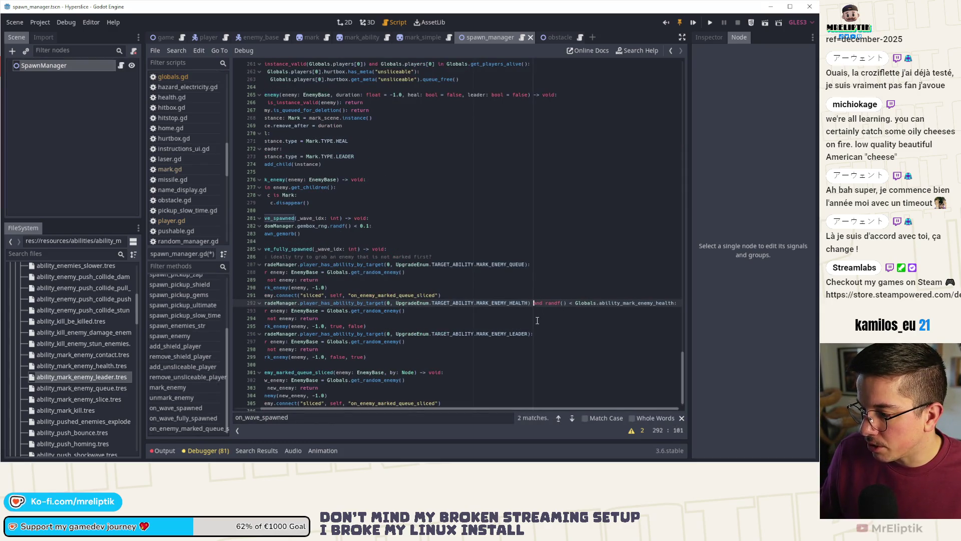
pyautogui.click(536, 304)
pyautogui.write('\\')
pyautogui.press('Return')
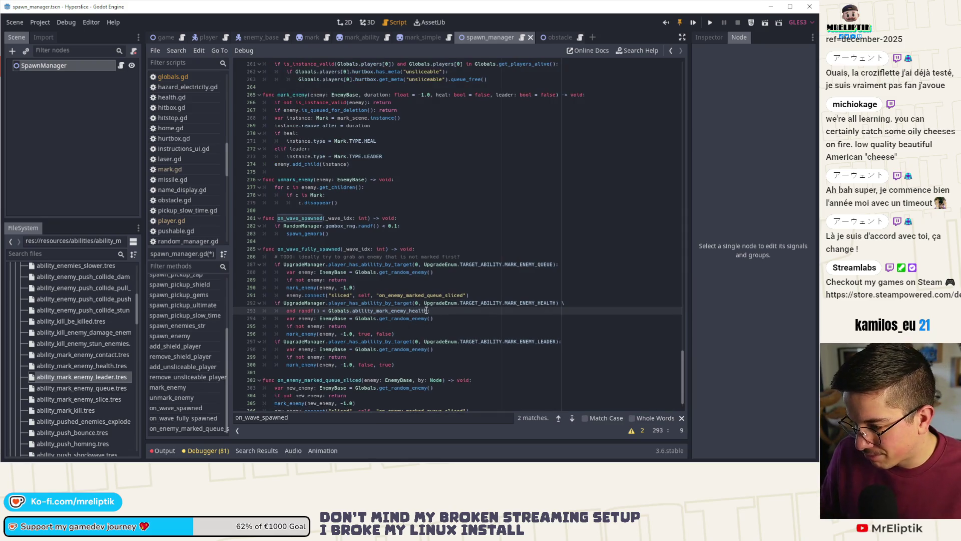
pyautogui.click(424, 311)
pyautogui.write('ro')
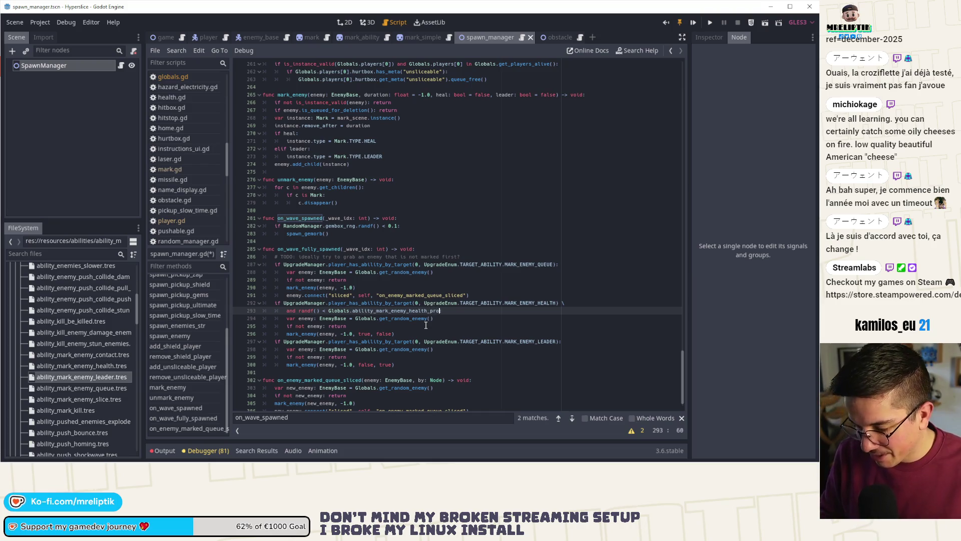
pyautogui.write('bability')
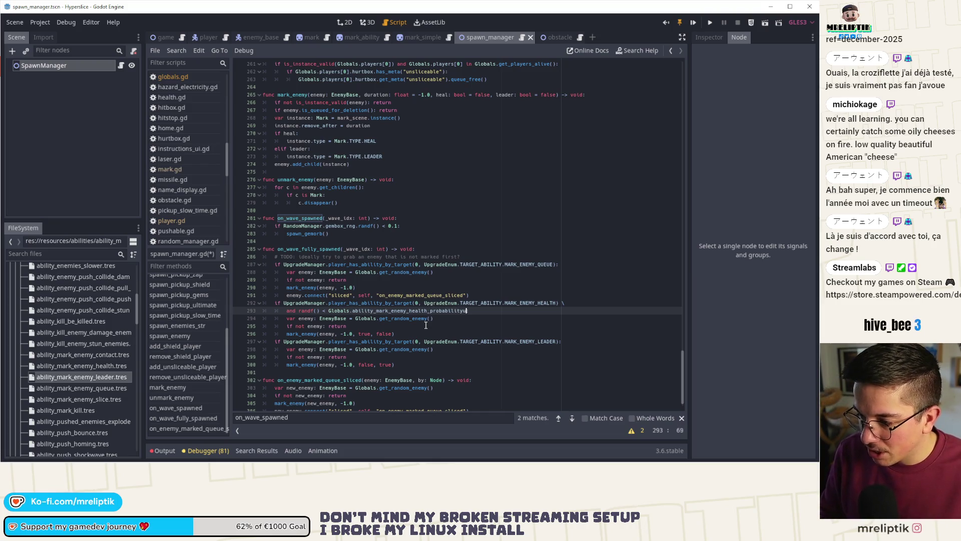
pyautogui.press('BackSpace')
pyautogui.hotkey('ctrl', 's')
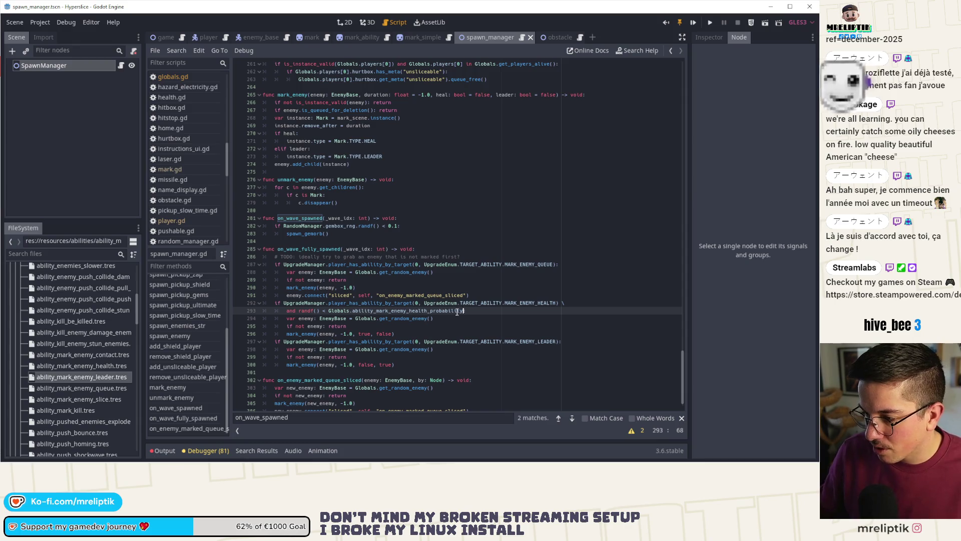
pyautogui.write(':')
# Add the same randf() check under the MARK_ENEMY_LEADER condition using ability_mark_enemy_leader_probability.
pyautogui.hotkey('ctrl', 'shift', 'Left')
pyautogui.hotkey('ctrl', 'shift', 'Left')
pyautogui.hotkey('ctrl', 'shift', 'Left')
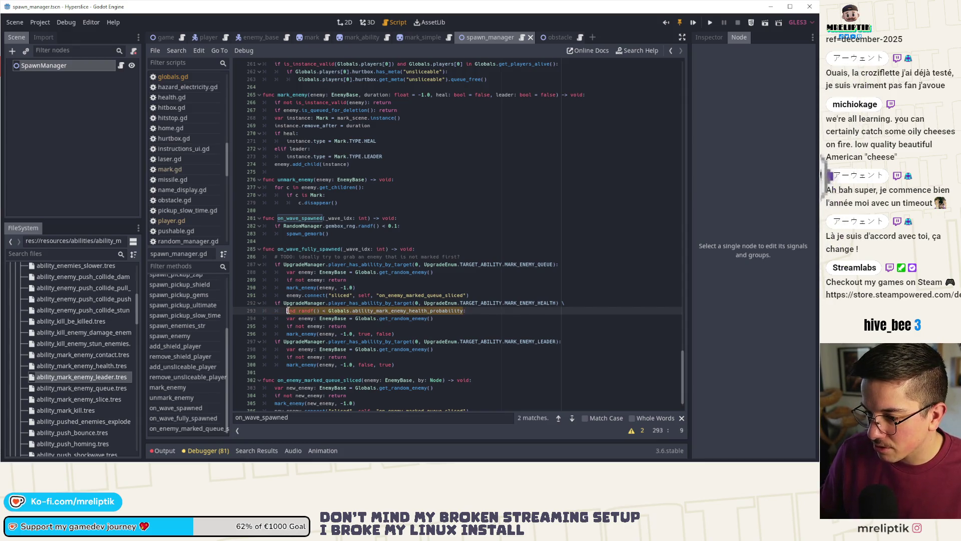
pyautogui.click(560, 343)
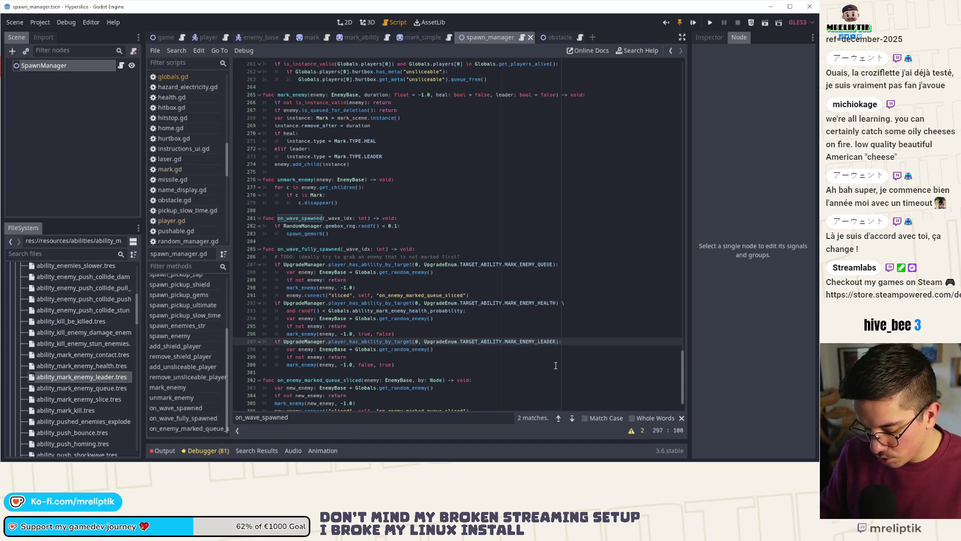
pyautogui.write('\\')
pyautogui.press('Return')
pyautogui.write('and randf() < Globals.ability_mark_enemy_health_probability')
pyautogui.click(274, 349)
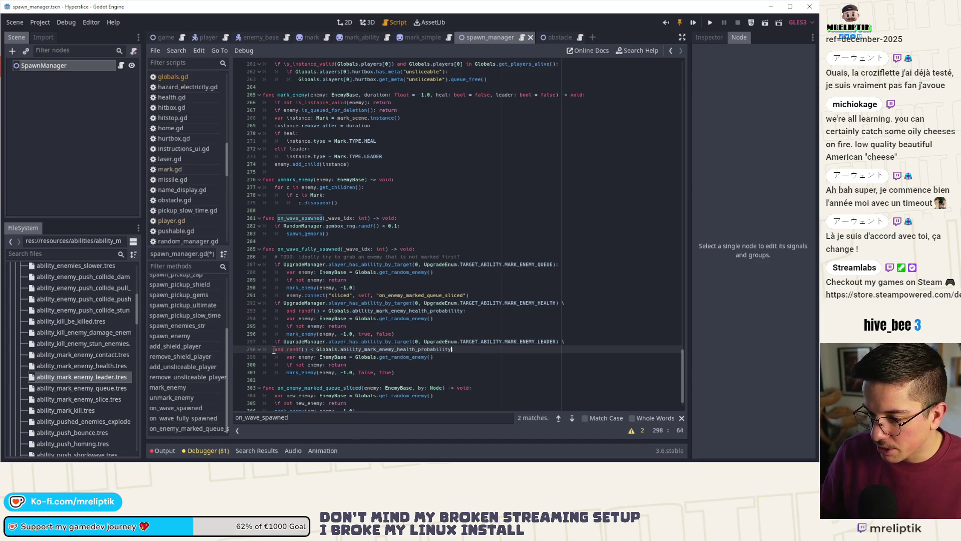
pyautogui.press('Tab')
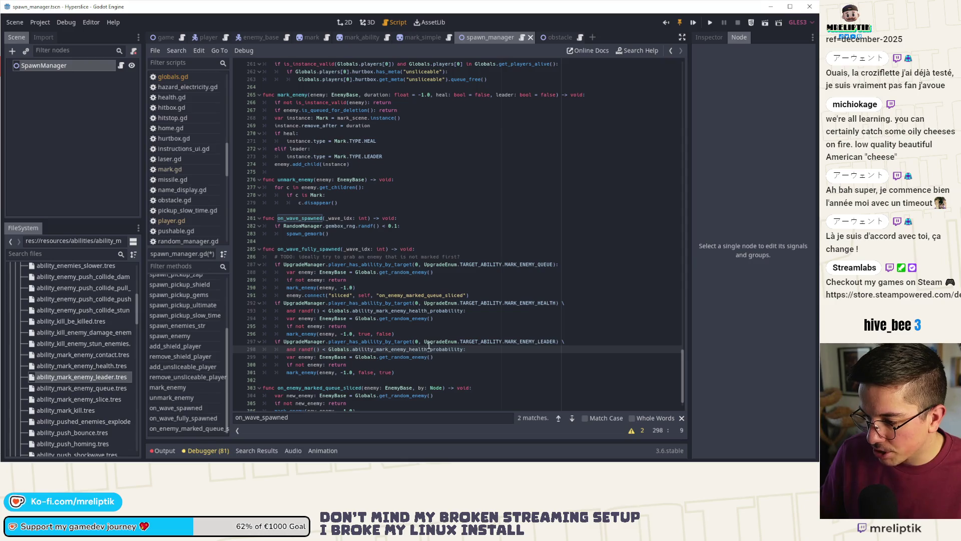
pyautogui.click(427, 349)
pyautogui.press('BackSpace')
pyautogui.press('BackSpace')
pyautogui.press('BackSpace')
pyautogui.press('BackSpace')
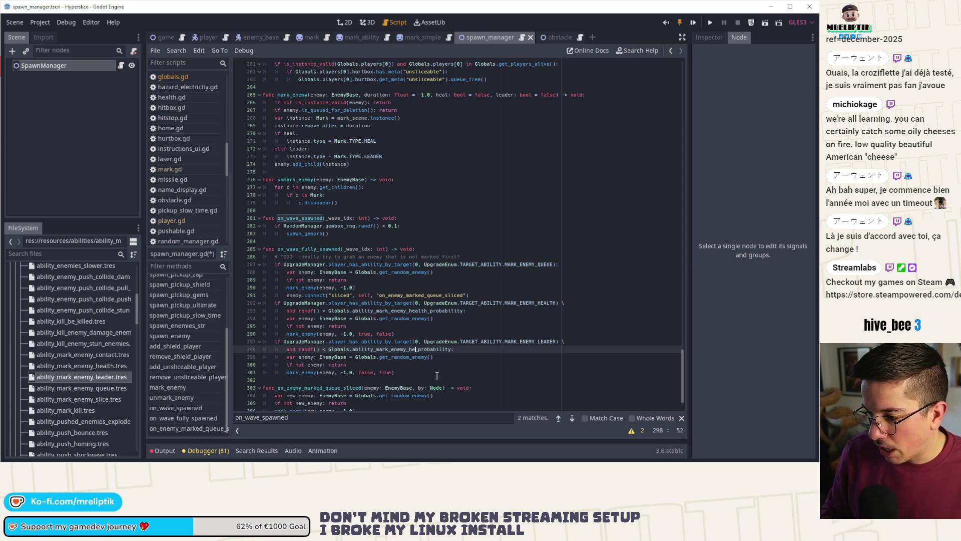
pyautogui.write('leader')
pyautogui.hotkey('ctrl', 's')
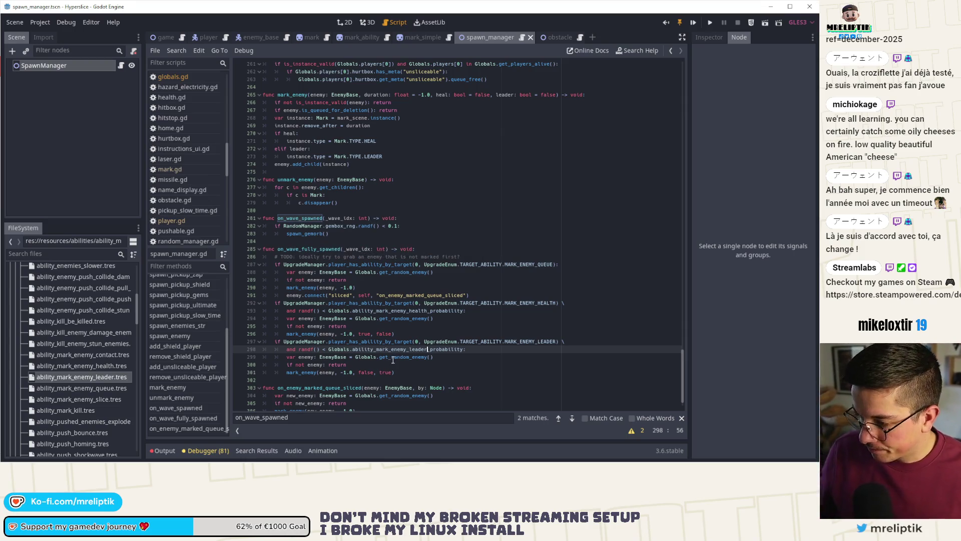
# In globals.gd, declare ability_mark_enemy_health_probability = 0.15 below the stun probability.
pyautogui.click(365, 349)
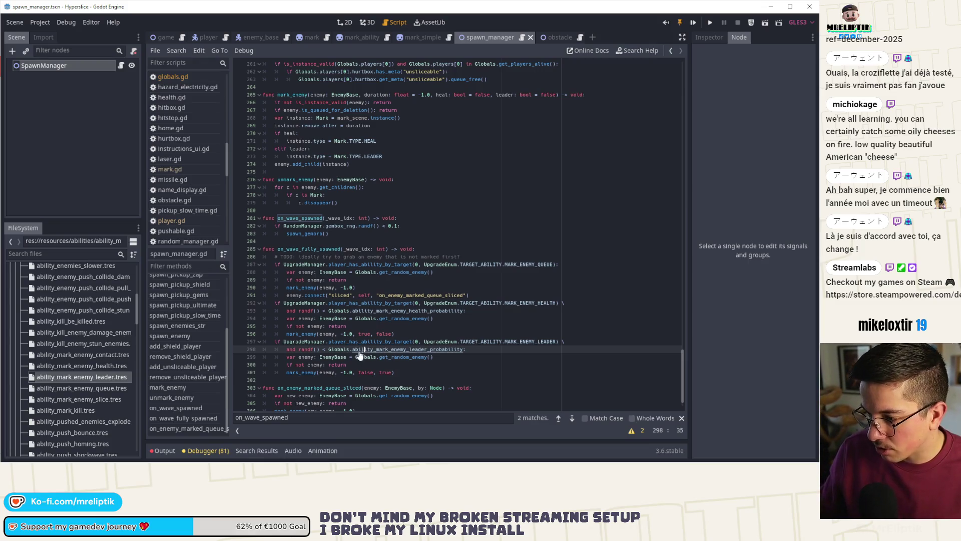
pyautogui.keyDown('ctrl'); pyautogui.click(338, 349); pyautogui.keyUp('ctrl')
pyautogui.scroll(-15, 316, 288)
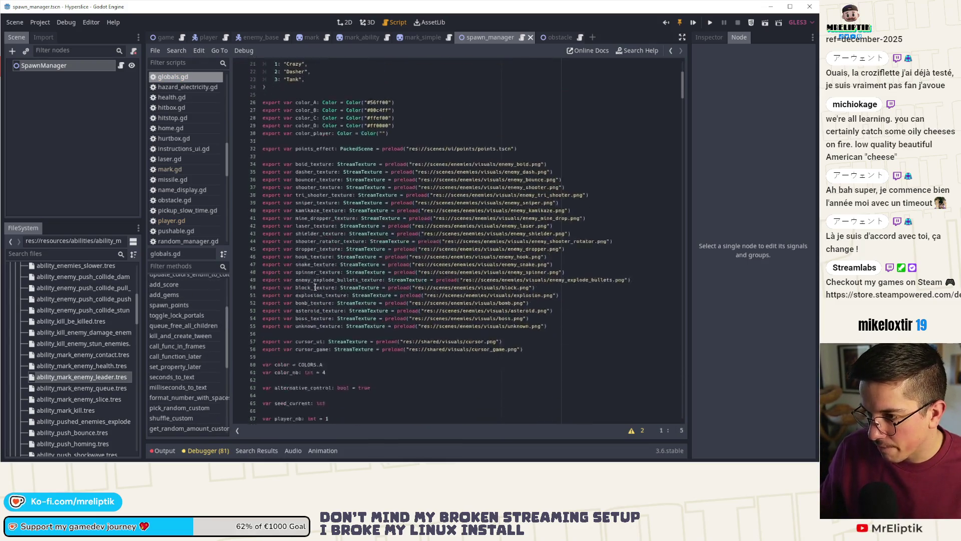
pyautogui.scroll(-18, 315, 288)
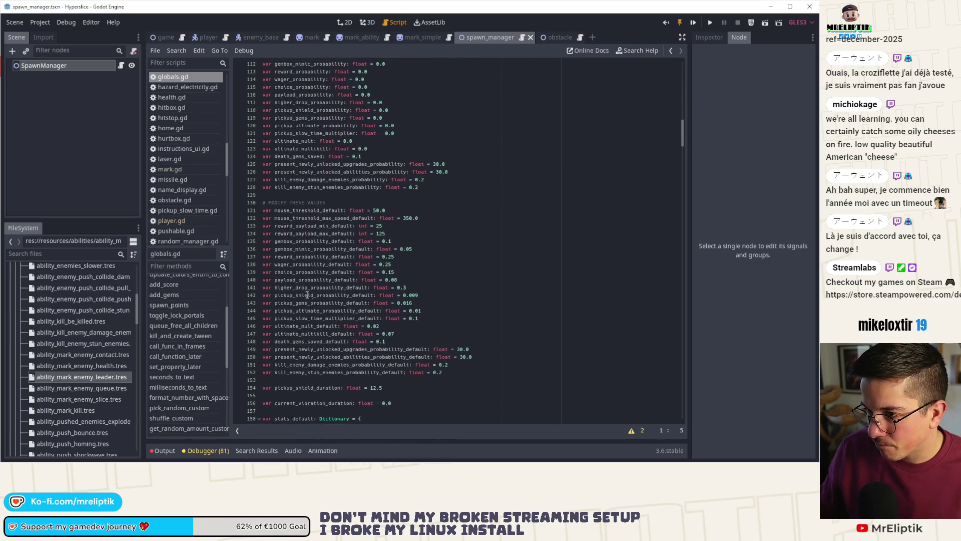
pyautogui.click(442, 188)
pyautogui.press('Return')
pyautogui.write('var')
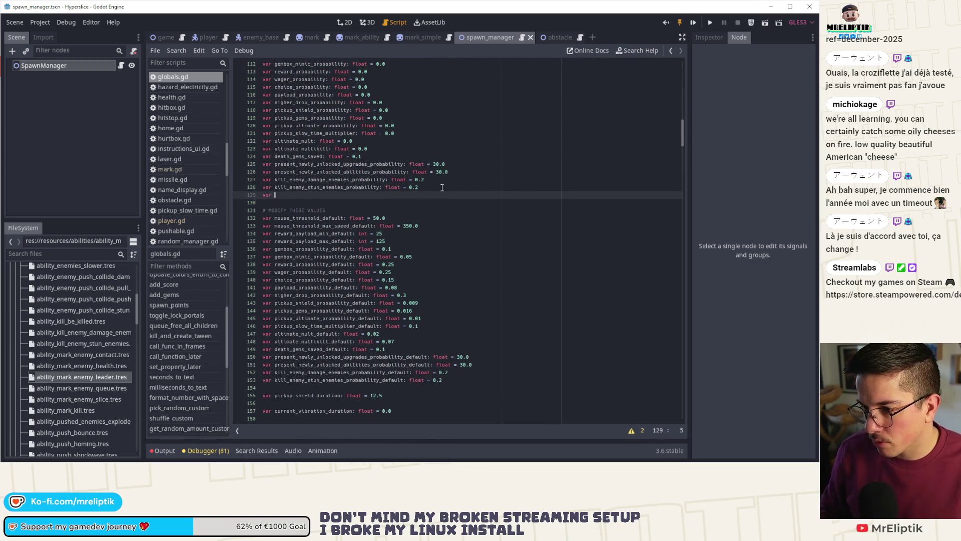
pyautogui.write('and randf() < Globals.ability_mark_enemy_health_probability')
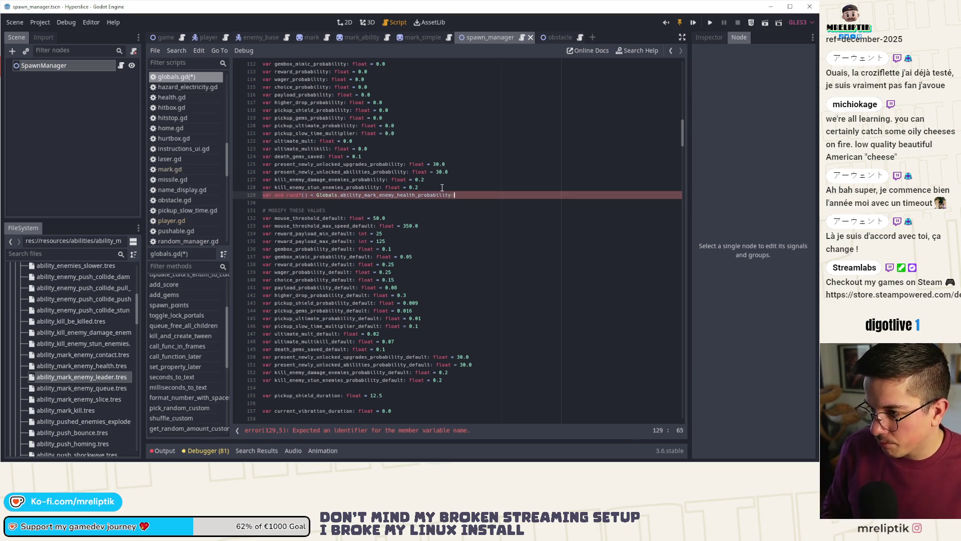
pyautogui.write('= ')
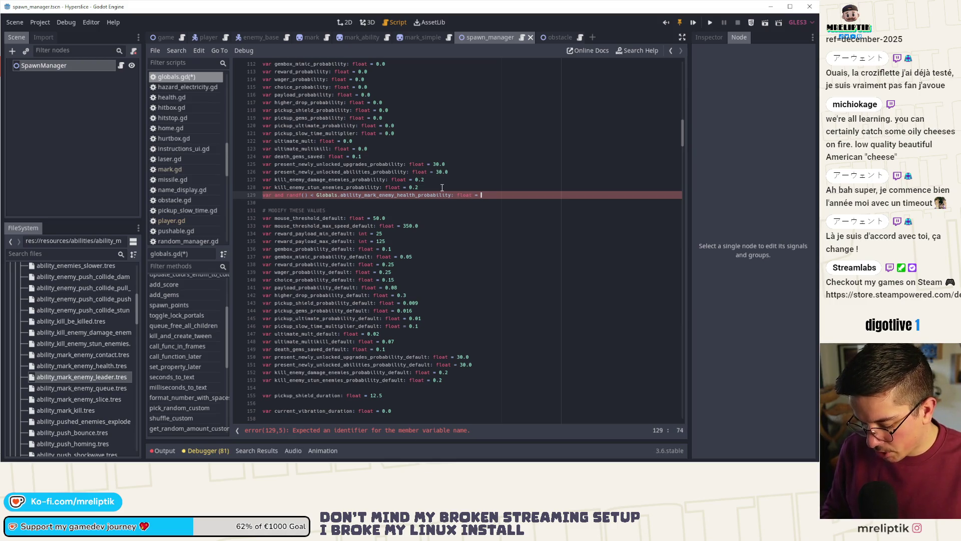
pyautogui.write('0')
pyautogui.press('BackSpace')
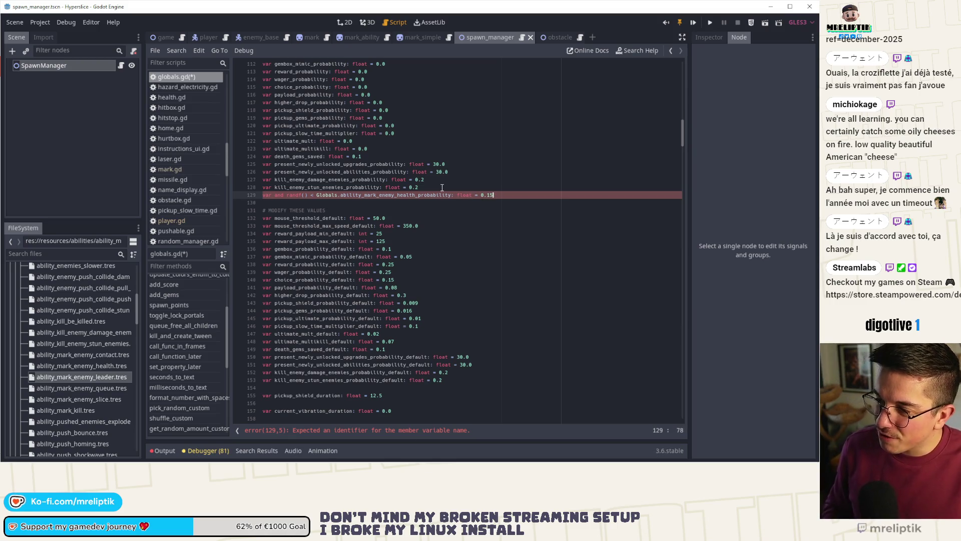
pyautogui.hotkey('ctrl', 'shift', 'Left')
pyautogui.hotkey('ctrl', 'shift', 'Left')
pyautogui.hotkey('ctrl', 'shift', 'Left')
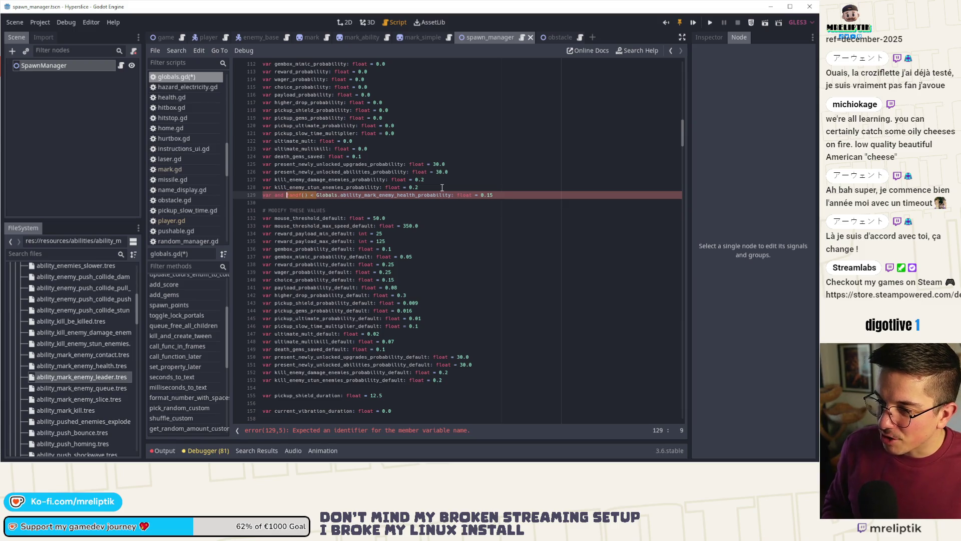
pyautogui.press('BackSpace')
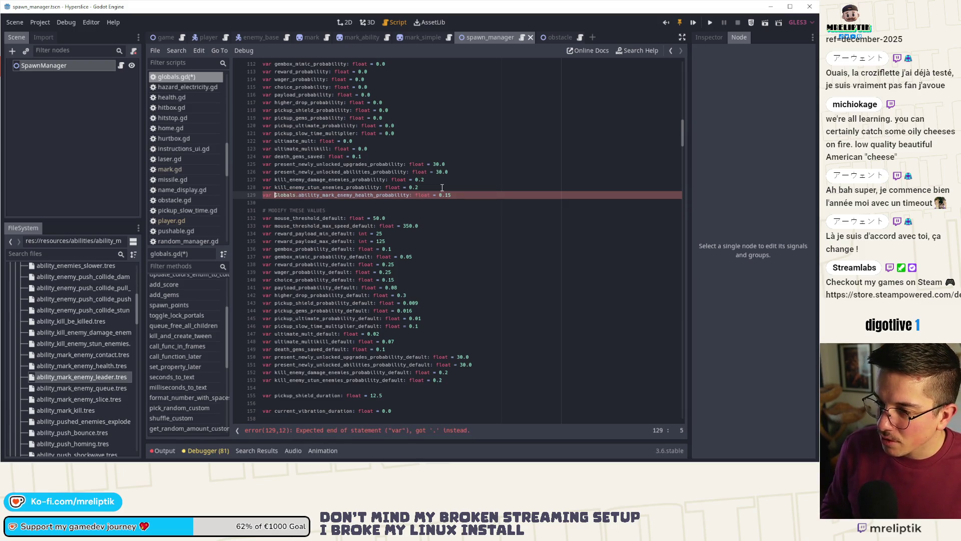
pyautogui.hotkey('ctrl', 'shift', 'Right')
pyautogui.hotkey('ctrl', 'shift', 'Right')
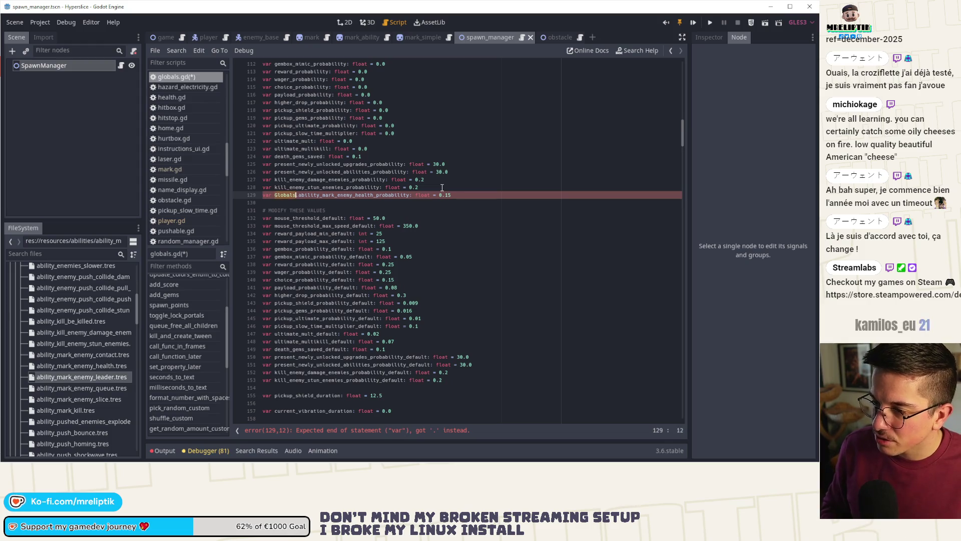
pyautogui.press('Delete')
# Duplicate it as ability_mark_enemy_leader_probability = 0.10 and save globals.gd.
pyautogui.hotkey('ctrl', 'd')
pyautogui.press('Left')
pyautogui.press('Left')
pyautogui.press('Left')
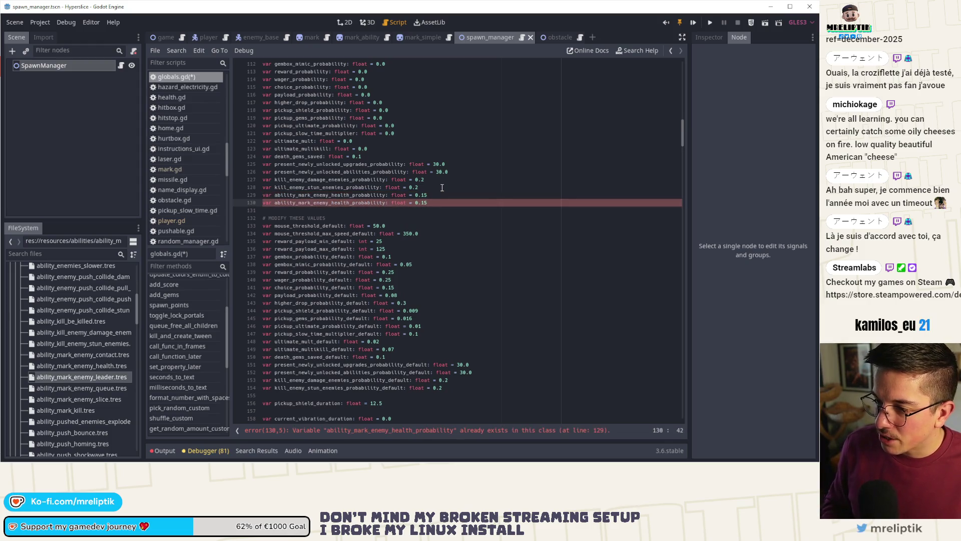
pyautogui.press('BackSpace')
pyautogui.press('BackSpace')
pyautogui.press('BackSpace')
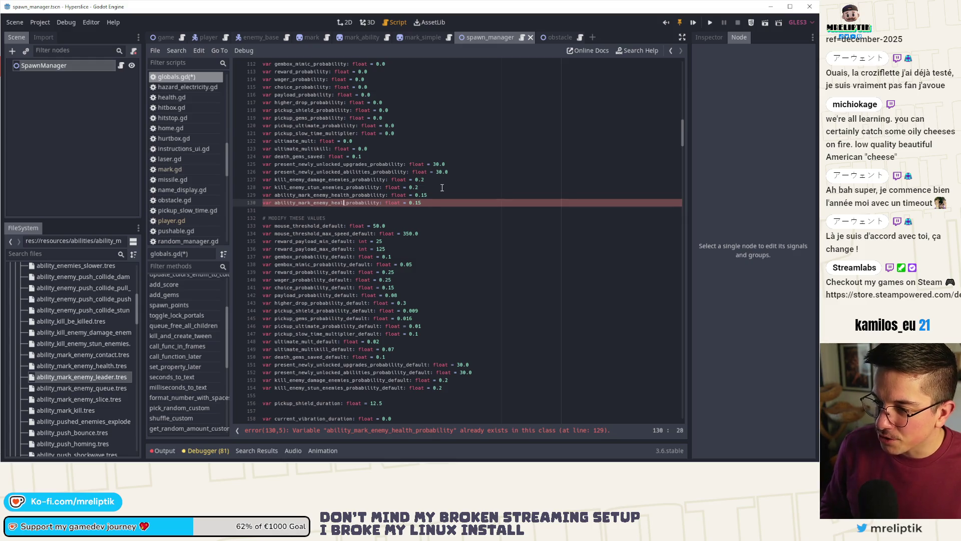
pyautogui.write('leader_')
pyautogui.hotkey('ctrl', 'Right')
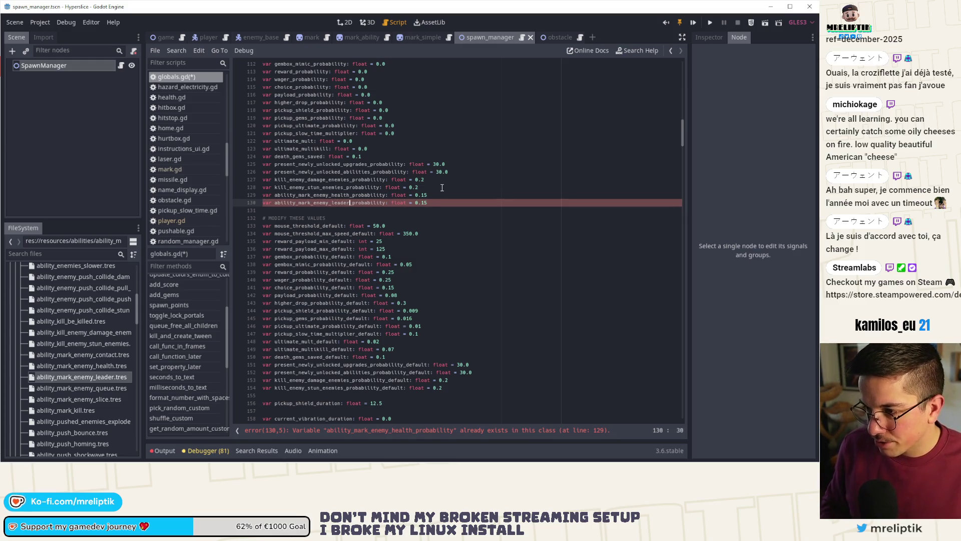
pyautogui.press('BackSpace')
pyautogui.write('0')
pyautogui.hotkey('ctrl', 's')
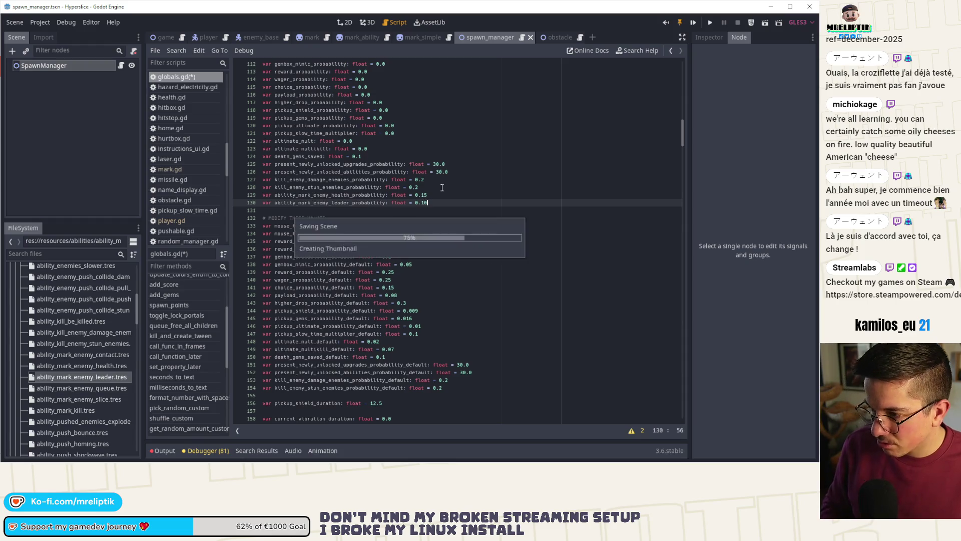
# Paste both mark probabilities under the defaults section, renamed with _default, at 0.15 and 0.10.
pyautogui.moveTo(435, 206); pyautogui.dragTo(217, 198)
pyautogui.hotkey('ctrl', 'c')
pyautogui.scroll(-2, 456, 356)
pyautogui.click(460, 341)
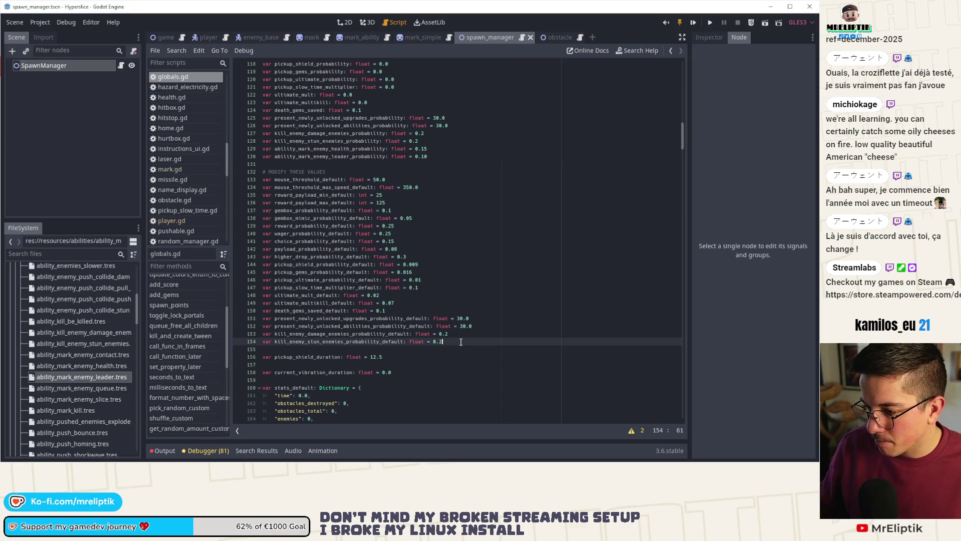
pyautogui.press('Return')
pyautogui.hotkey('ctrl', 'v')
pyautogui.click(388, 349)
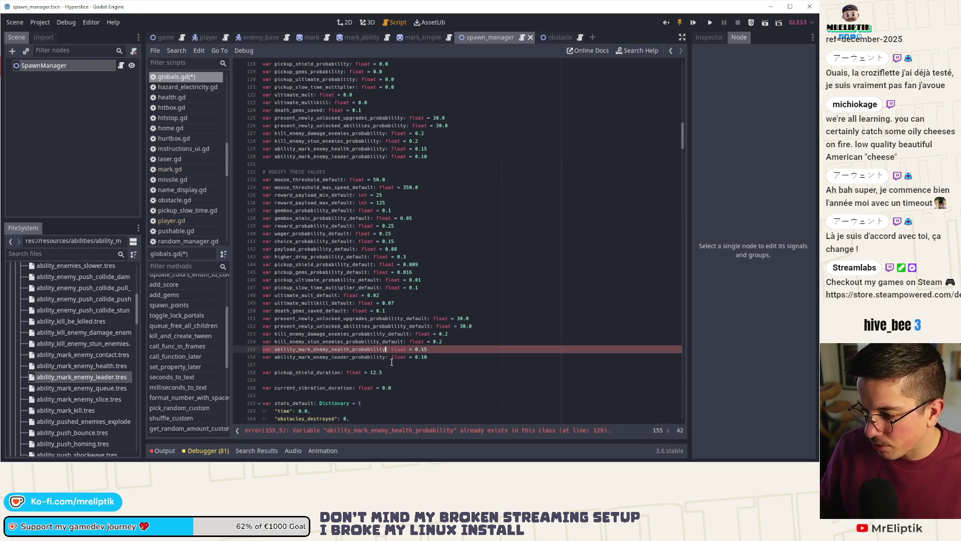
pyautogui.write('ault')
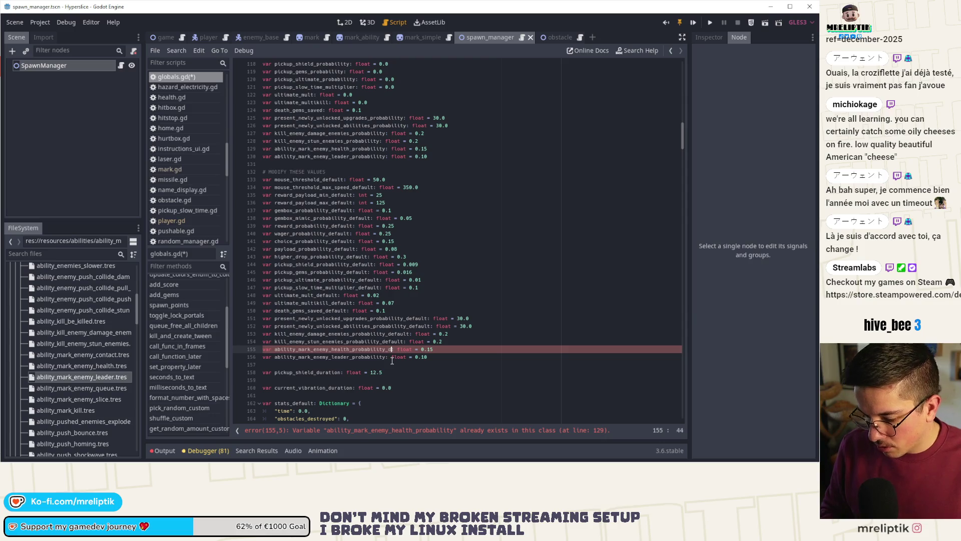
pyautogui.press('Down')
pyautogui.click(392, 358)
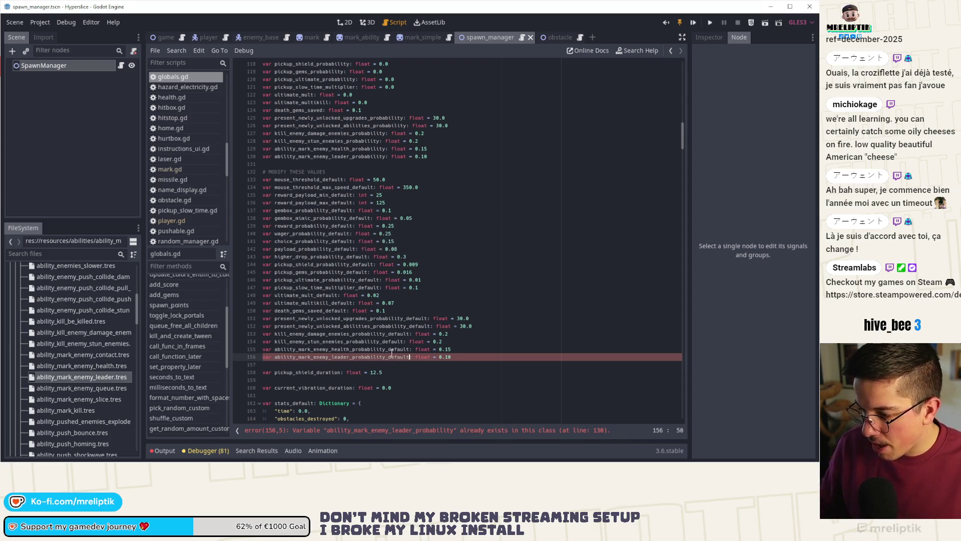
# Copy the stun enemies default variable name, undoing an accidental inline duplicate.
pyautogui.doubleClick(372, 342)
pyautogui.hotkey('ctrl', 'shift', 'd')
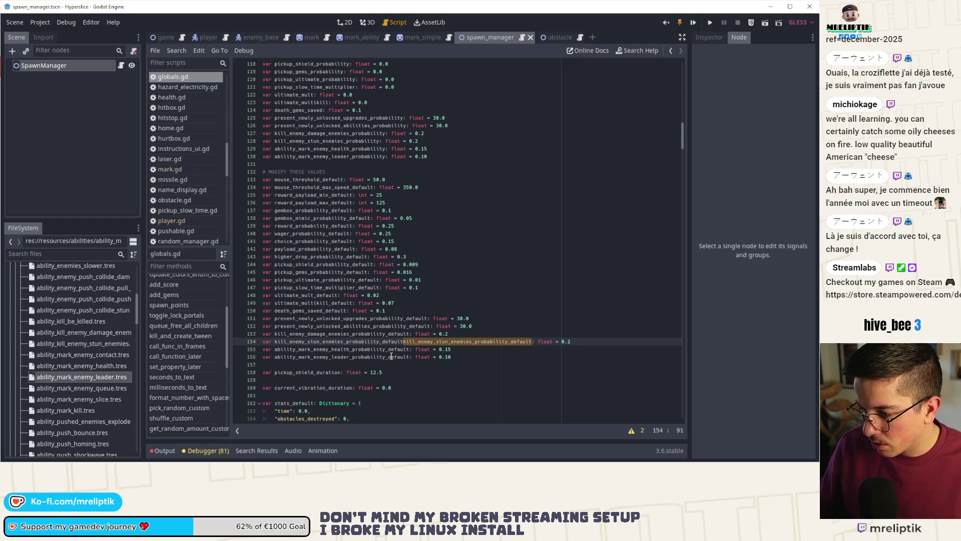
pyautogui.hotkey('ctrl', 'z')
pyautogui.click(373, 349)
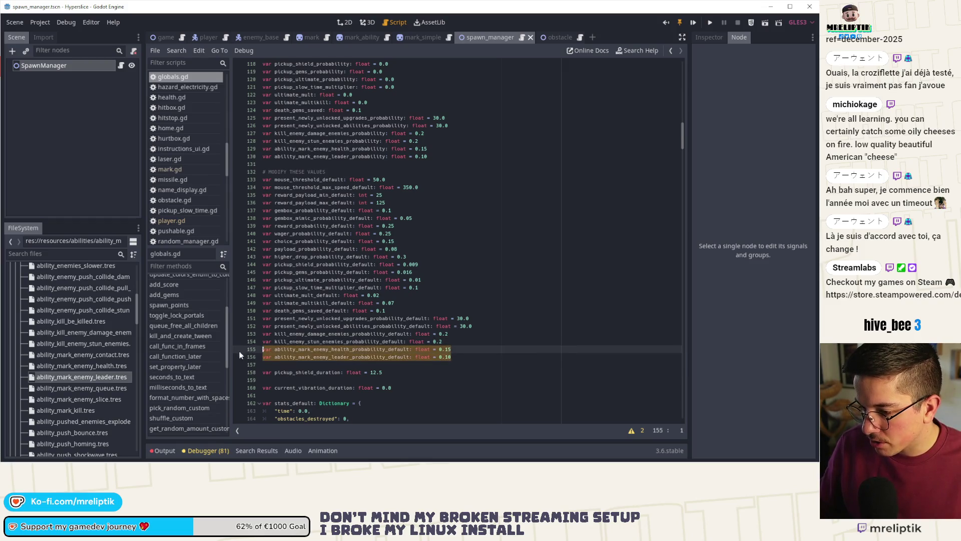
# Find where the stun enemies default is applied and paste the two default lines below it.
pyautogui.press('Up')
pyautogui.hotkey('ctrl', 'f')
pyautogui.click(572, 417)
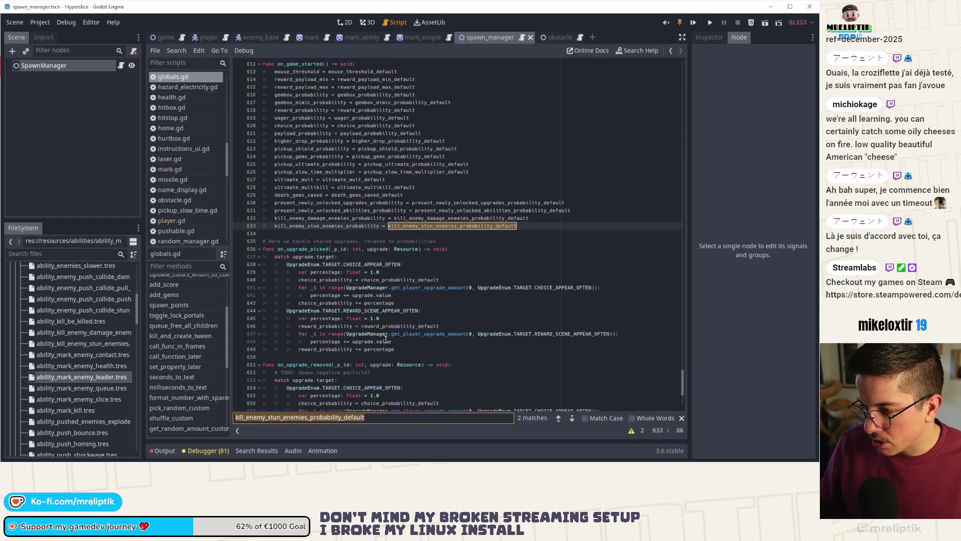
pyautogui.click(545, 226)
pyautogui.hotkey('ctrl', 'v')
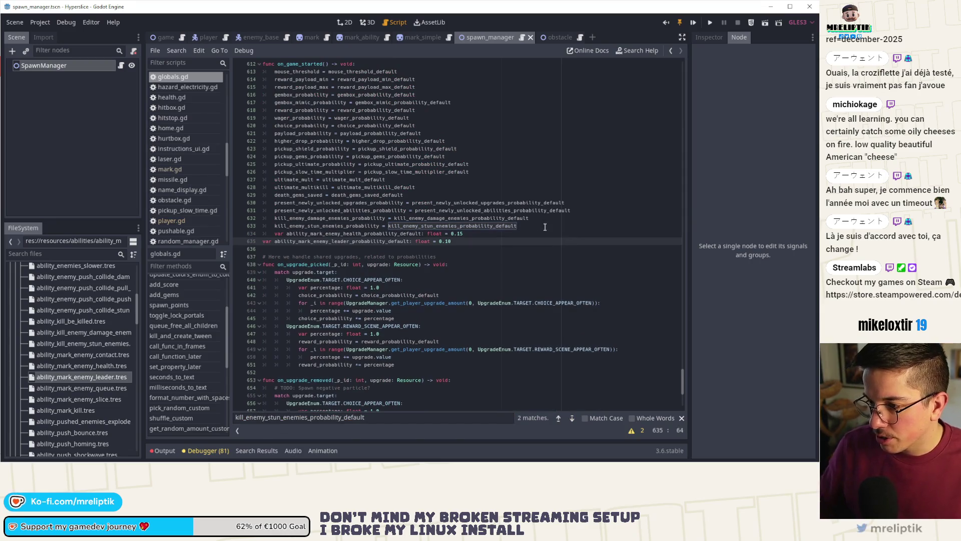
pyautogui.click(276, 233)
pyautogui.press('Delete')
pyautogui.press('Delete')
pyautogui.press('Delete')
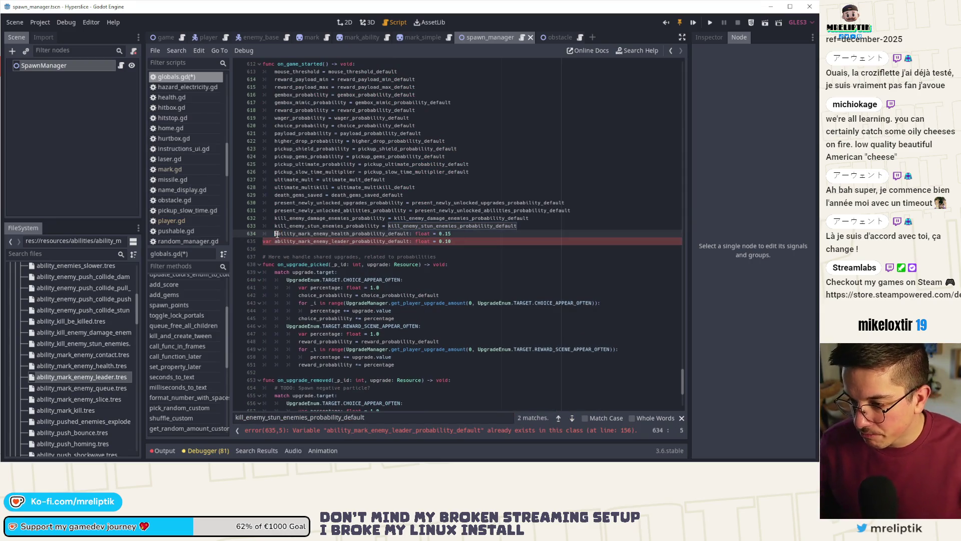
pyautogui.click(496, 239)
# Make line 634 read ability_mark_enemy_health_probability = ability_mark_enemy_health_probability_default.
pyautogui.press('Up')
pyautogui.press('BackSpace')
pyautogui.press('BackSpace')
pyautogui.press('BackSpace')
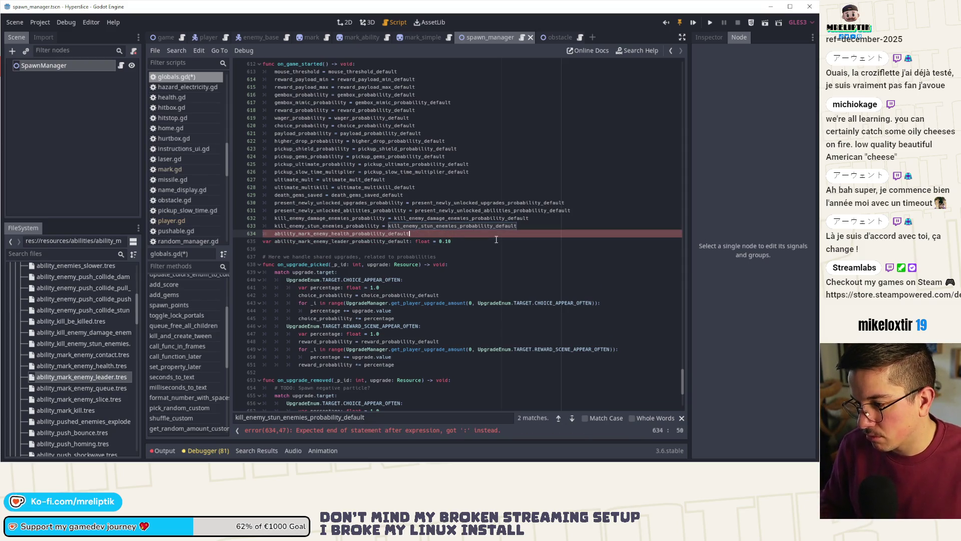
pyautogui.press('BackSpace')
pyautogui.press('BackSpace')
pyautogui.hotkey('ctrl', 'v')
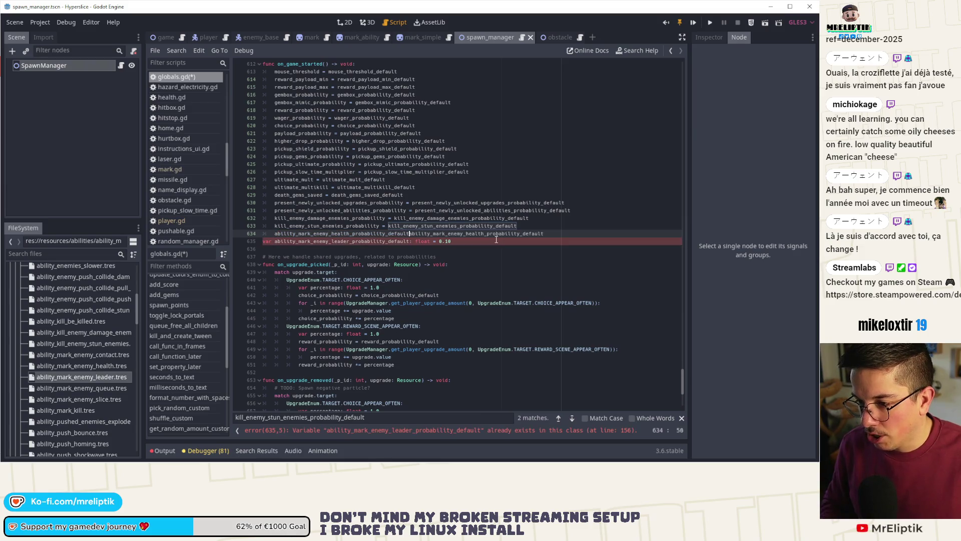
pyautogui.press('BackSpace')
pyautogui.press('BackSpace')
pyautogui.press('BackSpace')
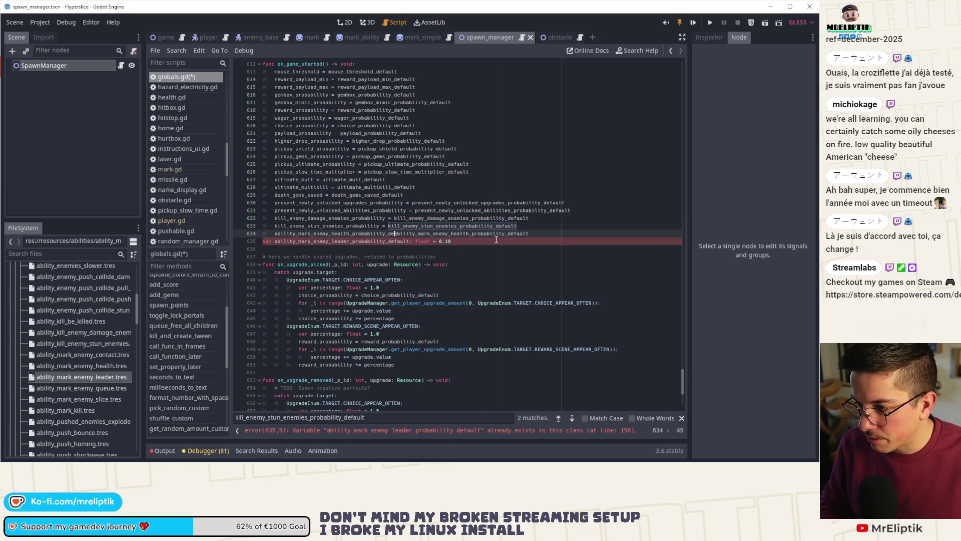
pyautogui.write('=')
pyautogui.press('Down')
pyautogui.hotkey('ctrl', 'Right')
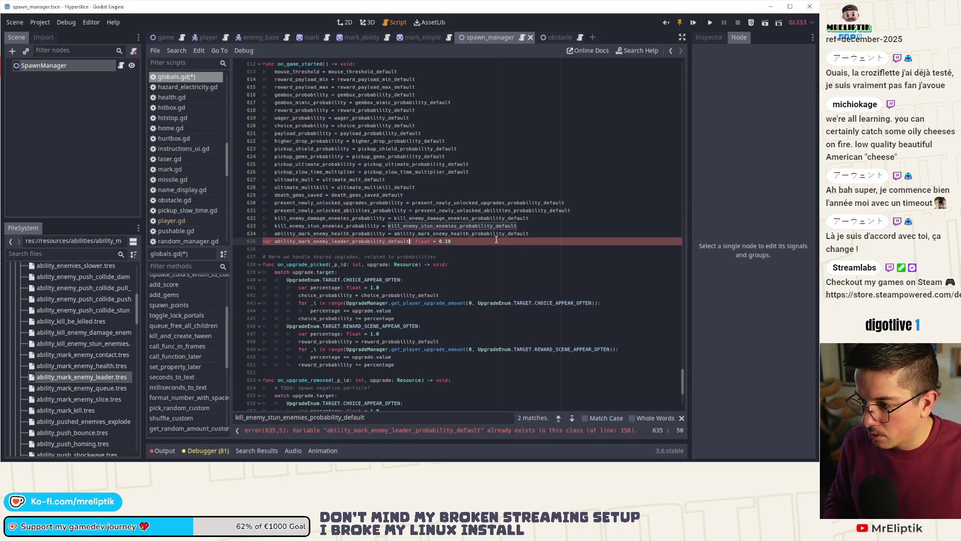
pyautogui.hotkey('ctrl', 'shift', 'Right')
pyautogui.hotkey('ctrl', 'shift', 'Right')
pyautogui.hotkey('ctrl', 'shift', 'Right')
pyautogui.press('BackSpace')
pyautogui.hotkey('ctrl', 'BackSpace')
pyautogui.hotkey('ctrl', 's')
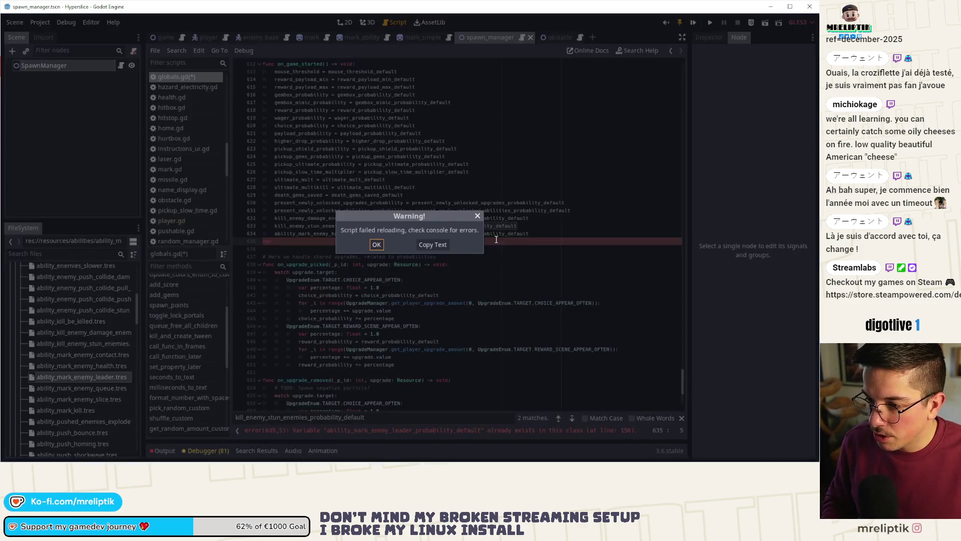
# Turn line 635 into ability_mark_enemy_leader_probability = ability_mark_enemy_leader_probability_default, removing the duplicate var.
pyautogui.press('Return')
pyautogui.hotkey('ctrl', 'v')
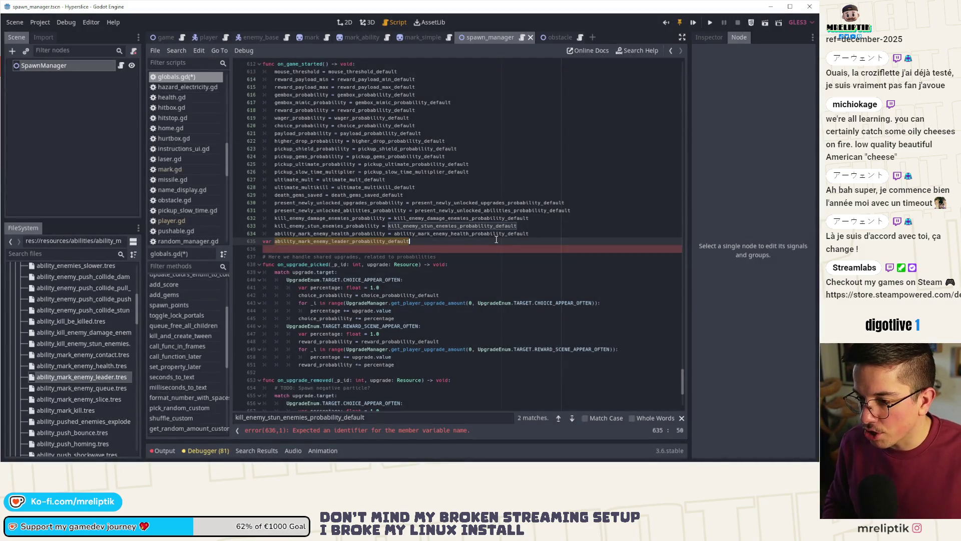
pyautogui.press('Home')
pyautogui.press('Delete')
pyautogui.press('Delete')
pyautogui.press('Delete')
pyautogui.press('Tab')
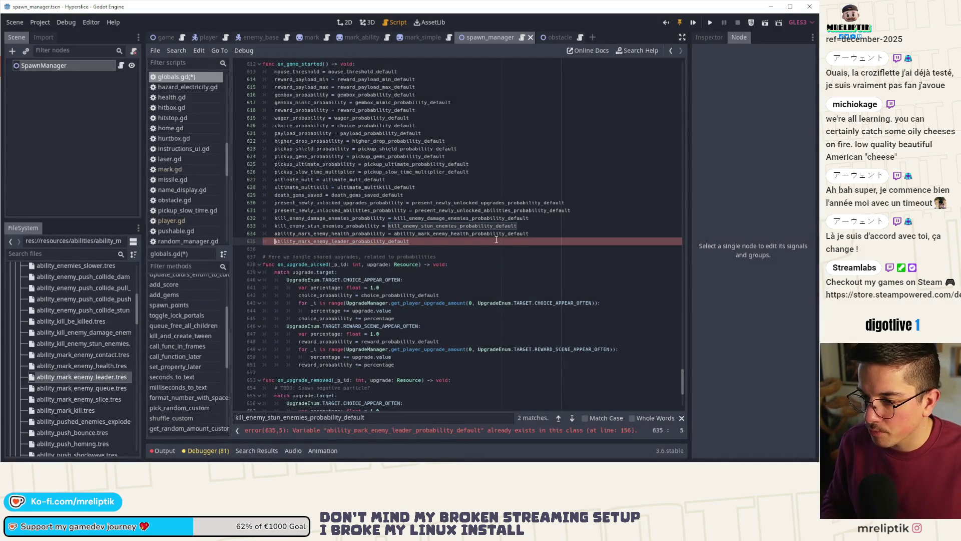
pyautogui.hotkey('ctrl', 'v')
pyautogui.press('BackSpace')
pyautogui.press('BackSpace')
pyautogui.press('BackSpace')
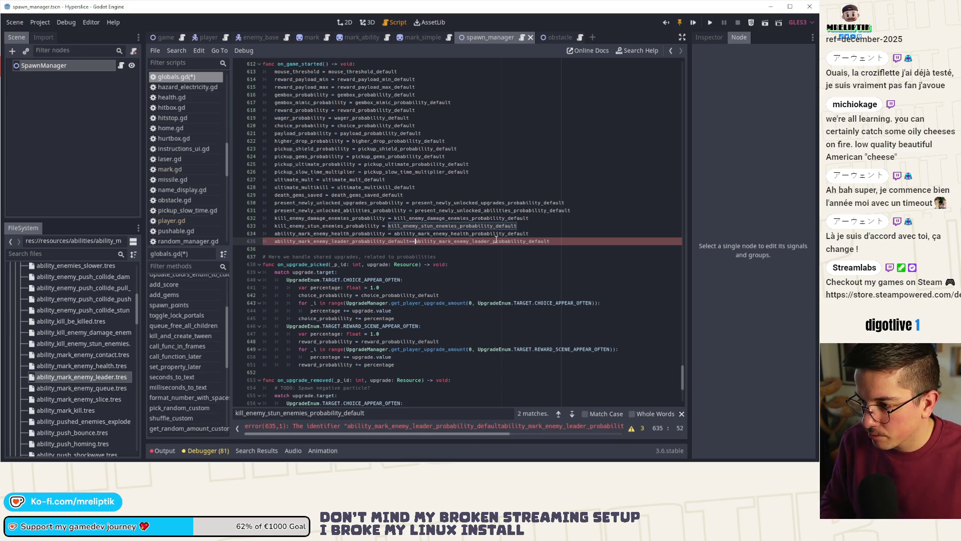
pyautogui.press('BackSpace')
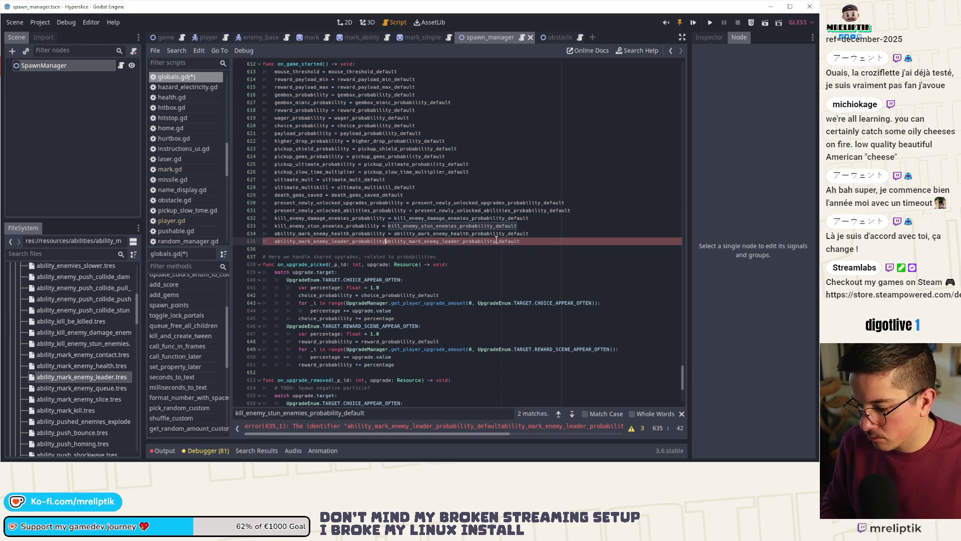
pyautogui.write('=')
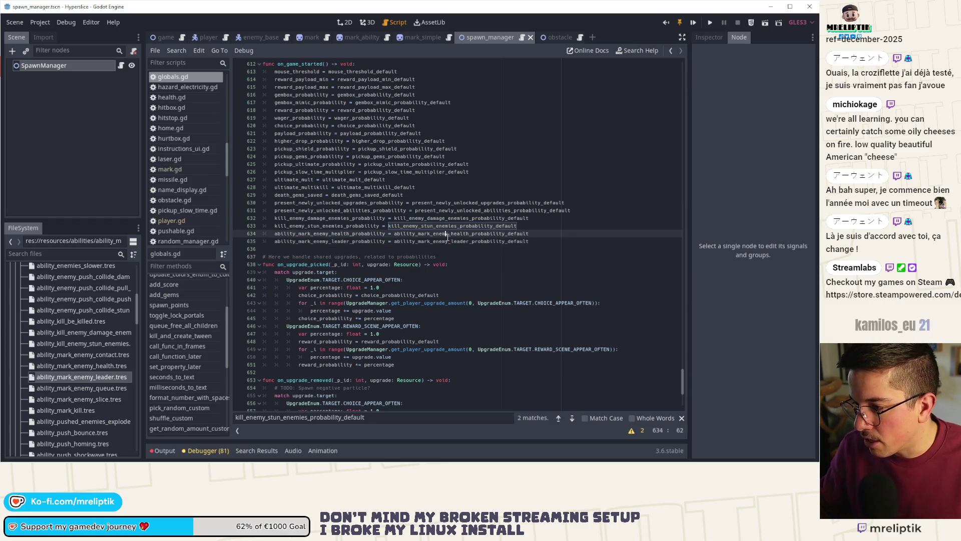
pyautogui.doubleClick(475, 240)
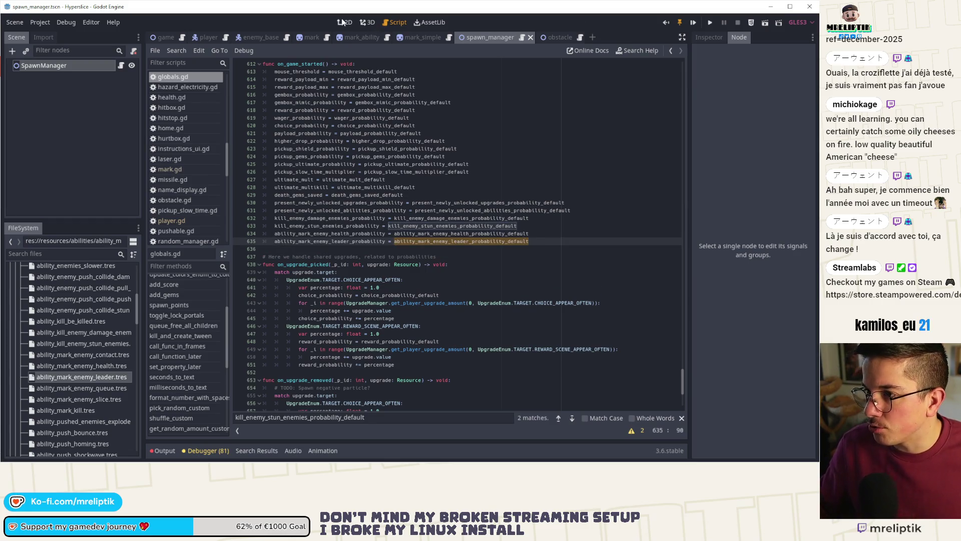
pyautogui.click(345, 22)
# Inspect the health mark spawn condition and TODO comment in spawn_manager.gd's wave-spawn checks.
pyautogui.click(121, 66)
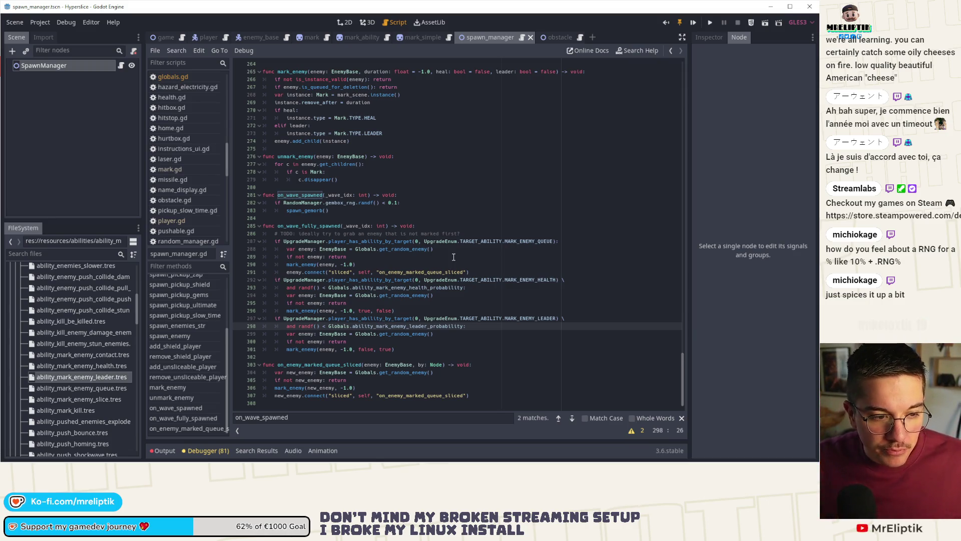
pyautogui.click(368, 288)
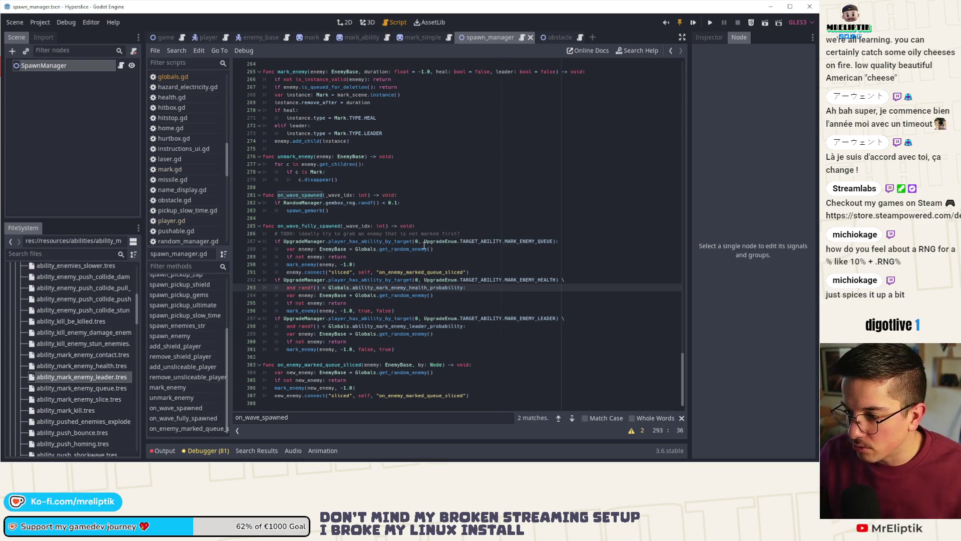
pyautogui.click(458, 233)
# Open the mark_ability scene in 2D and shrink the Heart sprite toward its centre.
pyautogui.click(362, 37)
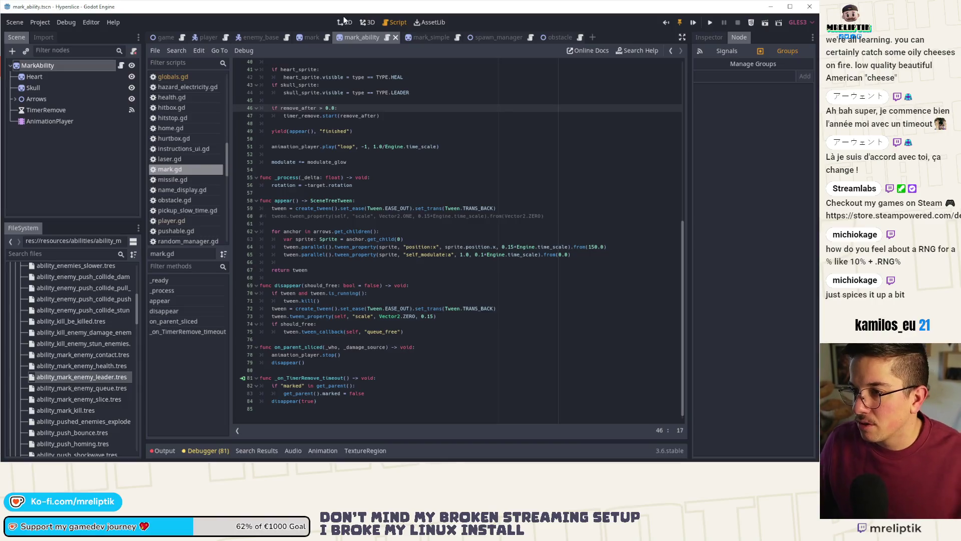
pyautogui.click(345, 22)
pyautogui.click(379, 157)
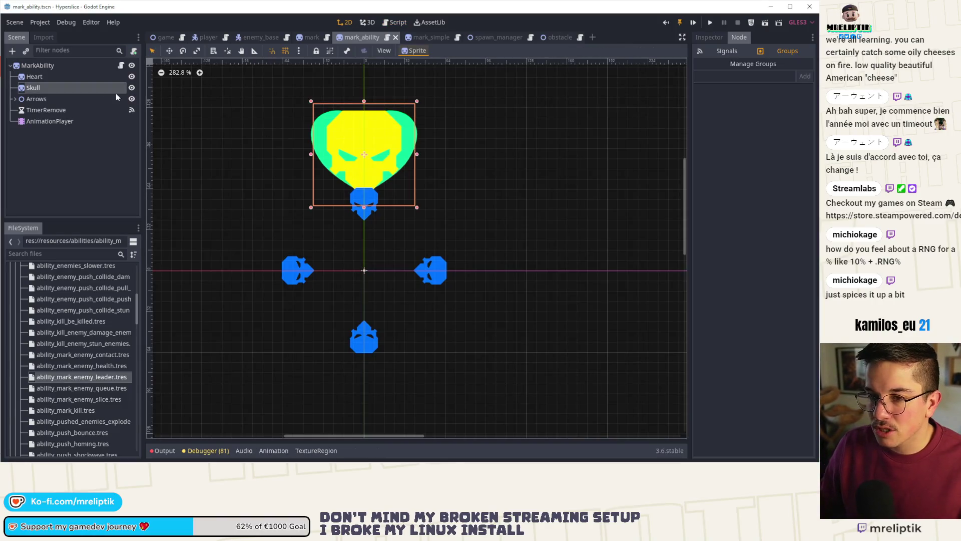
pyautogui.keyDown('ctrl'); pyautogui.click(59, 76); pyautogui.keyUp('ctrl')
pyautogui.scroll(1, 382, 113)
pyautogui.scroll(3, 383, 112)
pyautogui.click(46, 75)
pyautogui.doubleClick(63, 80)
pyautogui.moveTo(438, 87)
pyautogui.mouseDown()
pyautogui.moveTo(405, 100)
pyautogui.moveTo(440, 85)
pyautogui.moveTo(390, 133)
pyautogui.mouseUp()
# Set the Skull sprite's Transform scale to 0.125 in the Inspector.
pyautogui.click(33, 89)
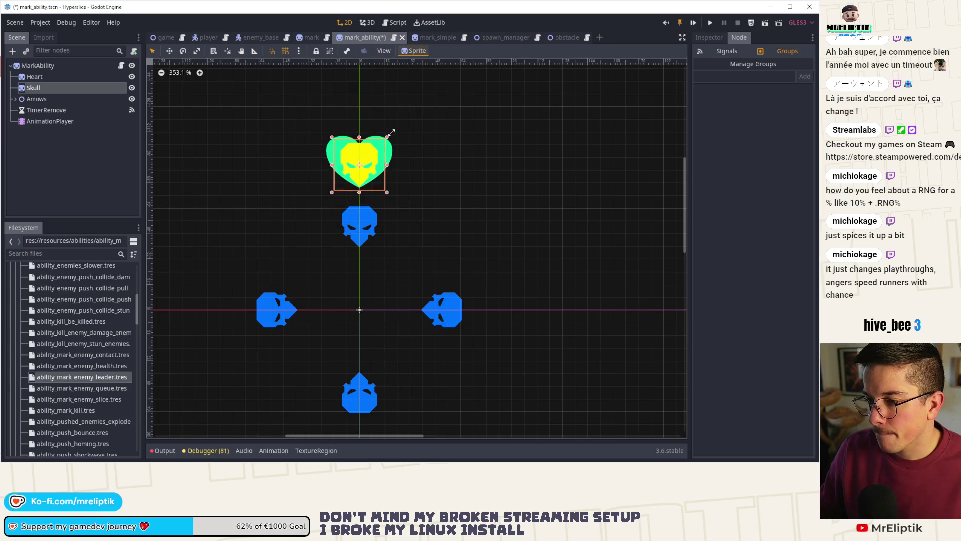
pyautogui.scroll(3, 395, 133)
pyautogui.click(709, 37)
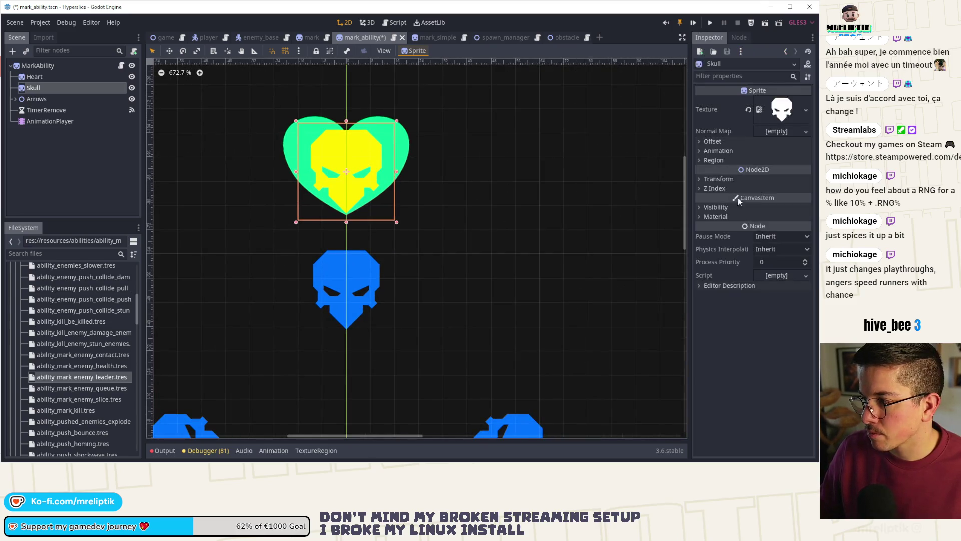
pyautogui.click(720, 179)
pyautogui.click(788, 226)
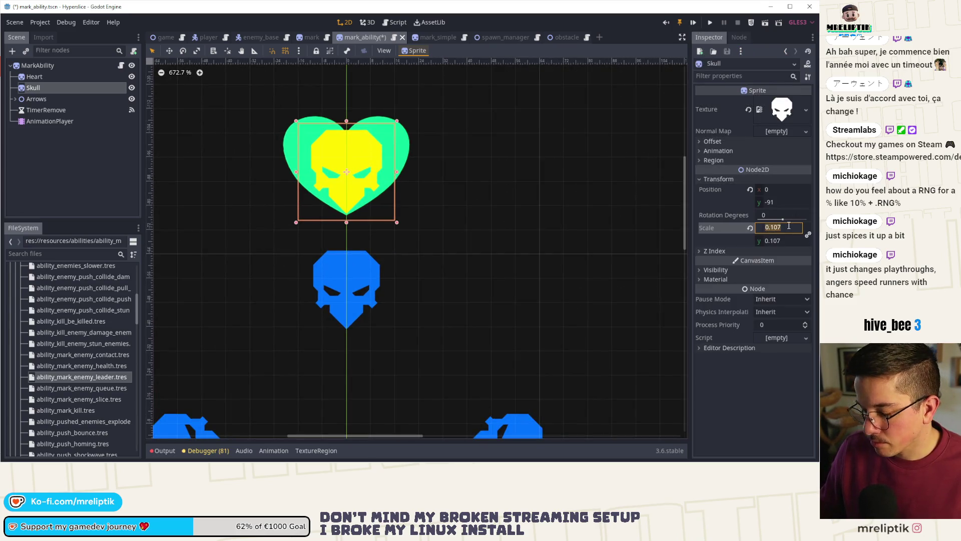
pyautogui.write('0.125')
pyautogui.press('Return')
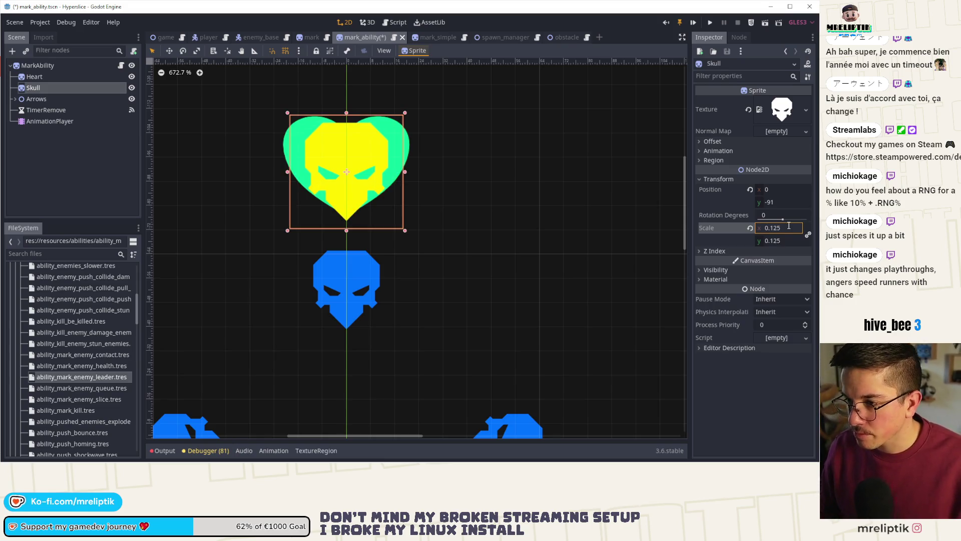
# Nudge the Heart sprite down slightly and save the mark_ability scene.
pyautogui.click(35, 76)
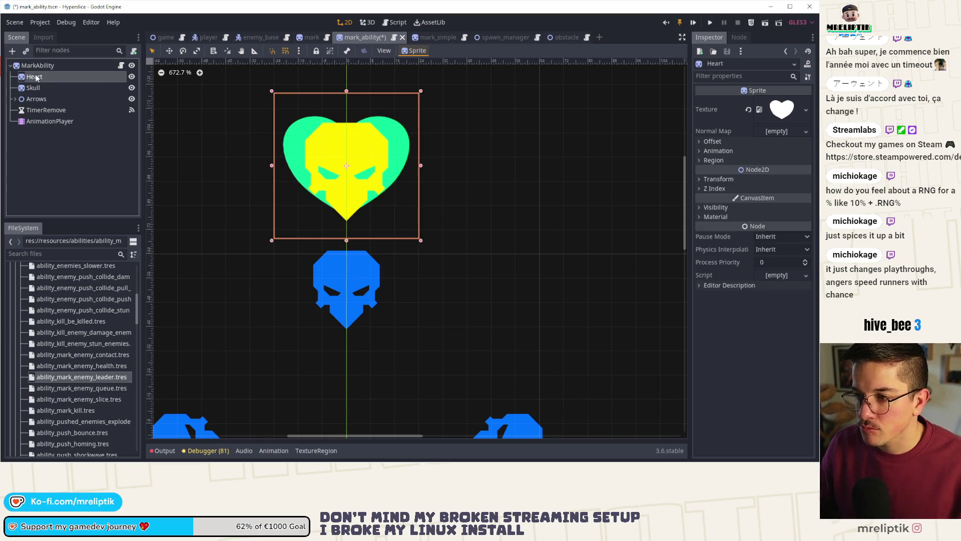
pyautogui.press('Down')
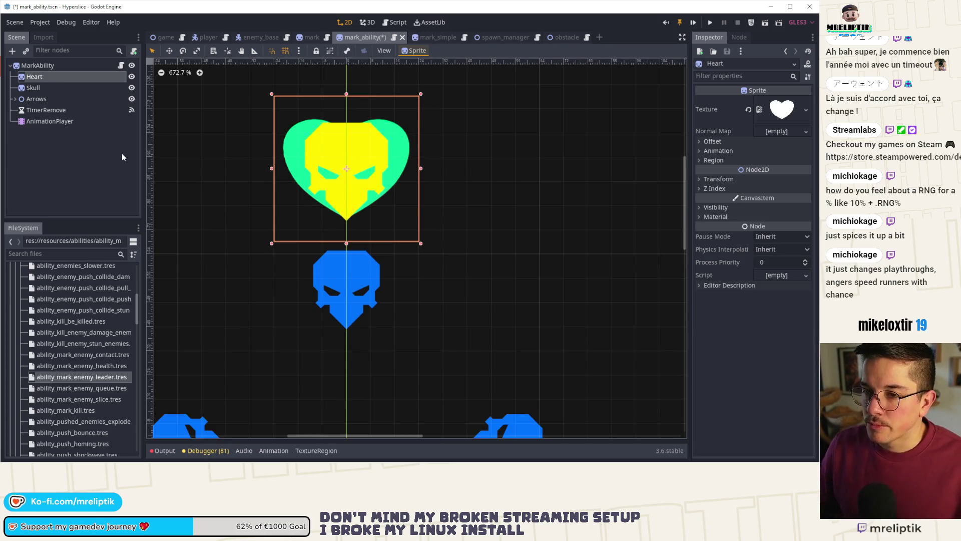
pyautogui.click(122, 153)
pyautogui.hotkey('ctrl', 's')
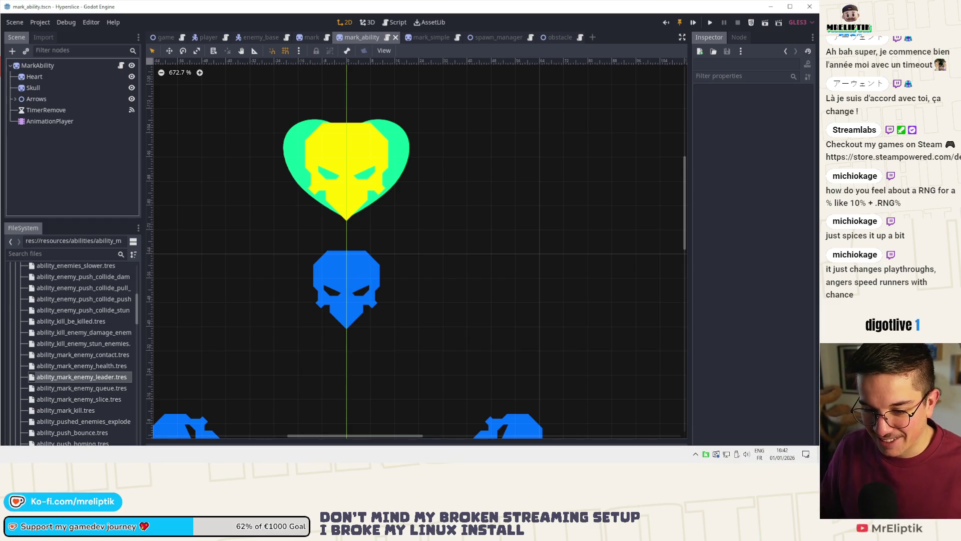
pyautogui.hotkey('alt', 'Tab')
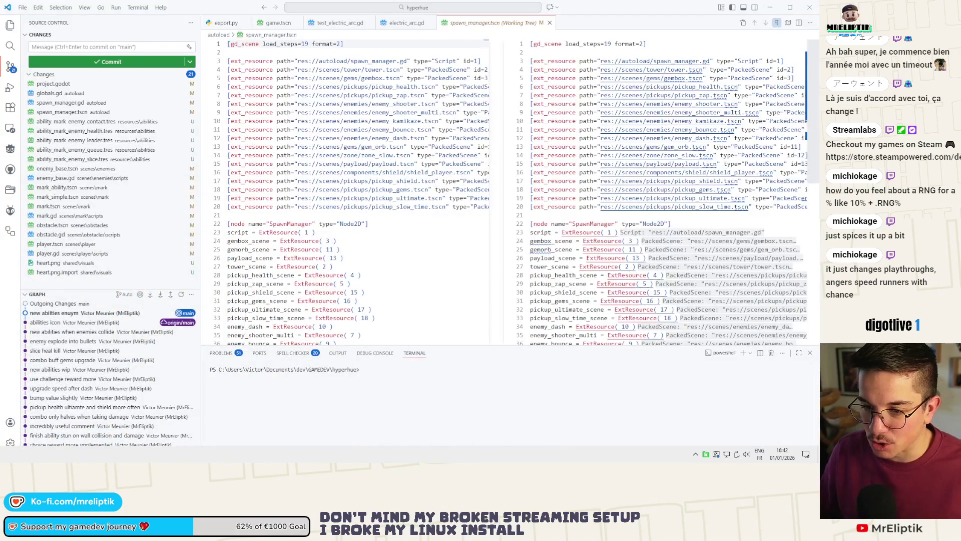
pyautogui.hotkey('alt', 'Tab')
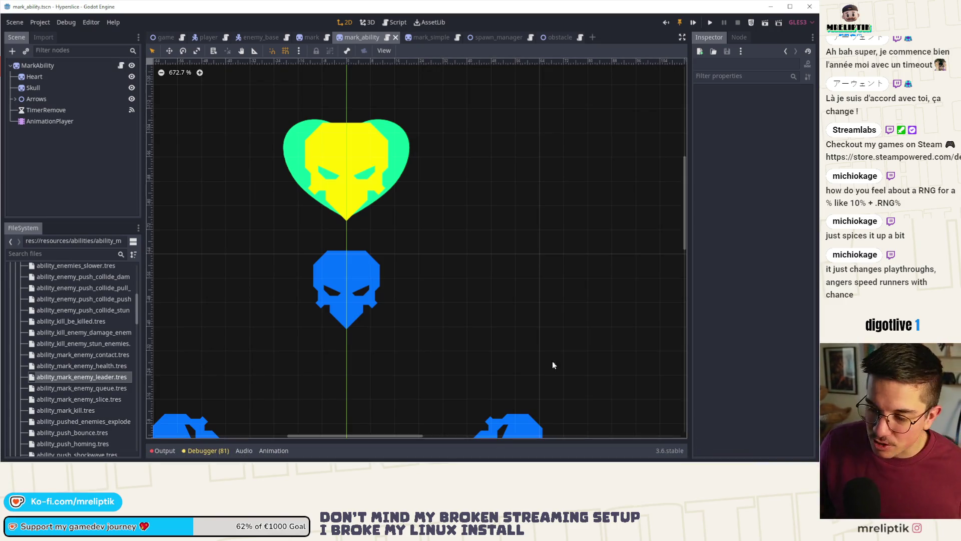
pyautogui.click(115, 148)
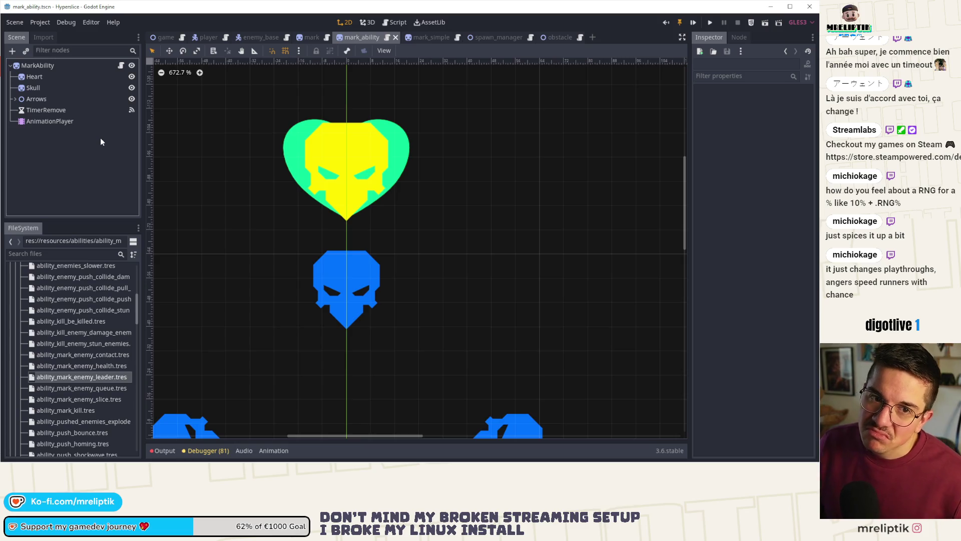
pyautogui.click(121, 66)
pyautogui.click(355, 266)
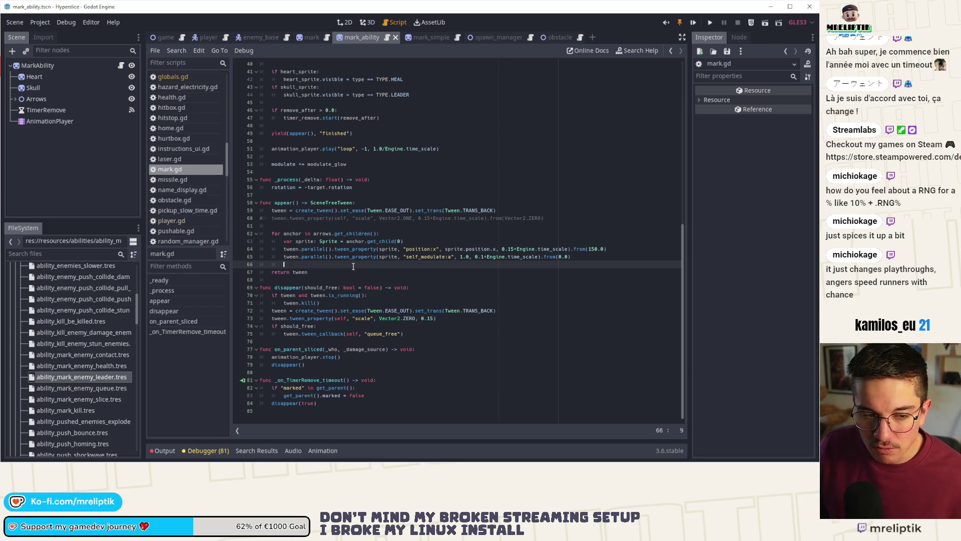
pyautogui.click(345, 22)
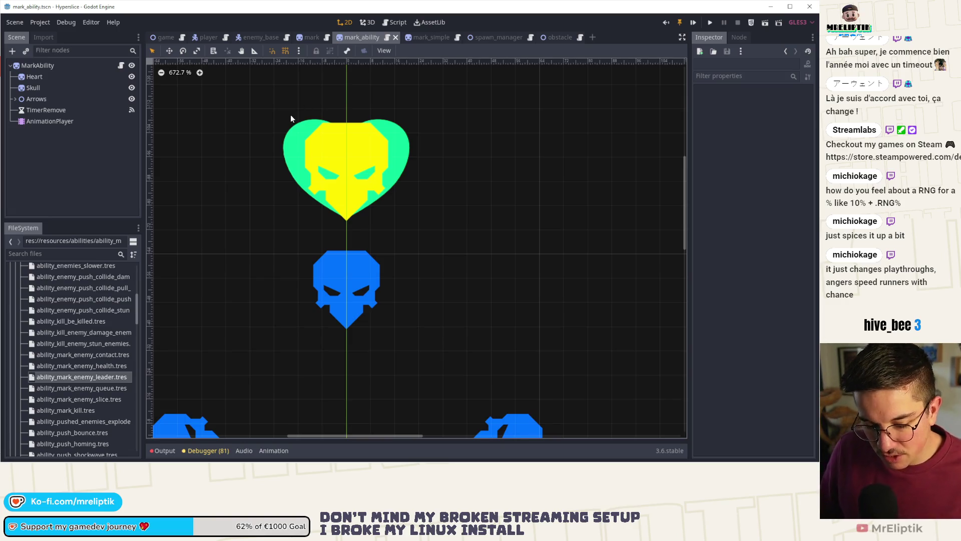
pyautogui.click(89, 171)
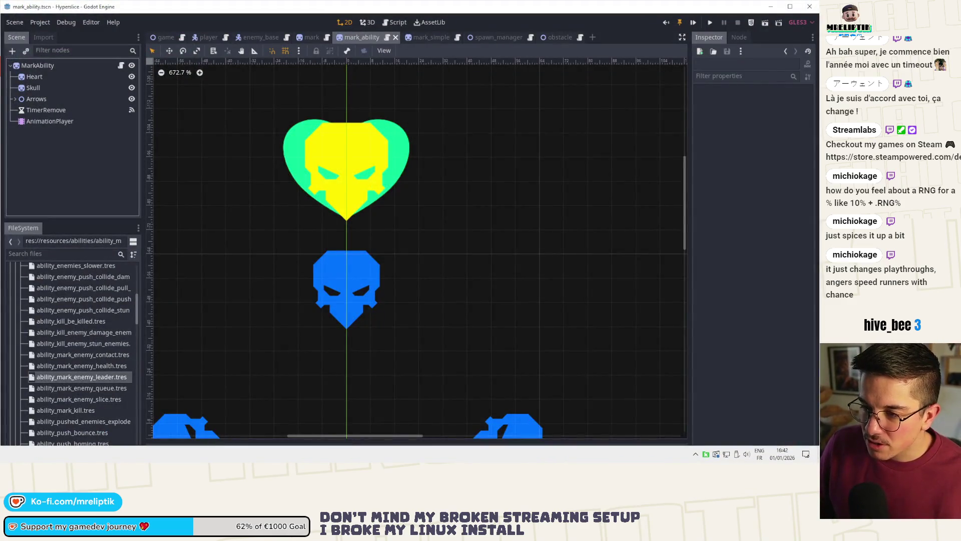
# Start Affinity Designer 2 from the Start menu and wait for the Recent files dialog.
pyautogui.press('super')
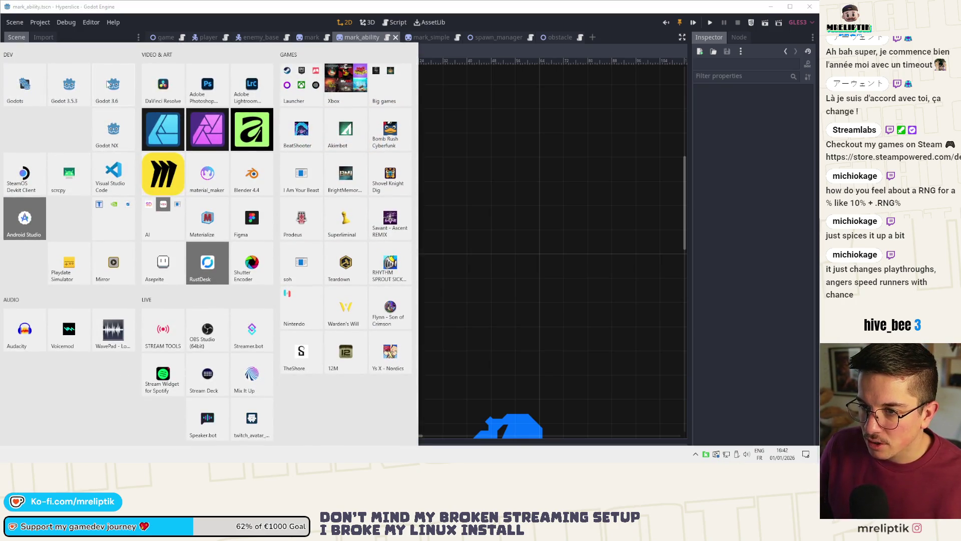
pyautogui.click(163, 130)
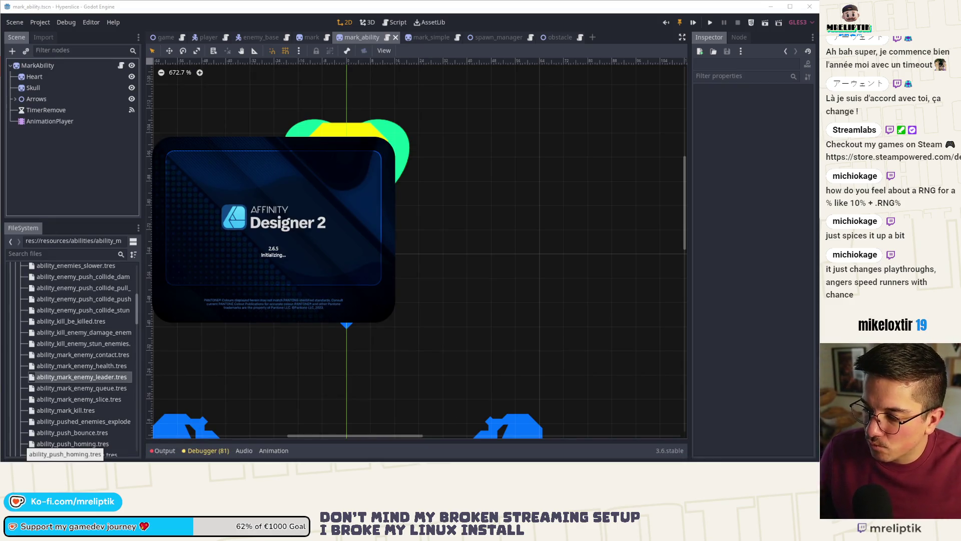
pyautogui.click(696, 456)
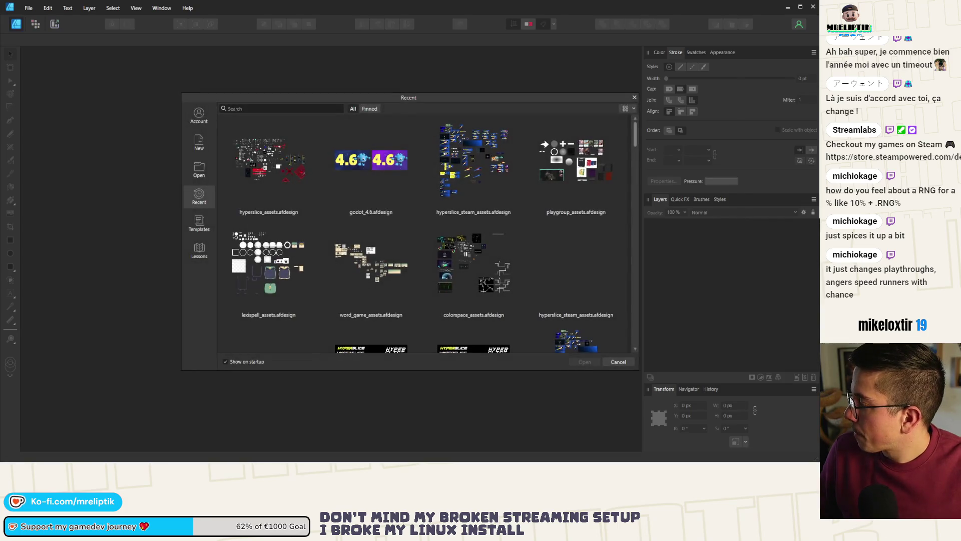
# Open hyperslice_assets.afdesign and select the skull_512 artboard.
pyautogui.doubleClick(266, 156)
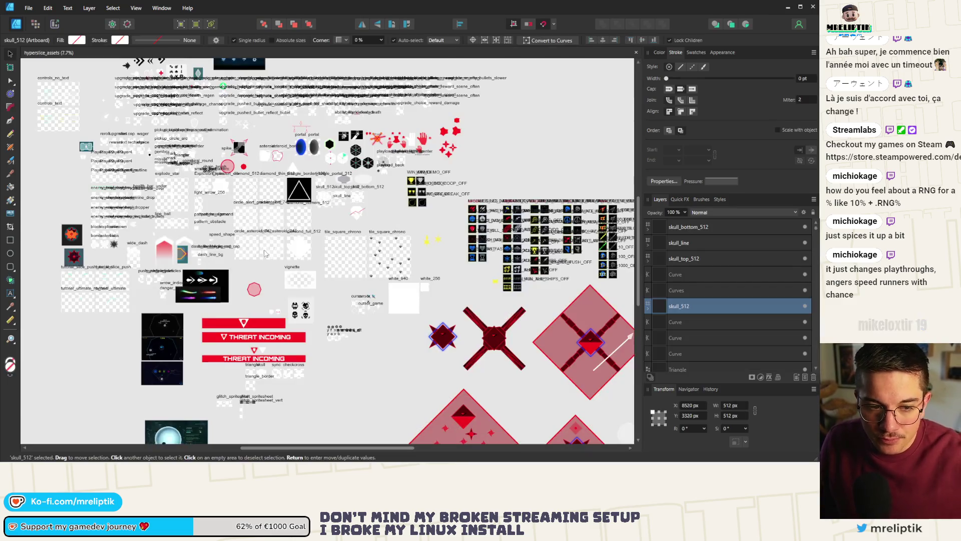
pyautogui.scroll(10, 225, 184)
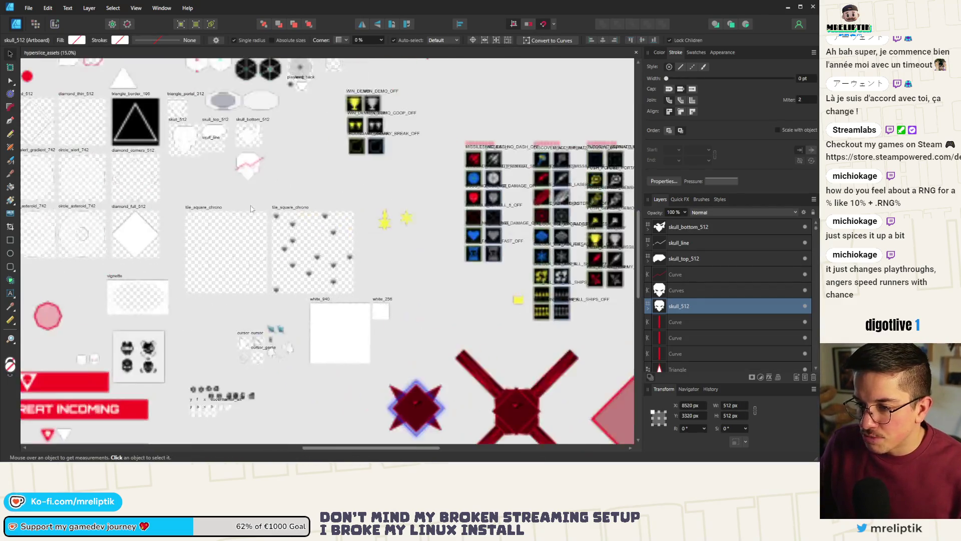
pyautogui.click(225, 184)
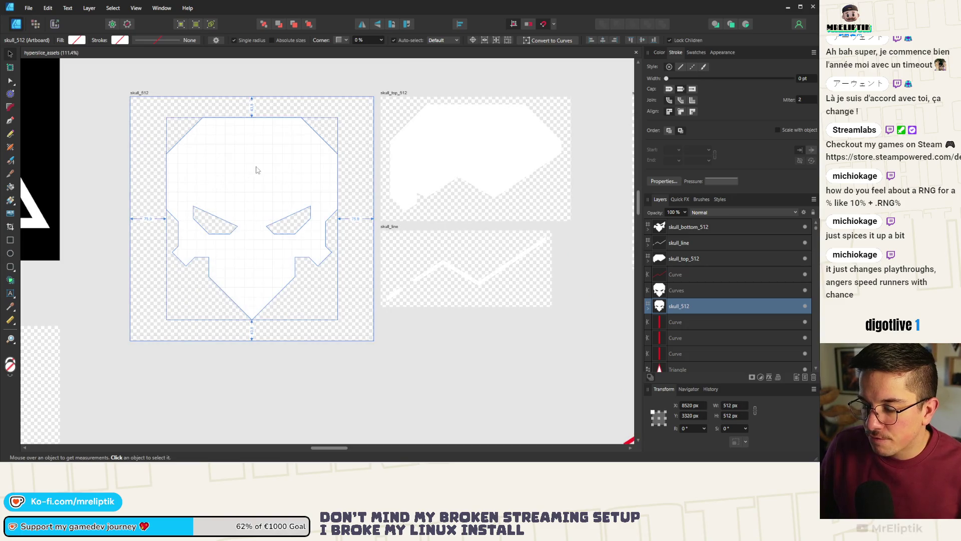
pyautogui.scroll(-10, 313, 168)
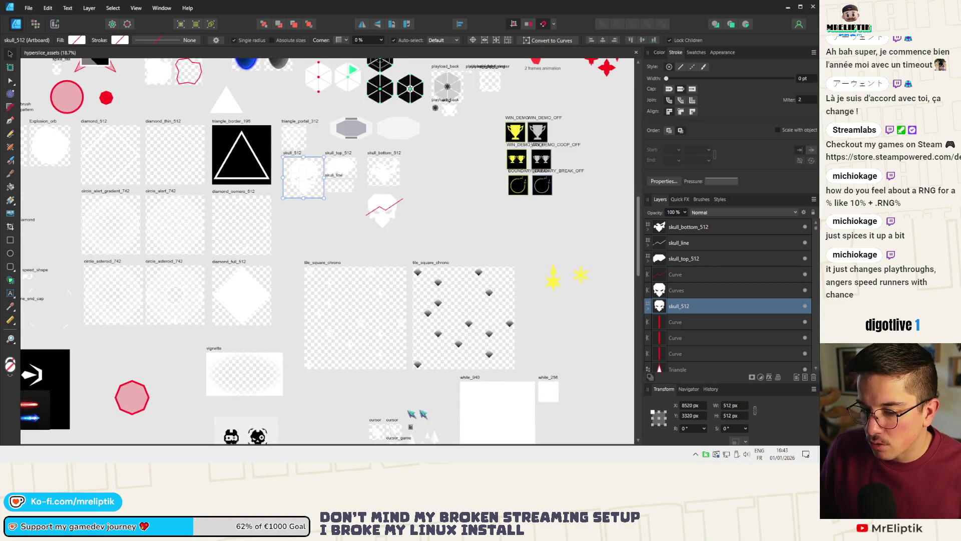
# Check the Skull sprite's texture in Godot, minimize Godot and VS Code, and zoom to the skull artboards.
pyautogui.hotkey('alt', 'Tab')
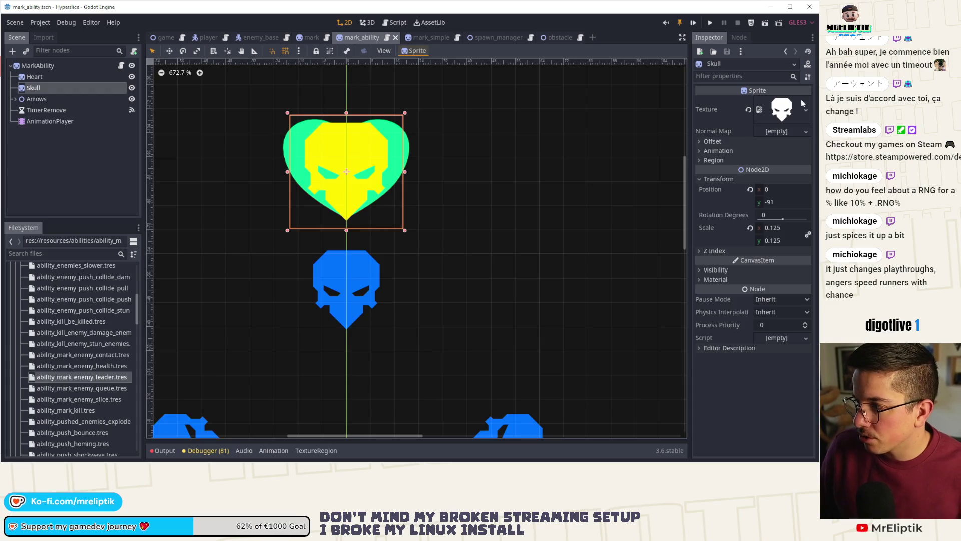
pyautogui.click(776, 108)
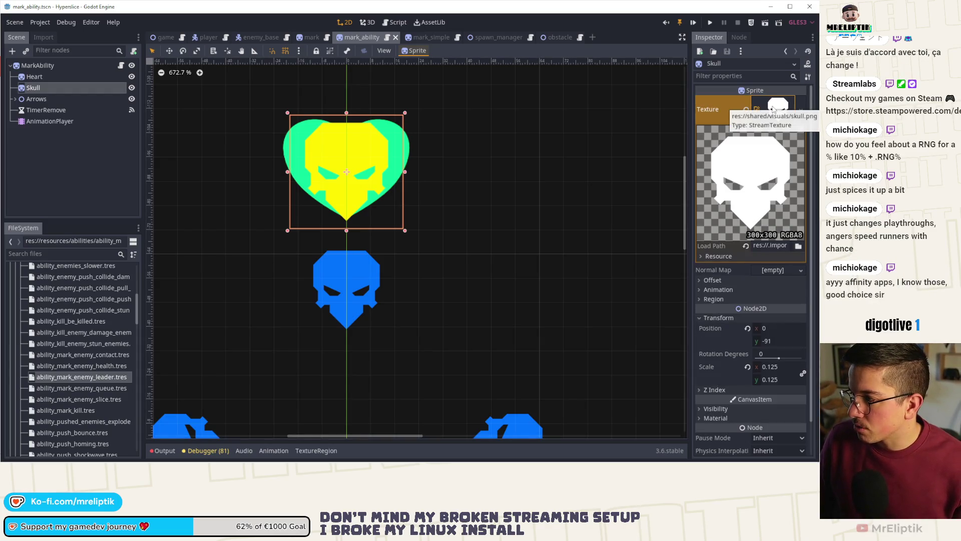
pyautogui.click(771, 7)
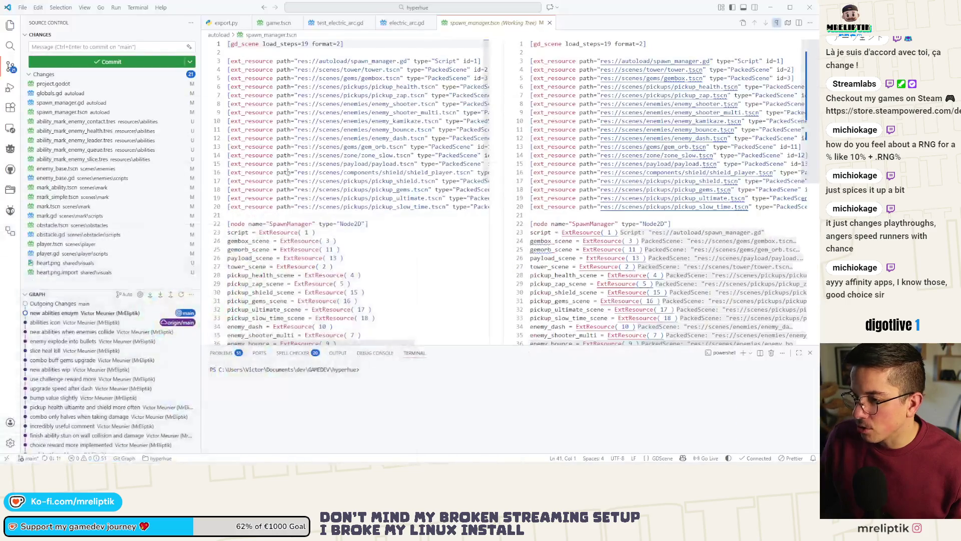
pyautogui.click(770, 7)
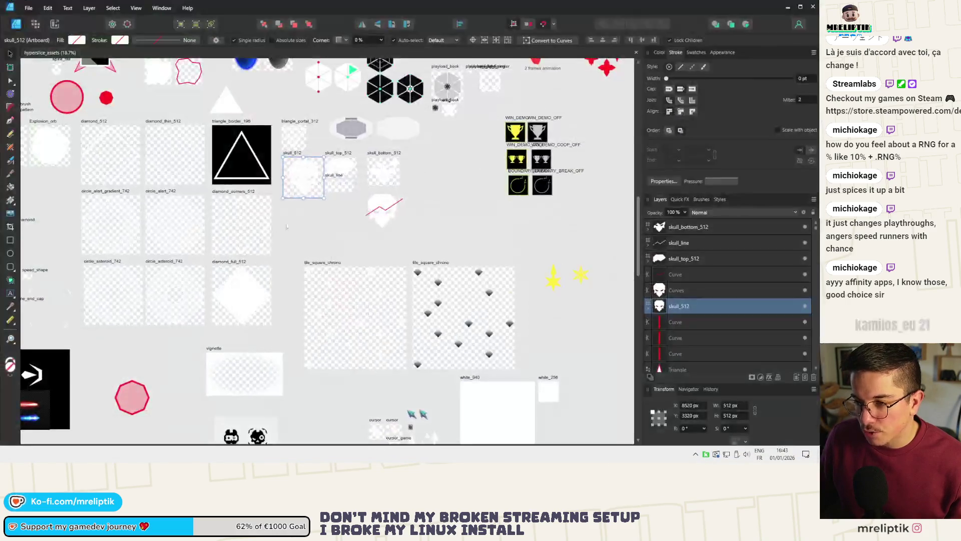
pyautogui.keyDown('ctrl'); pyautogui.scroll(-3, 310, 149); pyautogui.keyUp('ctrl')
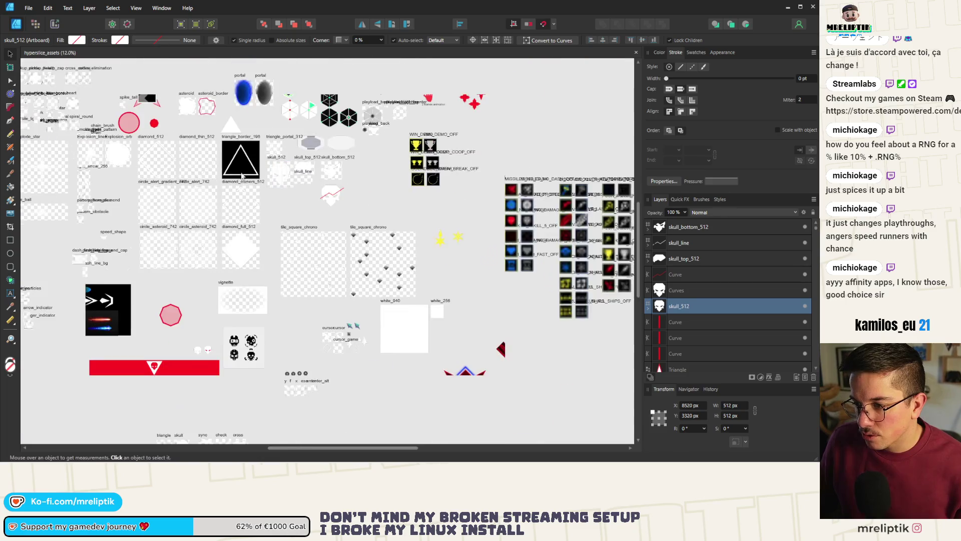
pyautogui.scroll(-3, 290, 225)
pyautogui.keyDown('ctrl'); pyautogui.scroll(1, 279, 285); pyautogui.keyUp('ctrl')
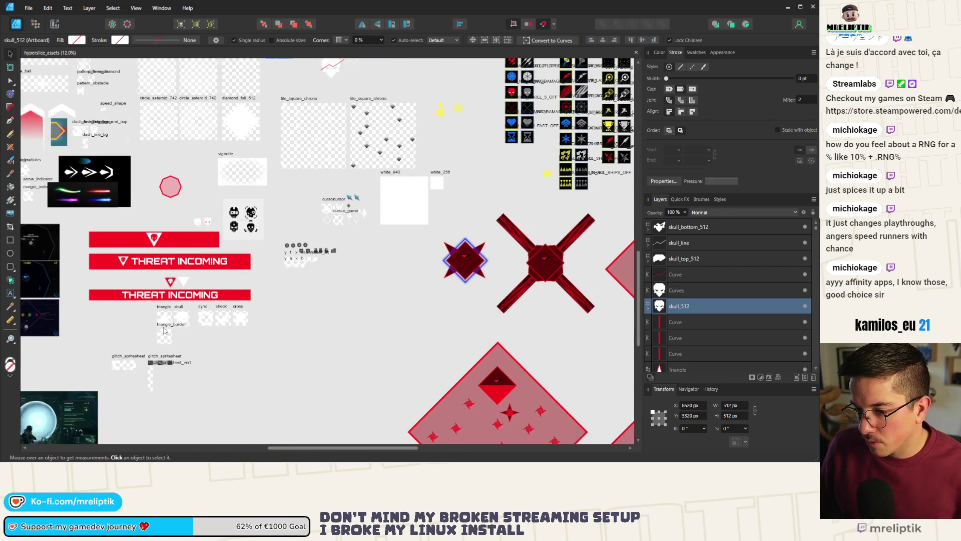
pyautogui.keyDown('ctrl'); pyautogui.scroll(5, 278, 284); pyautogui.keyUp('ctrl')
pyautogui.keyDown('ctrl'); pyautogui.scroll(-2, 241, 265); pyautogui.keyUp('ctrl')
pyautogui.keyDown('ctrl'); pyautogui.scroll(2, 225, 253); pyautogui.keyUp('ctrl')
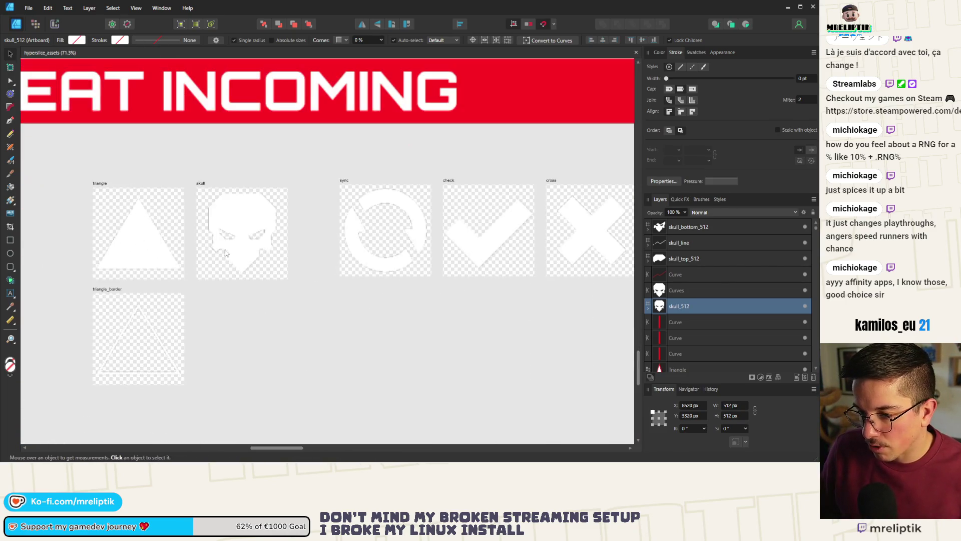
# Duplicate the skull artboard below the original and set its Y to 9100 px.
pyautogui.click(200, 183)
pyautogui.moveTo(201, 184)
pyautogui.mouseDown()
pyautogui.moveTo(203, 311)
pyautogui.moveTo(205, 293)
pyautogui.mouseUp()
pyautogui.click(693, 416)
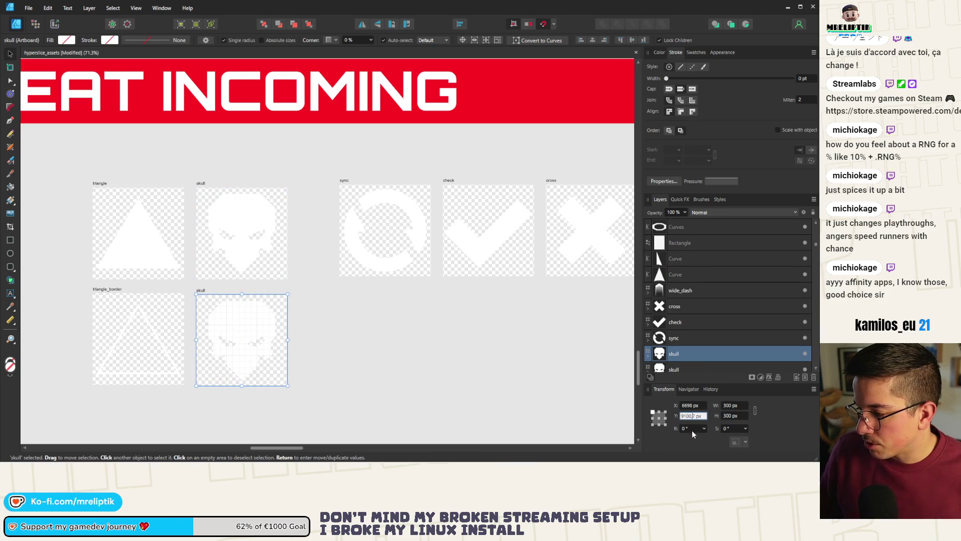
pyautogui.write('9100')
pyautogui.press('Return')
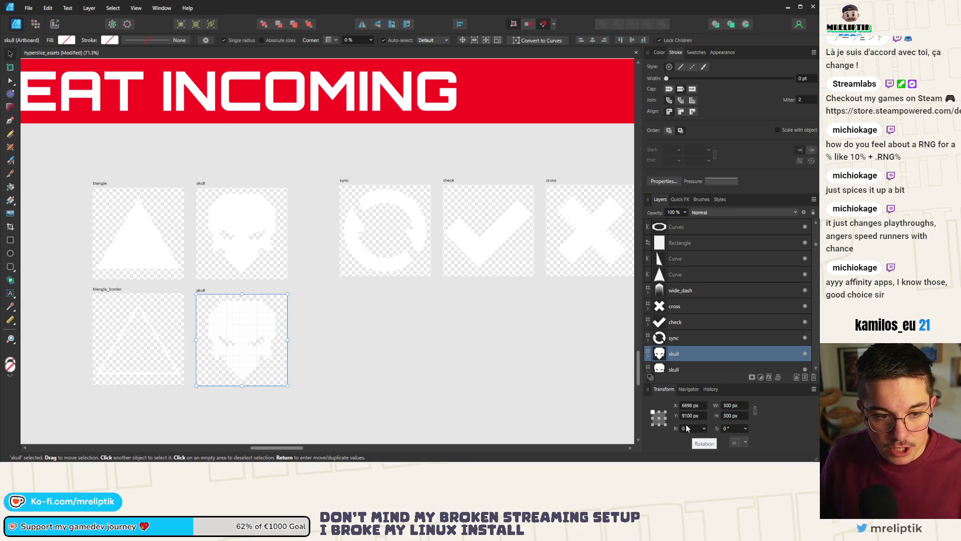
pyautogui.click(435, 352)
# Set the copied skull's fill opacity to 50% and save the document.
pyautogui.scroll(5, 235, 260)
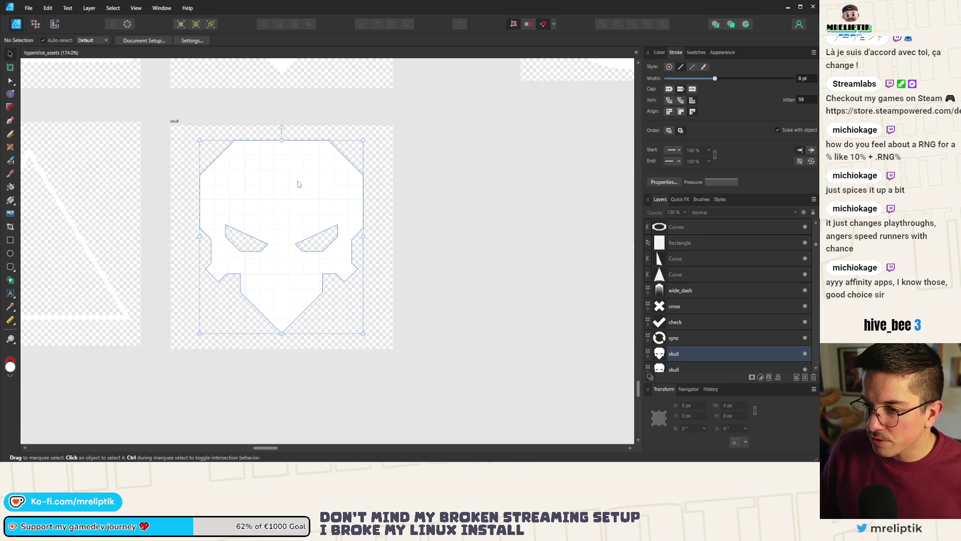
pyautogui.scroll(3, 298, 184)
pyautogui.click(270, 191)
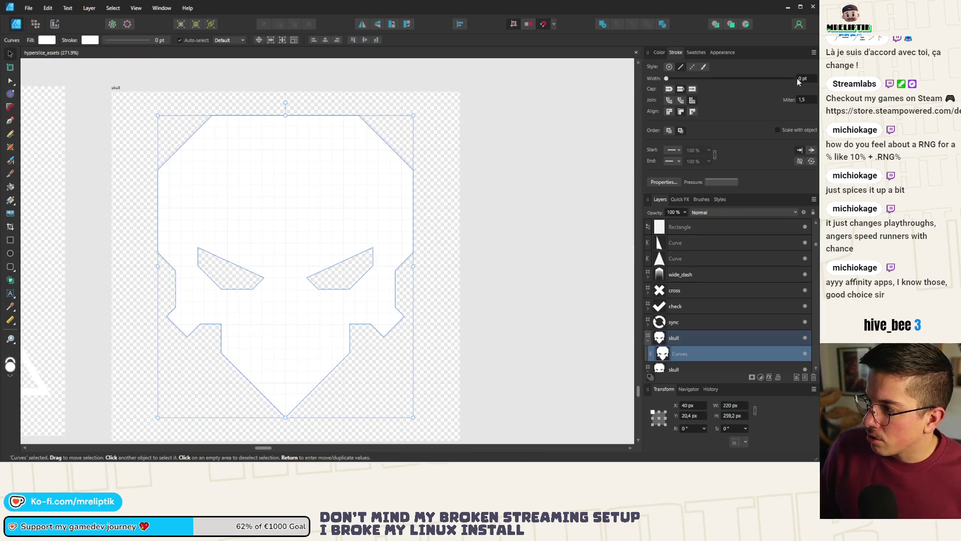
pyautogui.click(660, 52)
pyautogui.click(799, 153)
pyautogui.write('30')
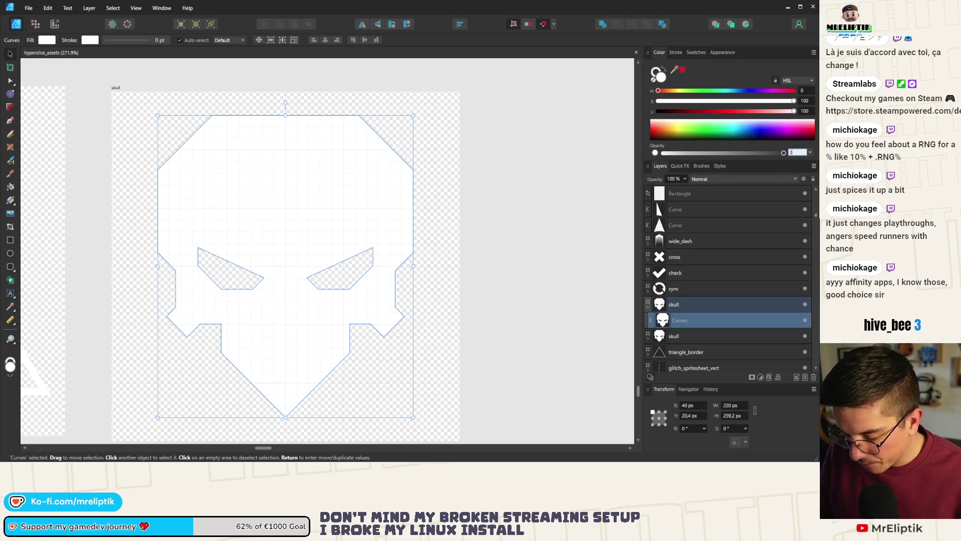
pyautogui.press('Return')
pyautogui.click(797, 153)
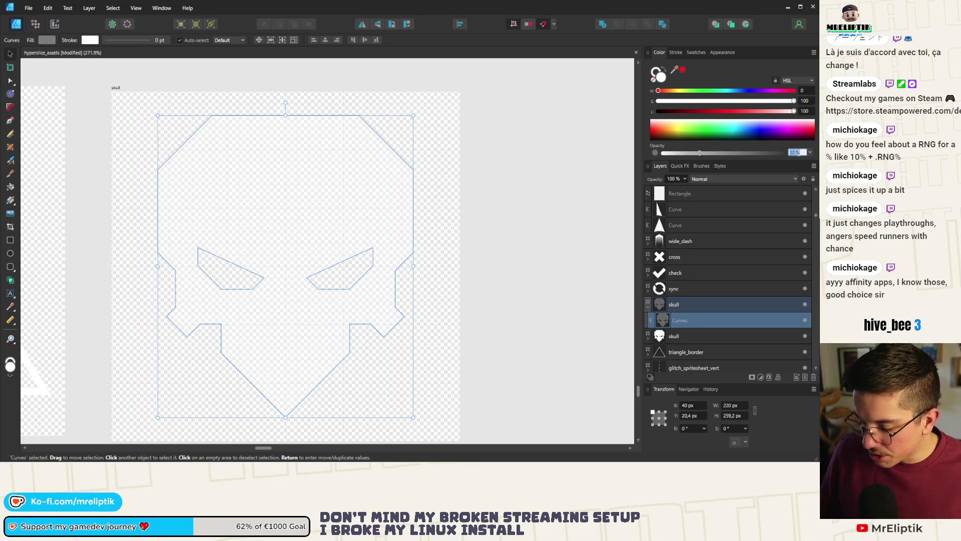
pyautogui.write('50')
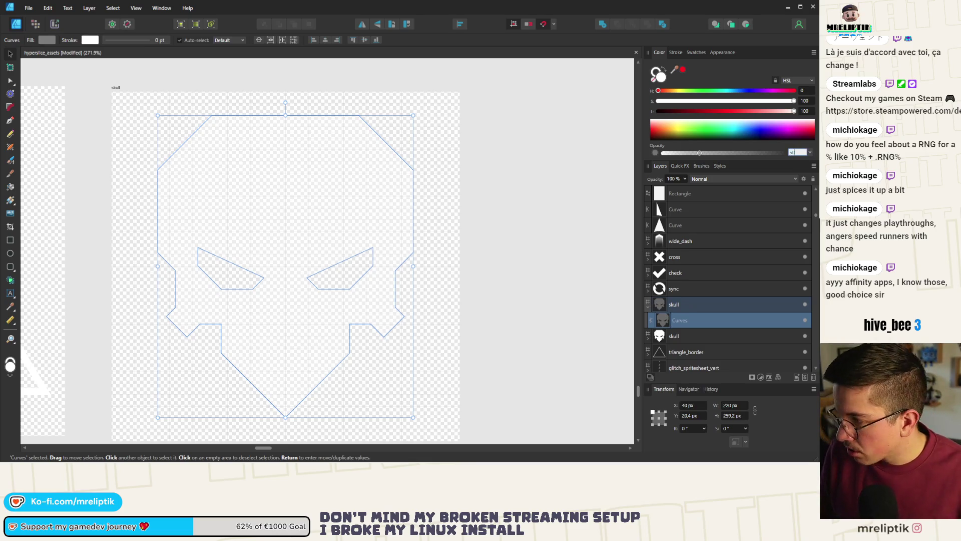
pyautogui.press('Return')
pyautogui.hotkey('ctrl', 's')
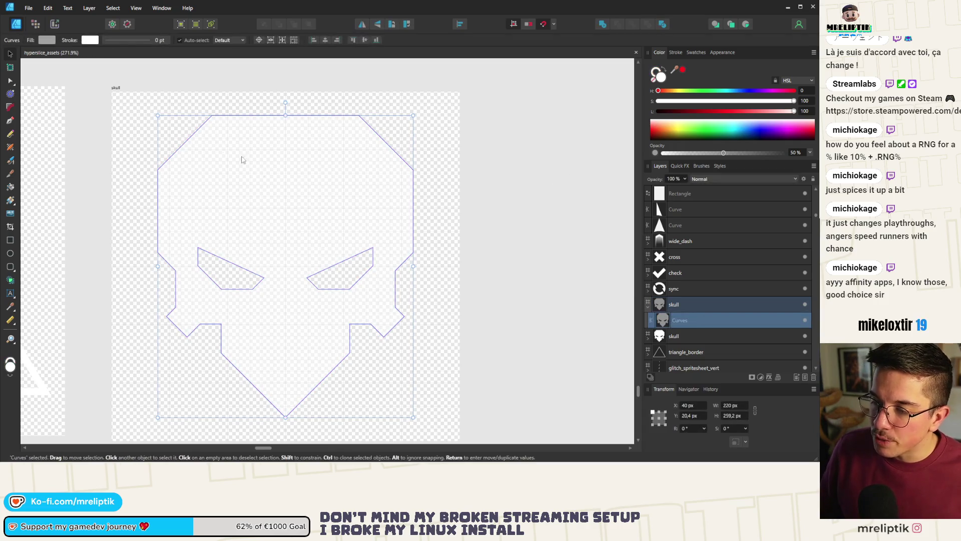
# Give the skull an 8 pt stroke width to outline it.
pyautogui.click(675, 53)
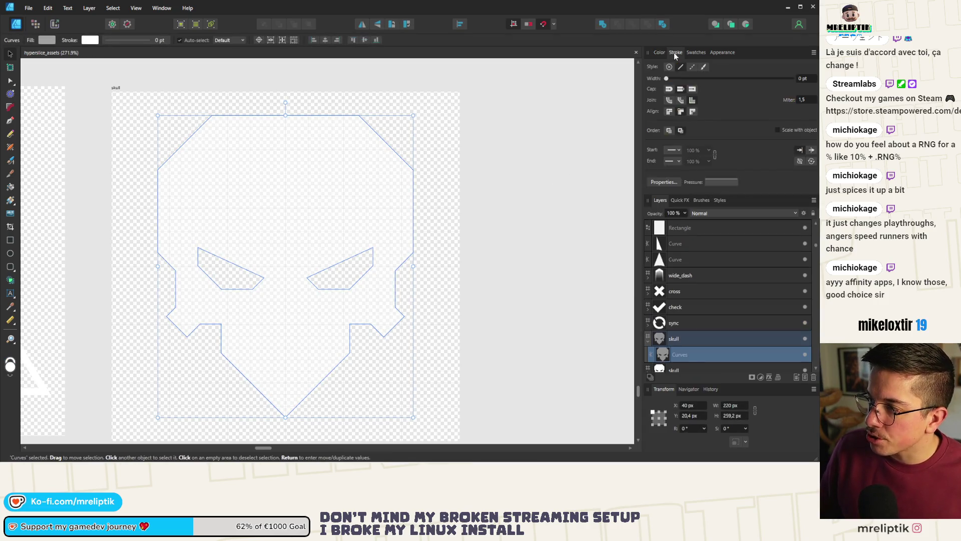
pyautogui.click(803, 79)
pyautogui.write('8')
pyautogui.press('Return')
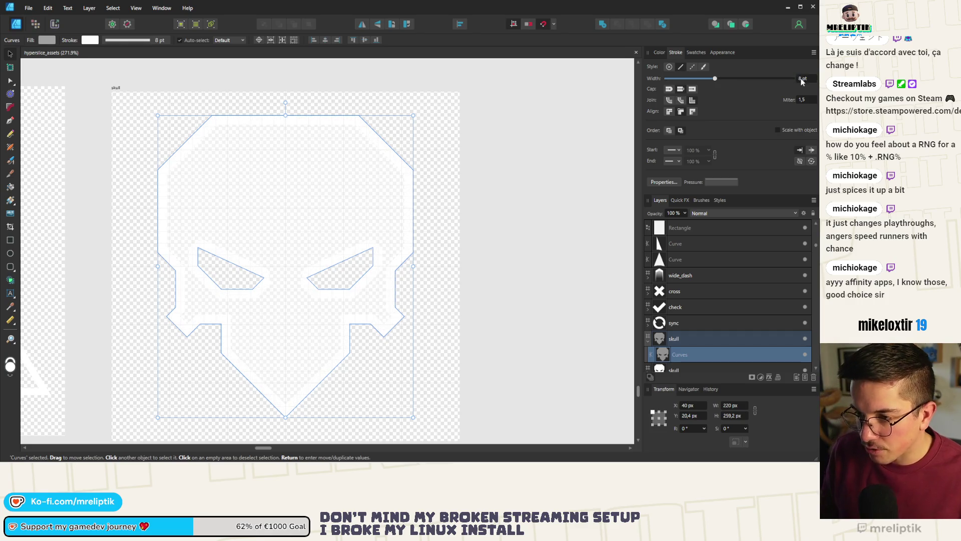
pyautogui.click(535, 151)
pyautogui.scroll(-3, 225, 204)
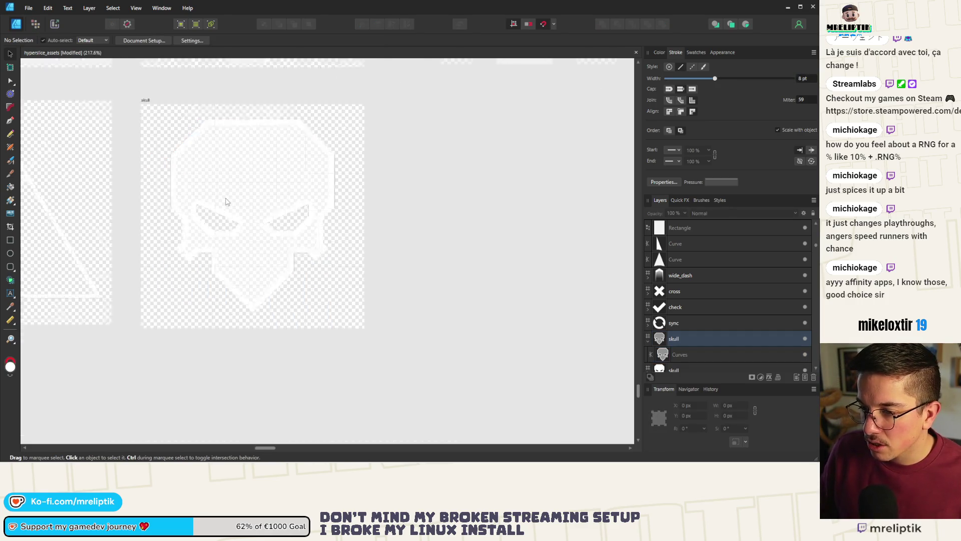
# Set the skull stroke's miter limit to 7 and align the stroke outside the path.
pyautogui.scroll(5, 262, 171)
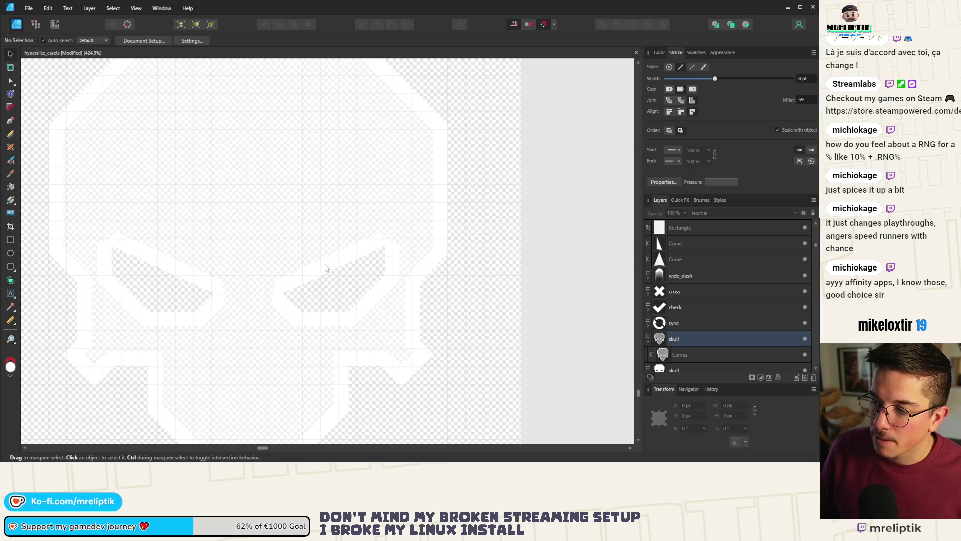
pyautogui.click(326, 268)
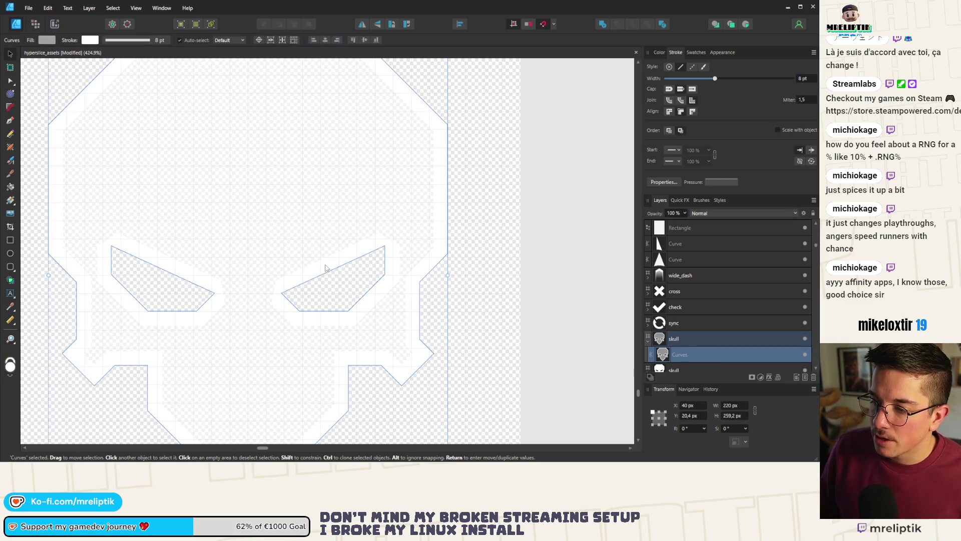
pyautogui.click(801, 103)
pyautogui.write('7')
pyautogui.press('Return')
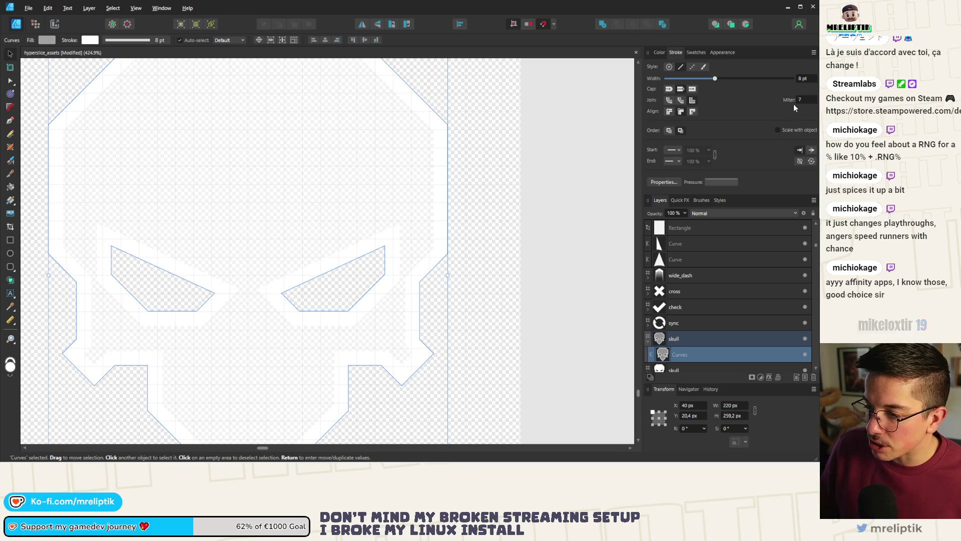
pyautogui.scroll(-3, 225, 175)
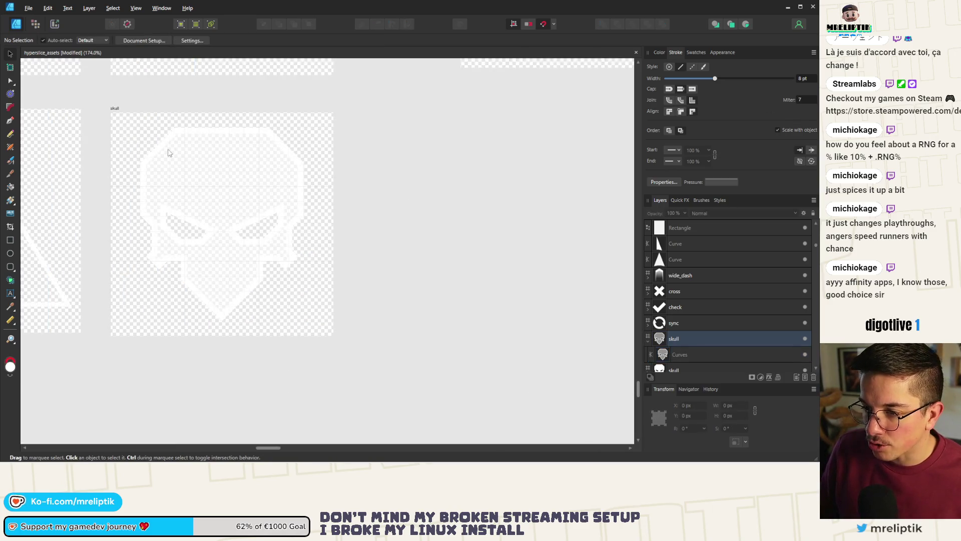
pyautogui.scroll(2, 167, 150)
pyautogui.click(693, 111)
pyautogui.click(497, 201)
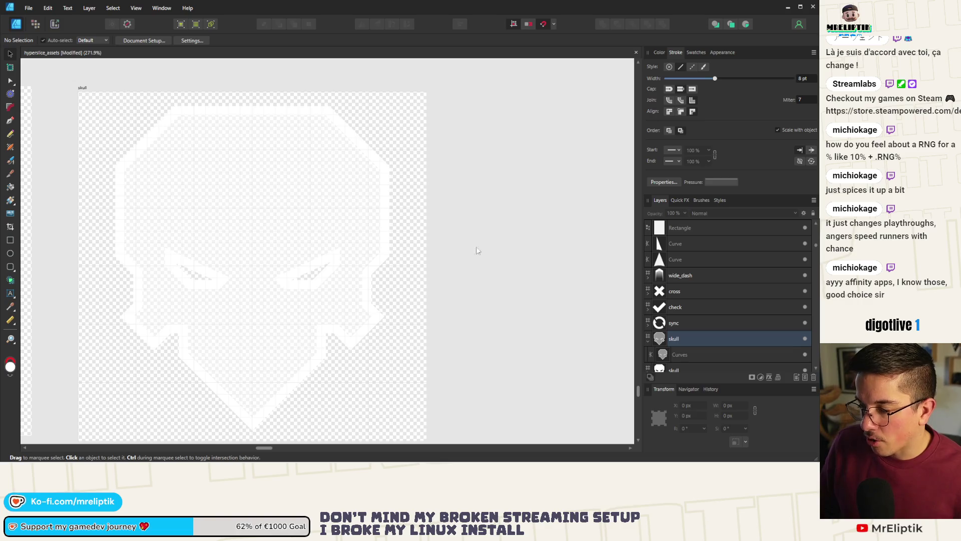
# Compare centered and outside stroke alignment on the skull outline.
pyautogui.click(288, 227)
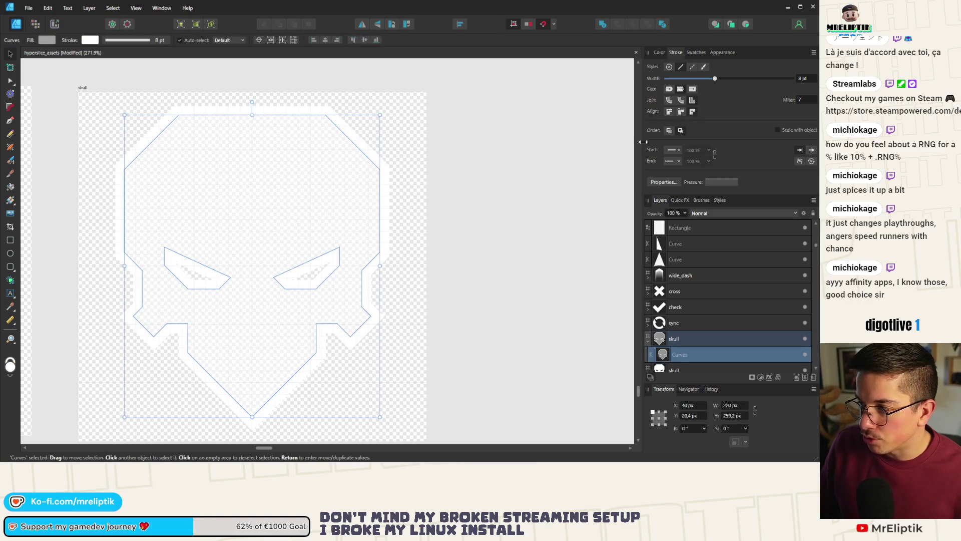
pyautogui.click(681, 112)
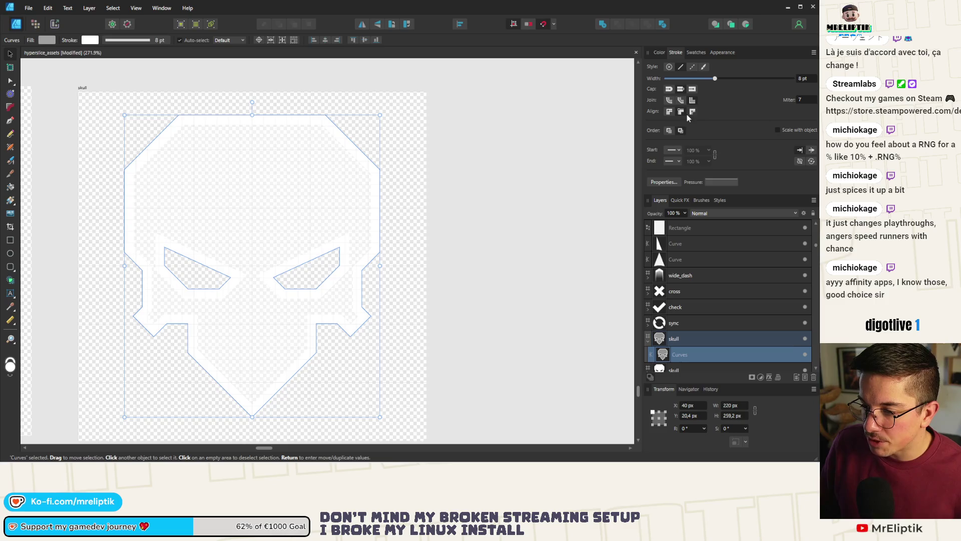
pyautogui.click(692, 111)
pyautogui.click(683, 110)
pyautogui.click(693, 112)
pyautogui.click(685, 113)
pyautogui.click(693, 111)
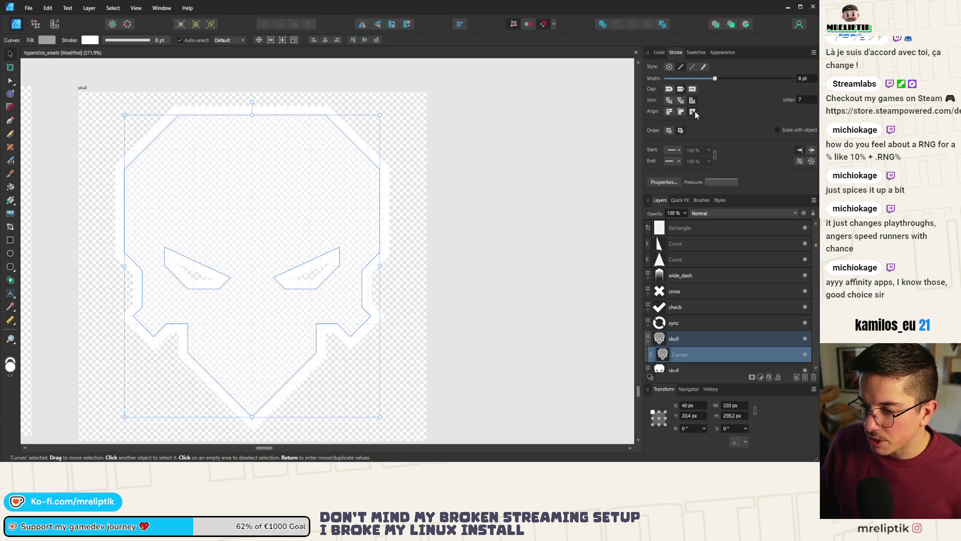
pyautogui.click(684, 111)
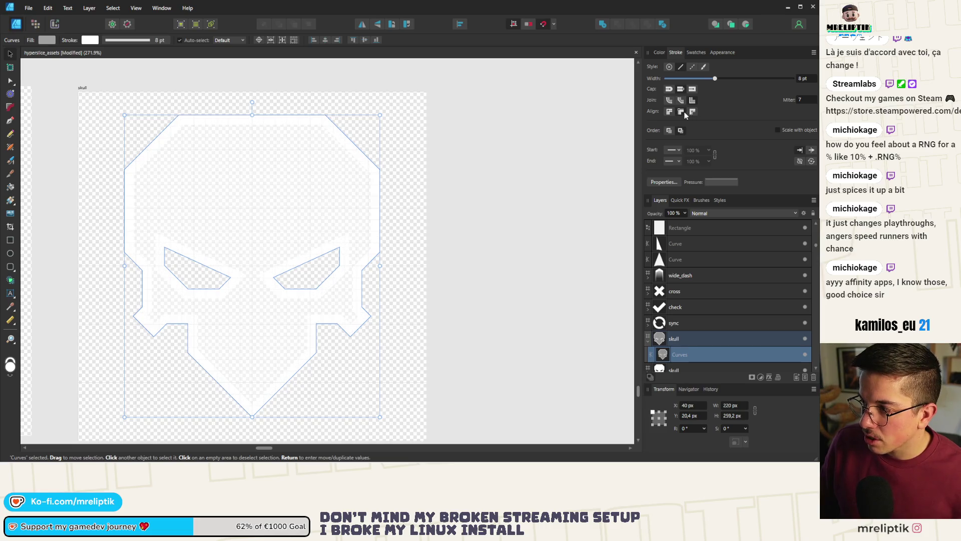
pyautogui.click(495, 224)
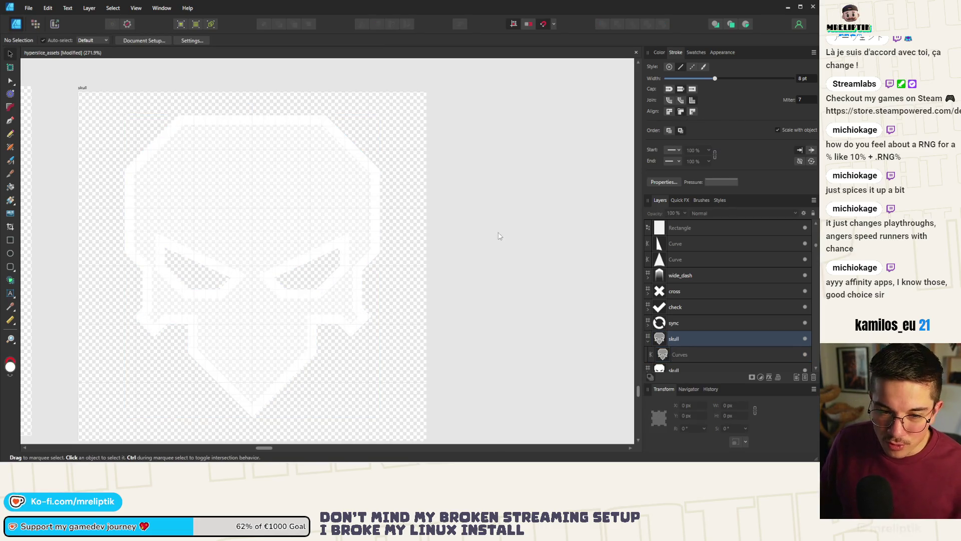
pyautogui.scroll(-2, 138, 180)
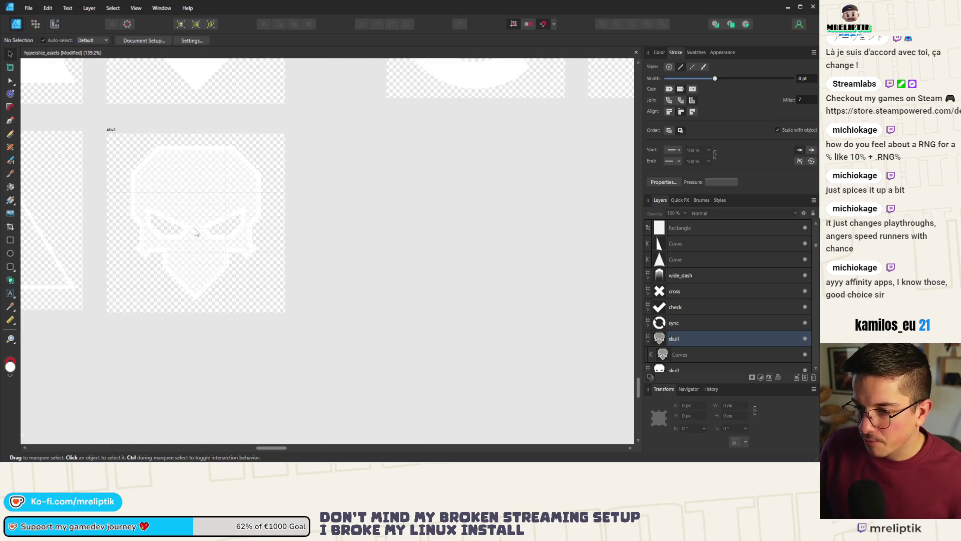
# Reduce the copied skull's stroke width to 6 pt and deselect it.
pyautogui.click(112, 129)
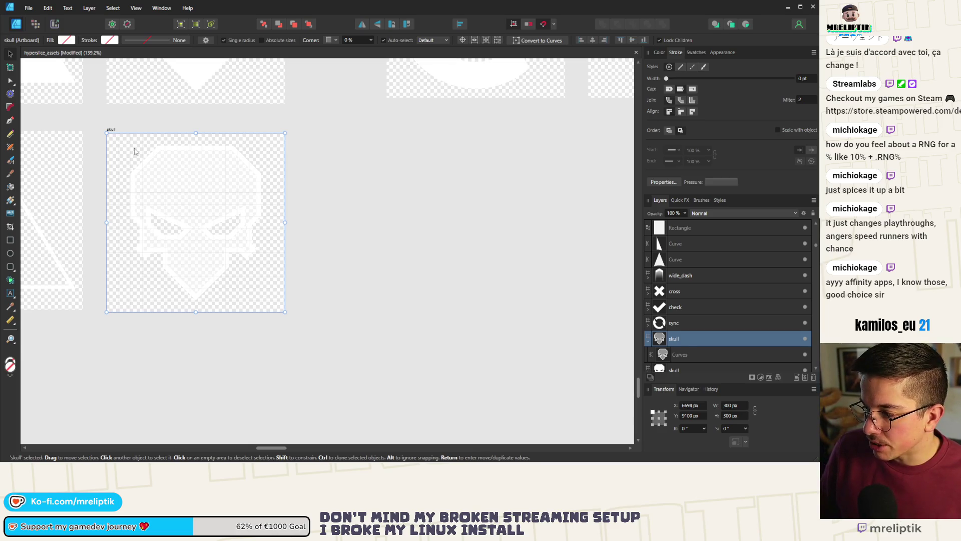
pyautogui.click(233, 171)
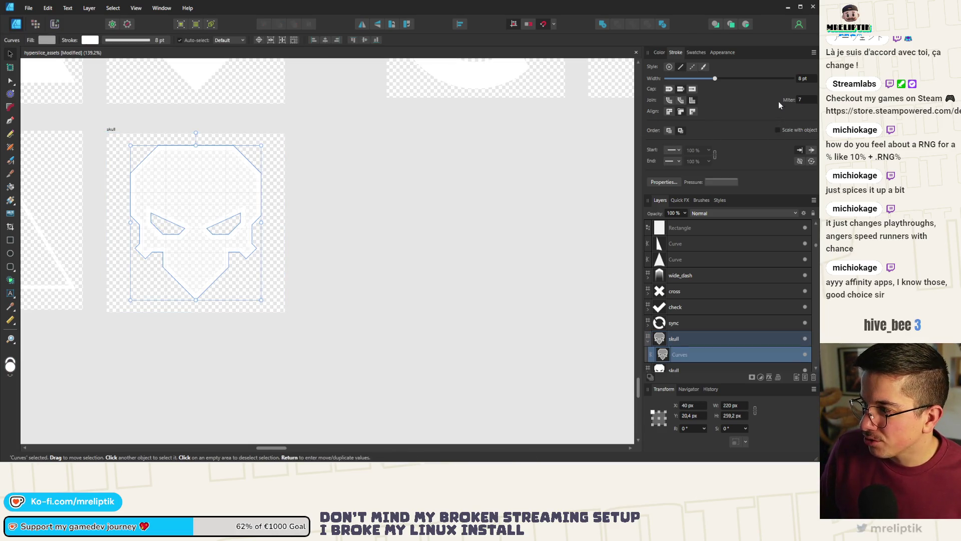
pyautogui.write('6')
pyautogui.press('Return')
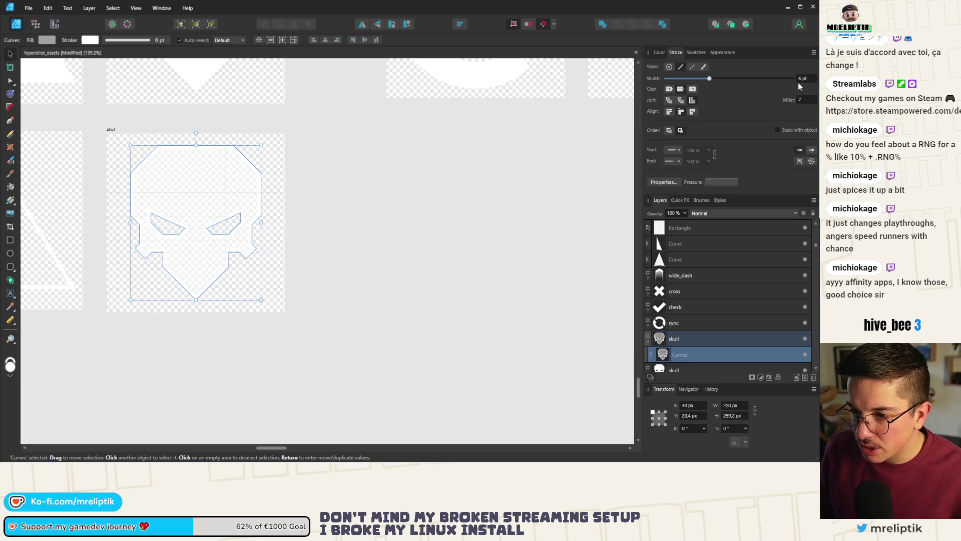
pyautogui.click(279, 266)
pyautogui.keyDown('ctrl'); pyautogui.scroll(2, 83, 198); pyautogui.keyUp('ctrl')
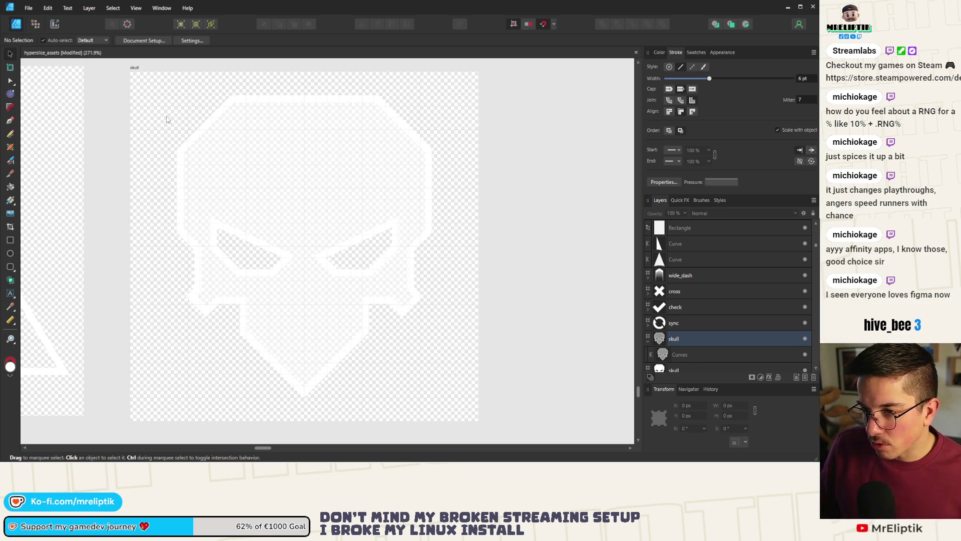
# Export the skull artboard as a 300 px PNG and move the Save As window lower.
pyautogui.click(134, 69)
pyautogui.hotkey('ctrl', 'shift', 'alt', 'w')
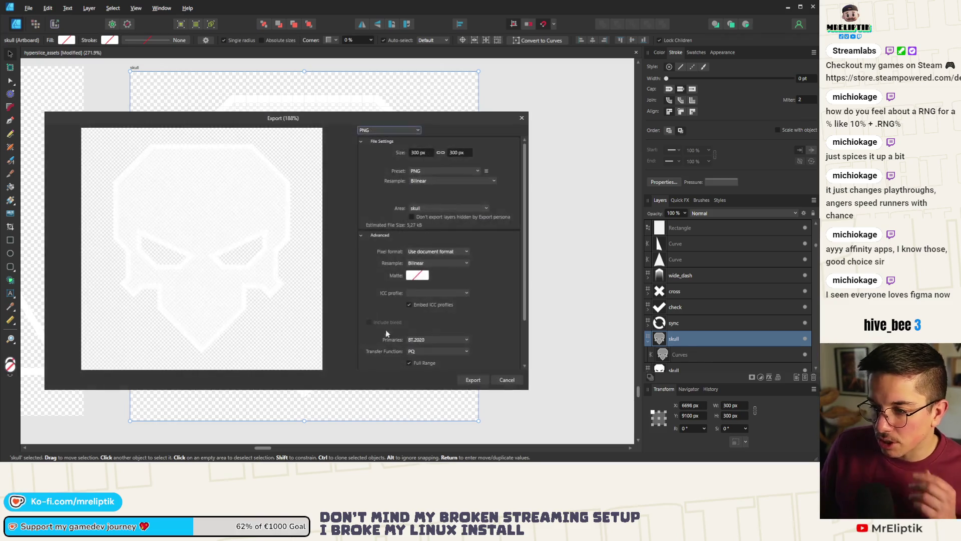
pyautogui.click(465, 381)
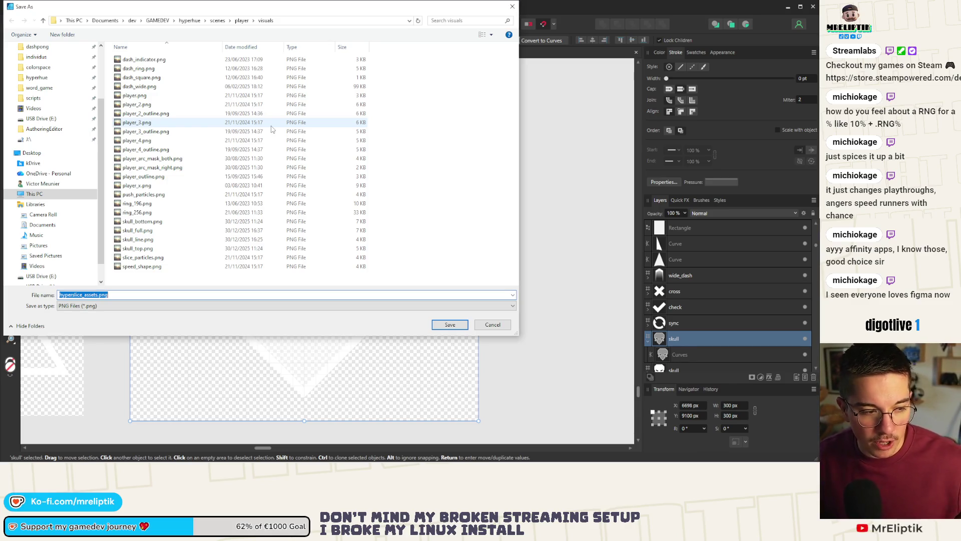
pyautogui.moveTo(244, 13); pyautogui.dragTo(288, 78)
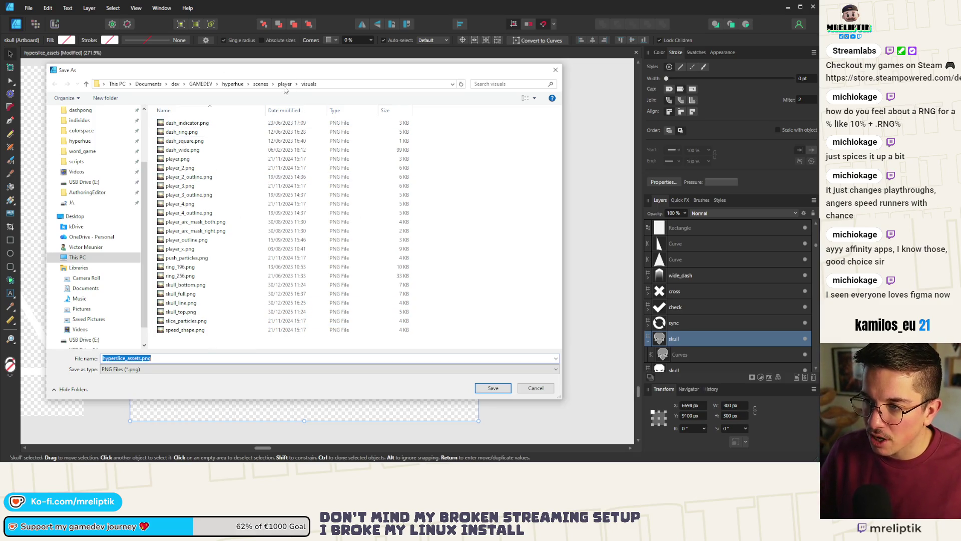
# Navigate the Save As dialog to the hyperhue > shared > visuals folder.
pyautogui.click(284, 84)
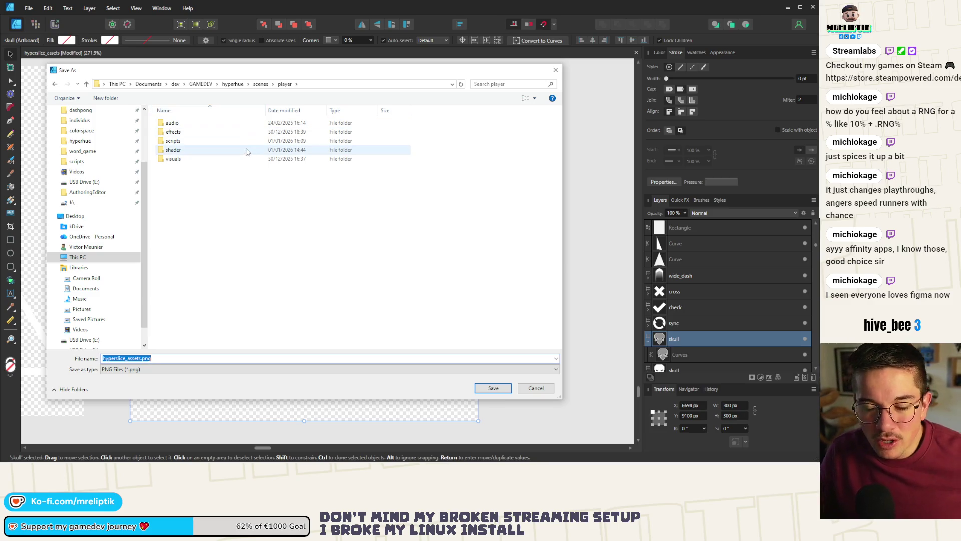
pyautogui.rightClick(228, 171)
pyautogui.click(174, 206)
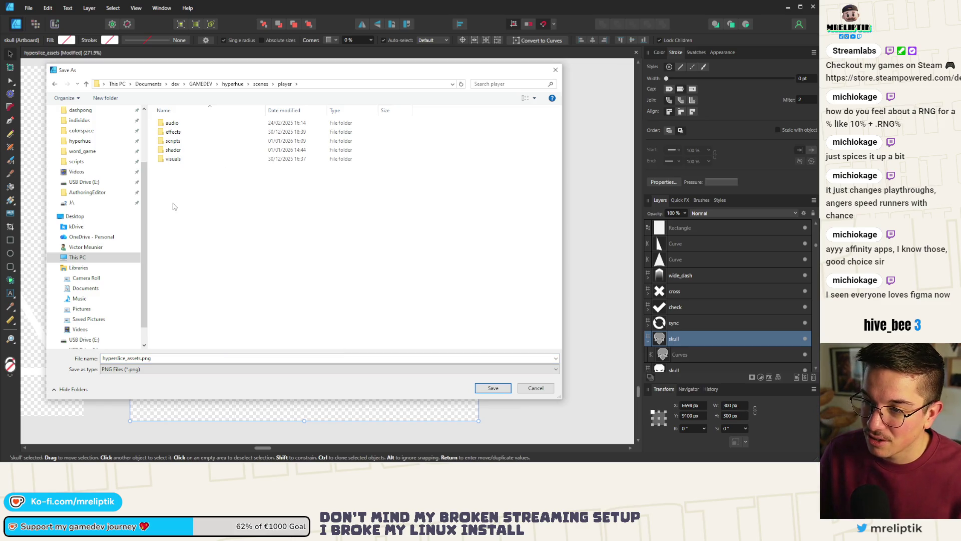
pyautogui.click(261, 84)
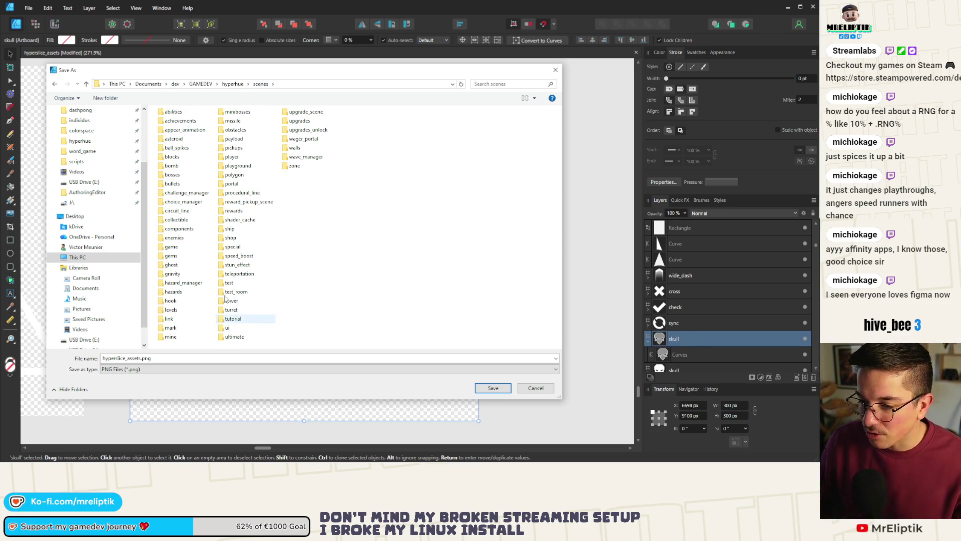
pyautogui.click(233, 85)
pyautogui.doubleClick(173, 222)
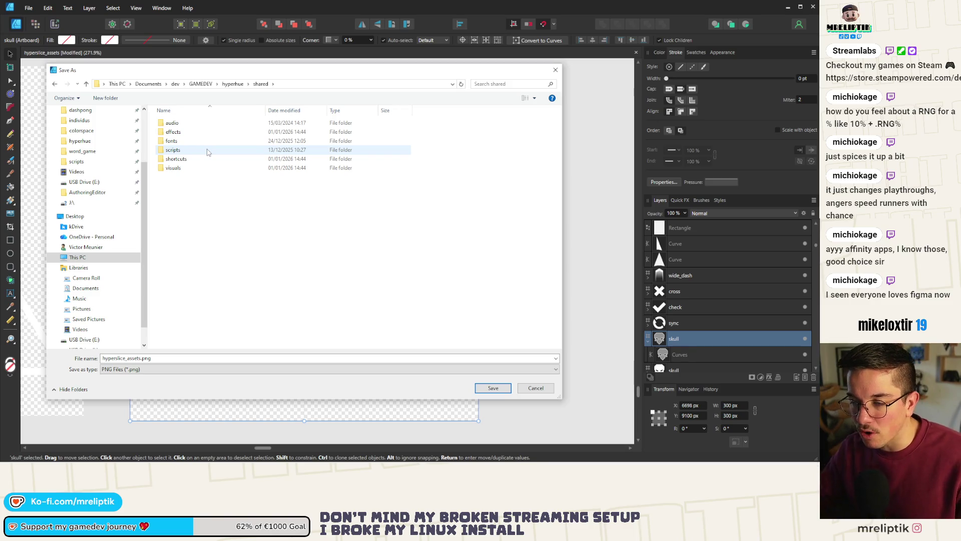
pyautogui.moveTo(175, 173)
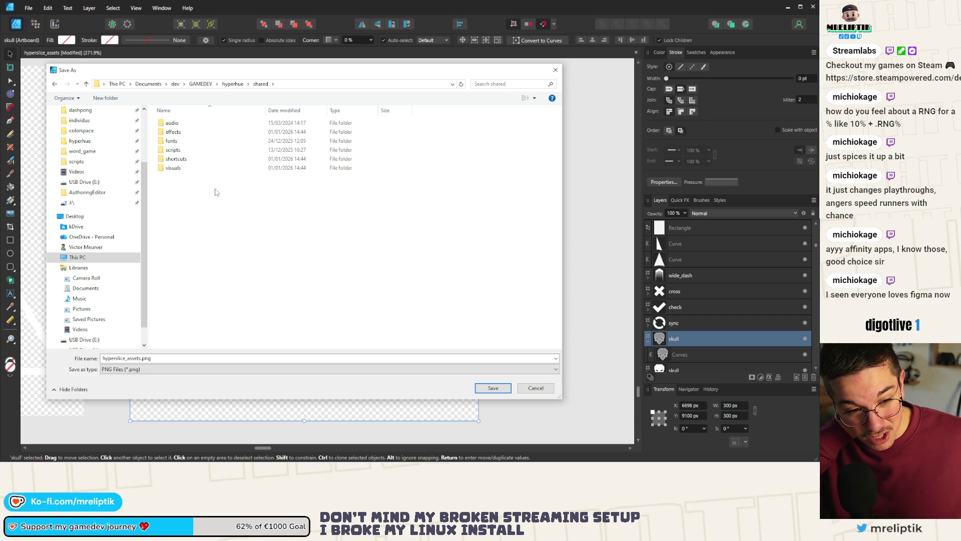
pyautogui.doubleClick(195, 171)
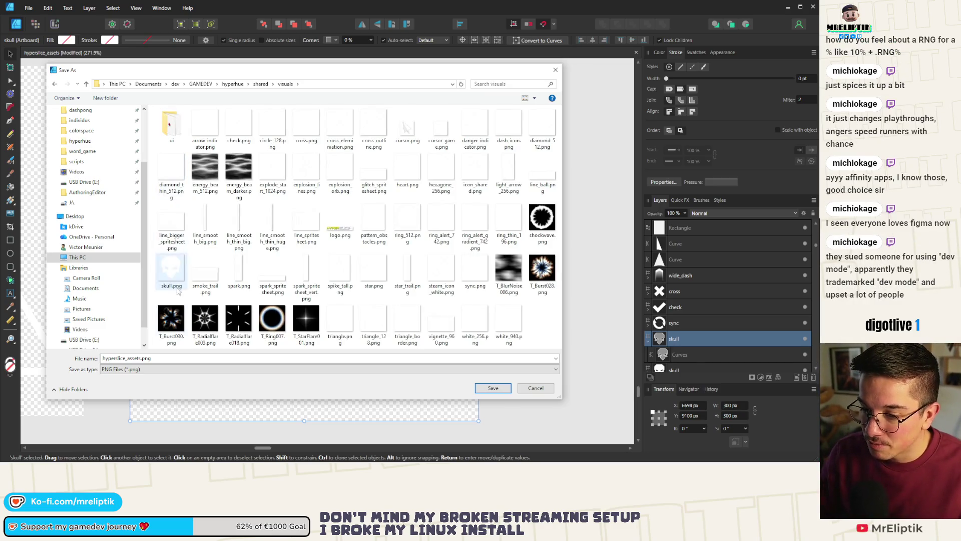
# Save the PNG as skull_semi_transparent and deselect the artboard.
pyautogui.click(171, 360)
pyautogui.write('skull_semi_tras')
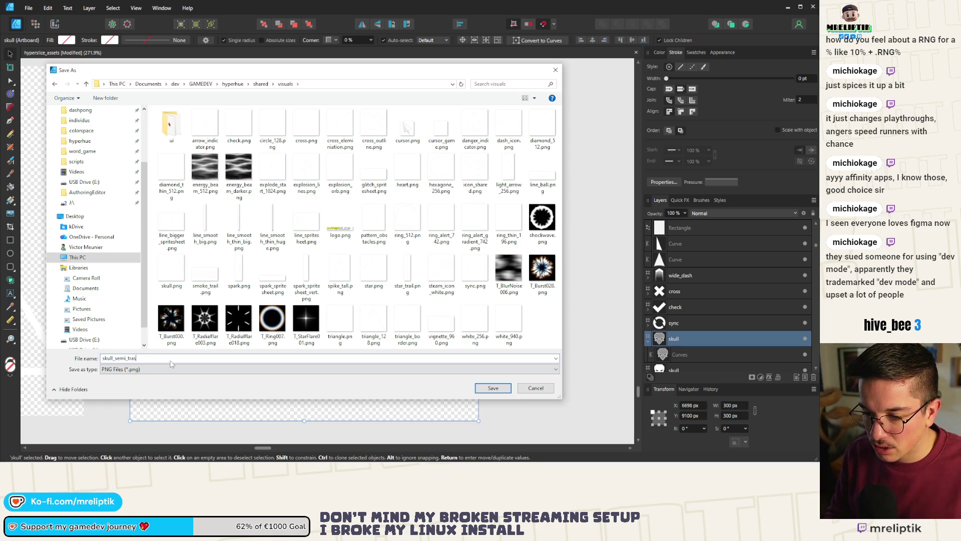
pyautogui.press('BackSpace')
pyautogui.write('nsparent_')
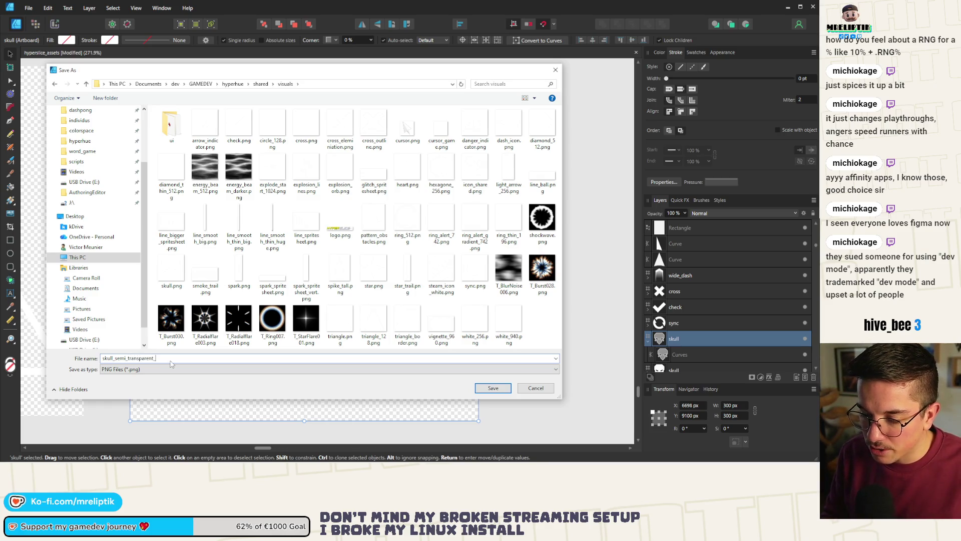
pyautogui.press('Return')
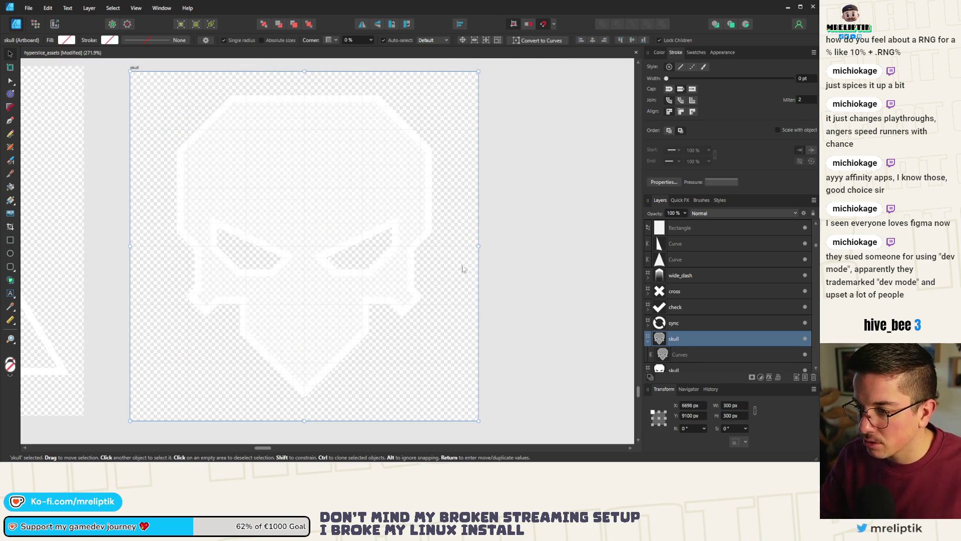
pyautogui.hotkey('ctrl', 'd')
pyautogui.scroll(-10, 226, 221)
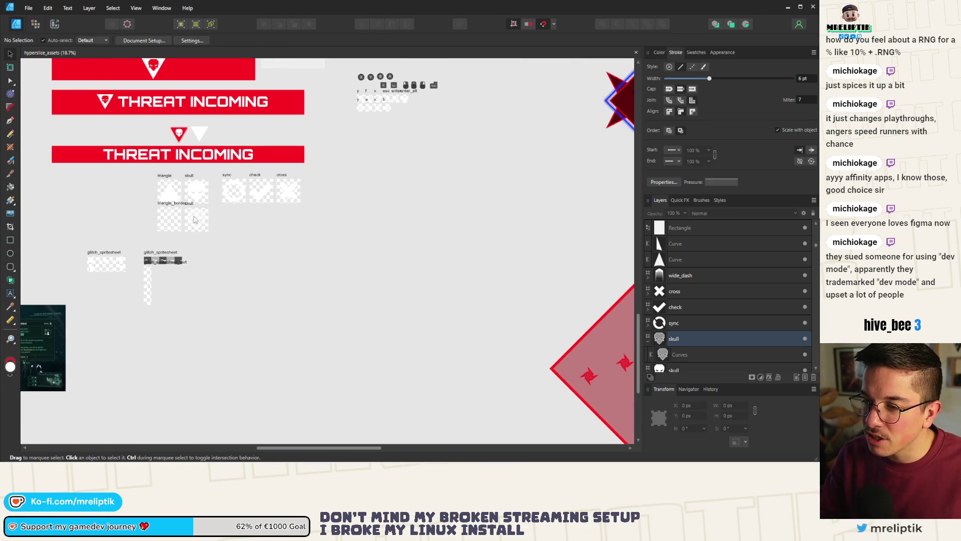
# Clone the heart artboard to its right and position the copy at X 4847 px.
pyautogui.scroll(8, 273, 249)
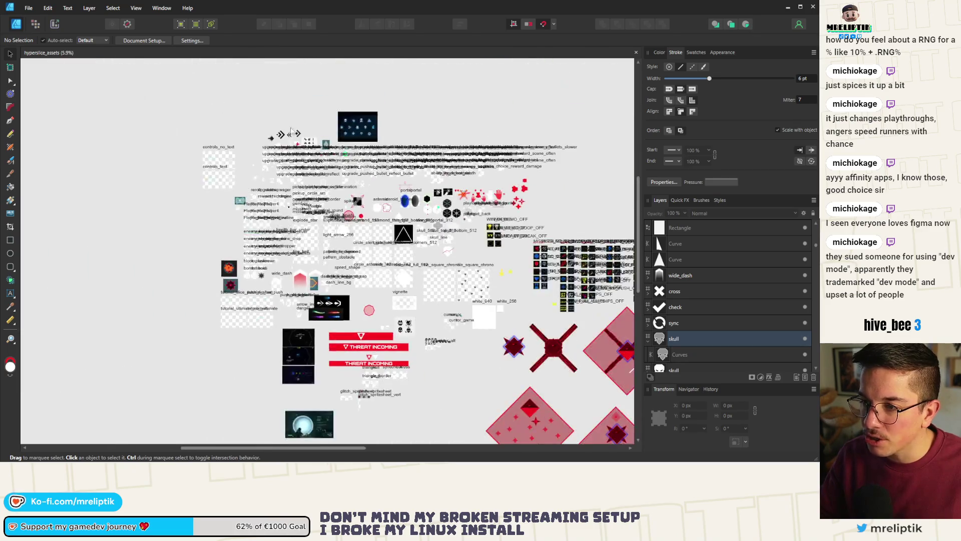
pyautogui.scroll(-8, 294, 188)
pyautogui.scroll(3, 225, 185)
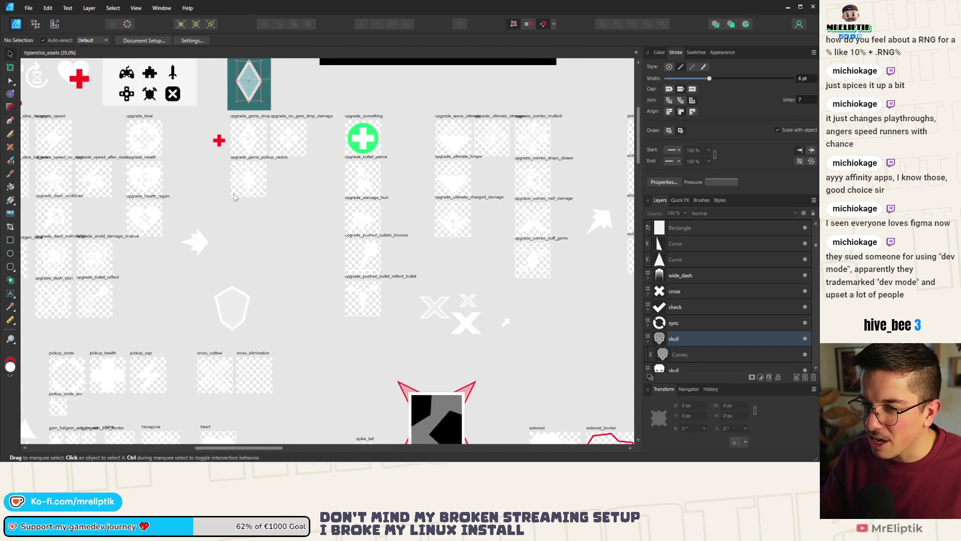
pyautogui.scroll(-3, 147, 179)
pyautogui.scroll(3, 147, 180)
pyautogui.scroll(3, 339, 217)
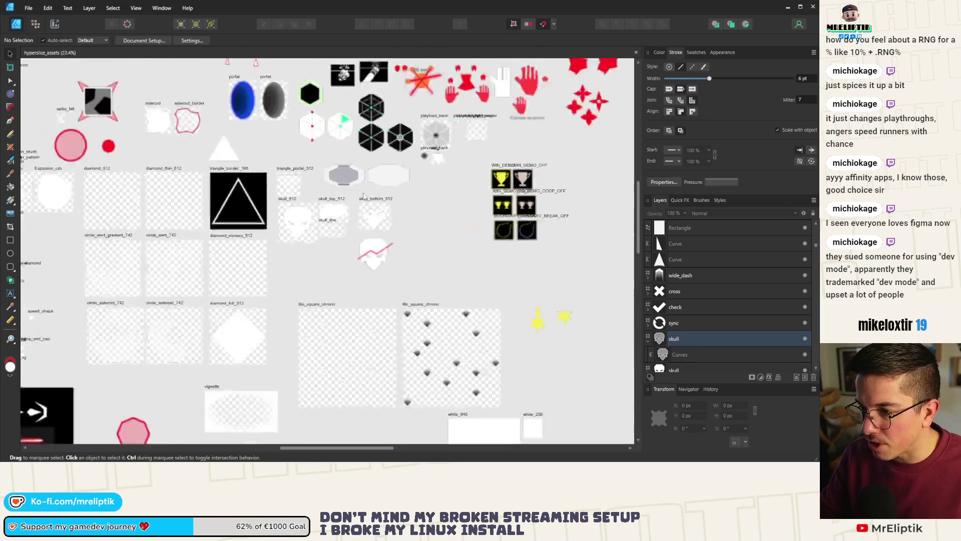
pyautogui.scroll(-5, 339, 217)
pyautogui.scroll(-3, 273, 332)
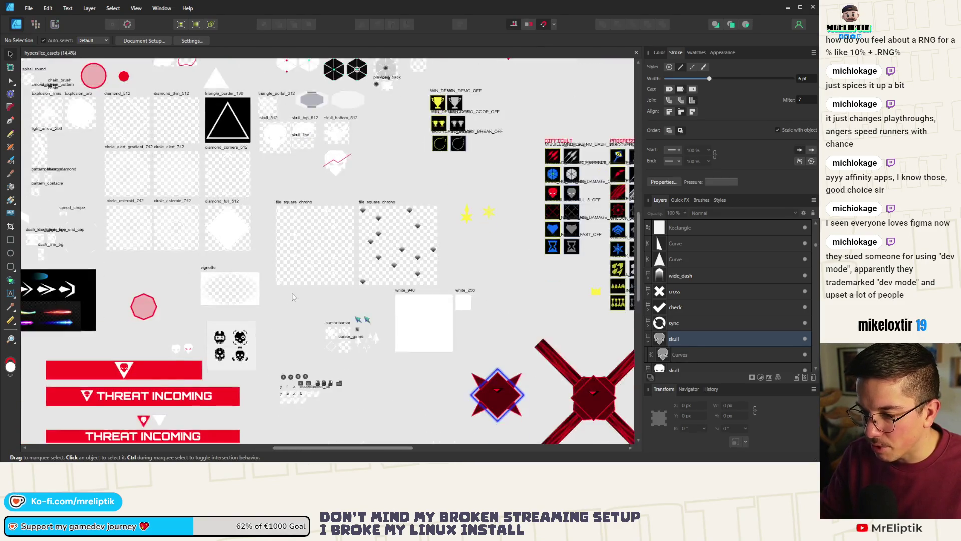
pyautogui.scroll(2, 200, 291)
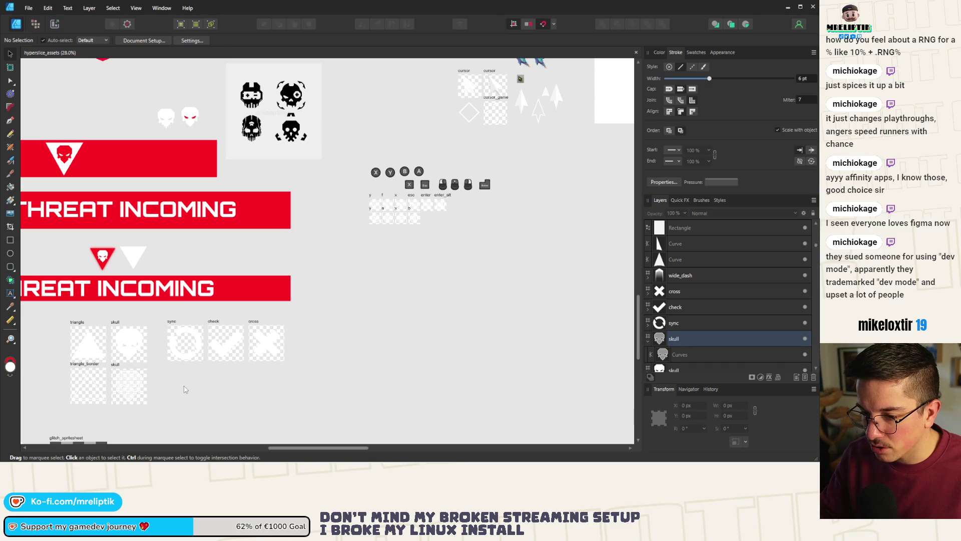
pyautogui.scroll(-4, 130, 252)
pyautogui.scroll(2, 571, 133)
pyautogui.scroll(-4, 452, 116)
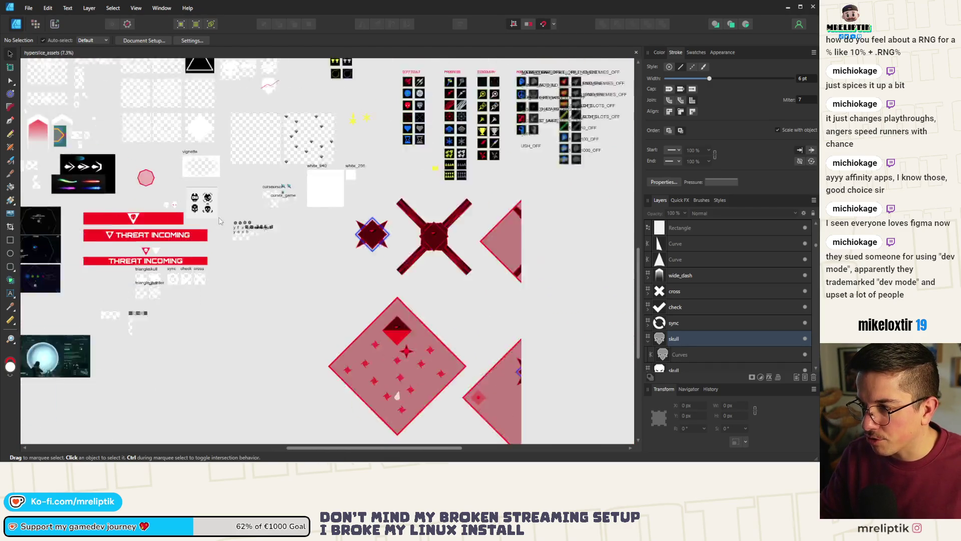
pyautogui.scroll(10, 249, 131)
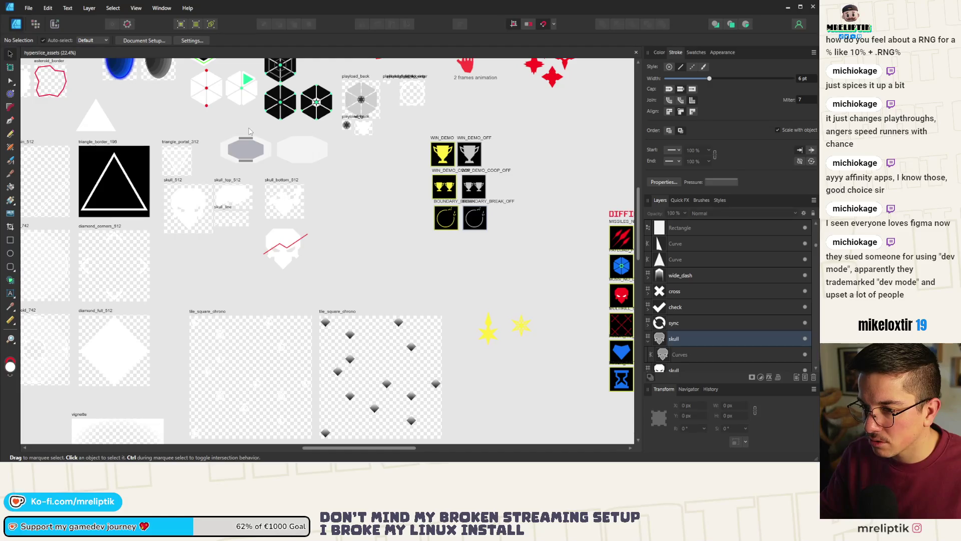
pyautogui.scroll(2, 253, 158)
pyautogui.scroll(-4, 288, 249)
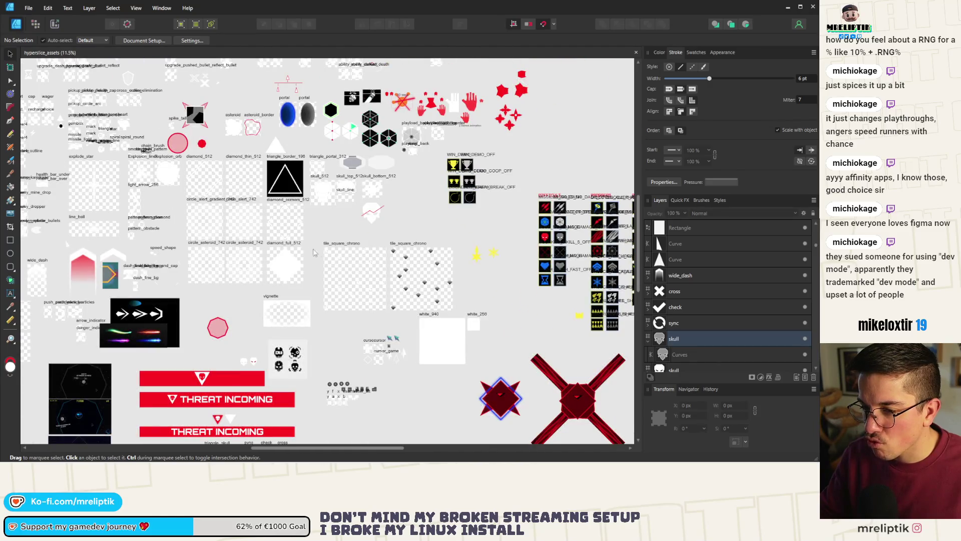
pyautogui.scroll(-2, 289, 249)
pyautogui.scroll(8, 224, 212)
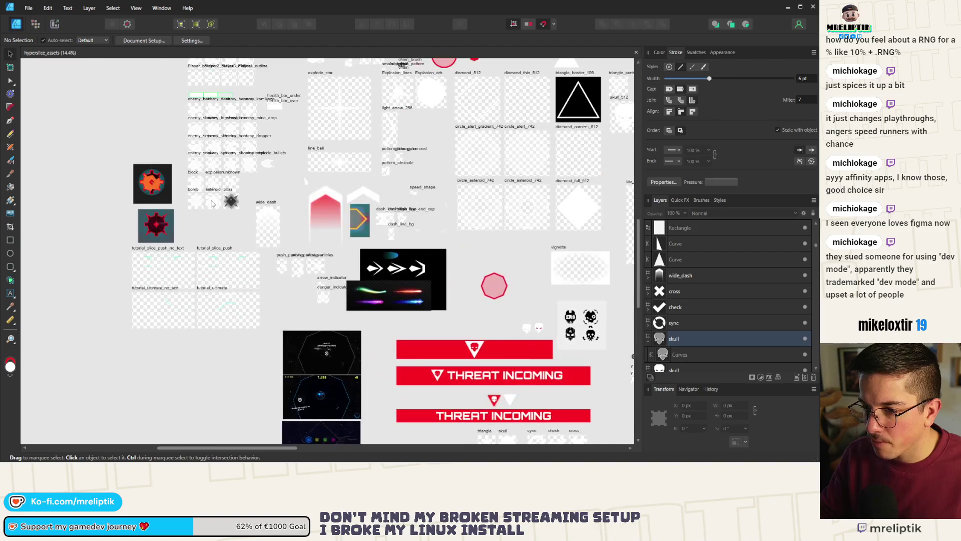
pyautogui.scroll(10, 296, 219)
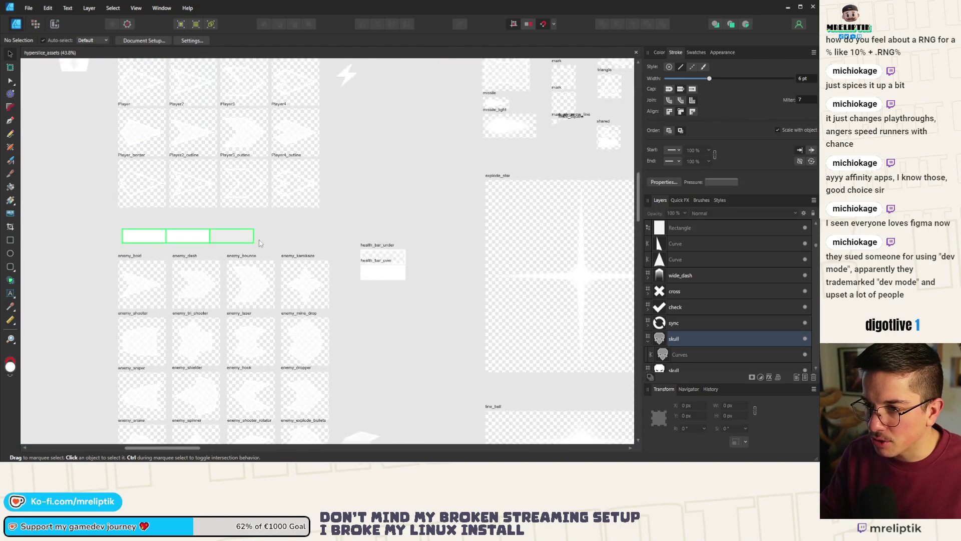
pyautogui.scroll(3, 296, 219)
pyautogui.scroll(-2, 280, 220)
pyautogui.scroll(6, 264, 222)
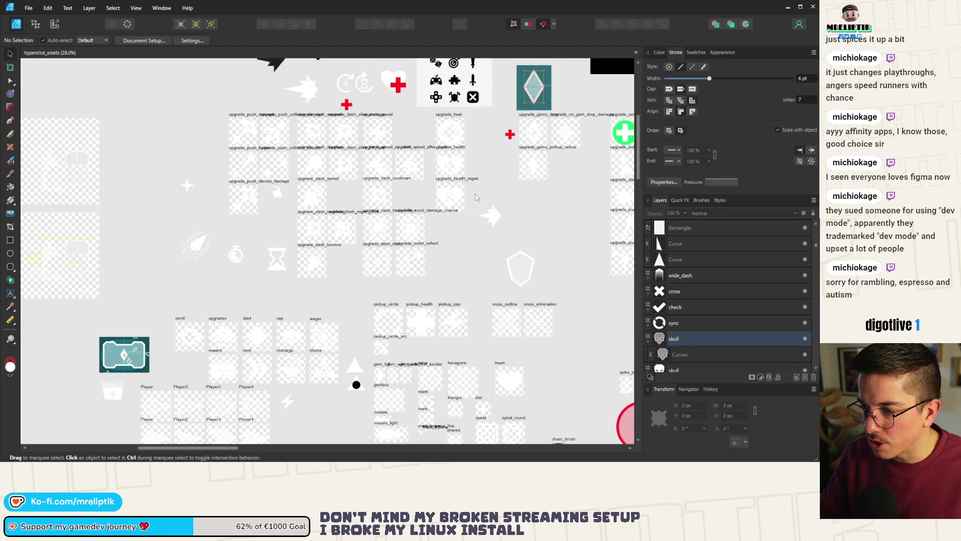
pyautogui.scroll(5, 307, 247)
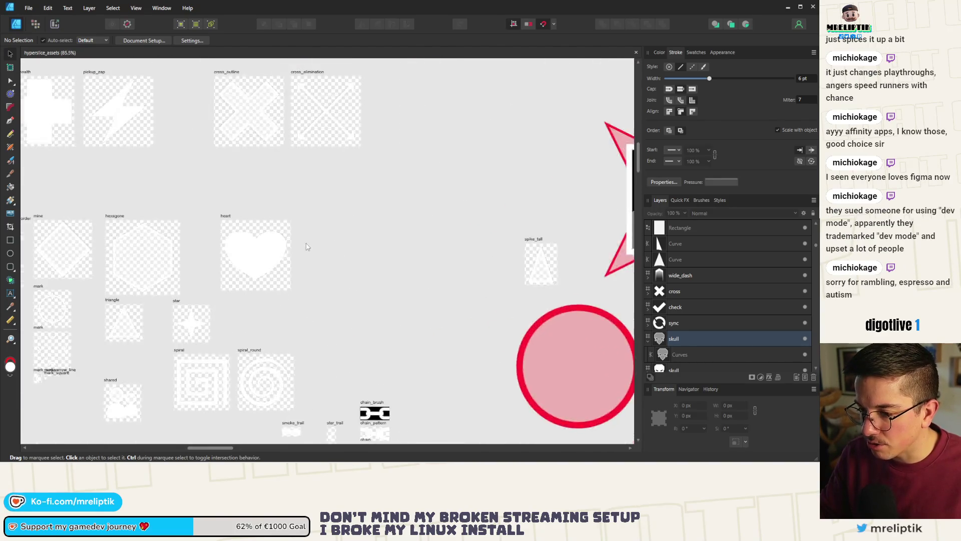
pyautogui.scroll(3, 307, 247)
pyautogui.click(181, 210)
pyautogui.moveTo(181, 211)
pyautogui.mouseDown()
pyautogui.moveTo(324, 213)
pyautogui.moveTo(299, 213)
pyautogui.mouseUp()
pyautogui.click(700, 407)
pyautogui.press('BackSpace')
pyautogui.press('BackSpace')
pyautogui.press('Return')
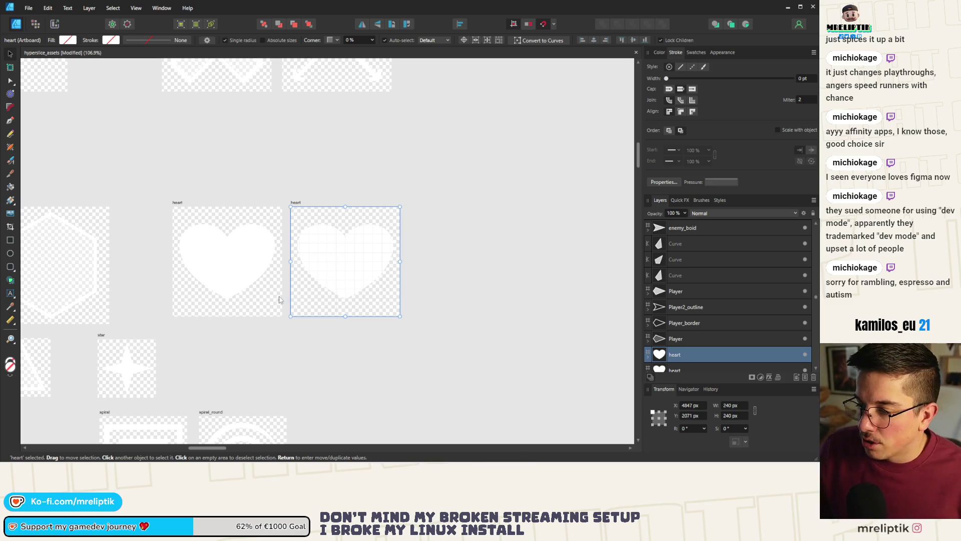
# Give the copied heart shape a 6 pt outline stroke.
pyautogui.click(359, 260)
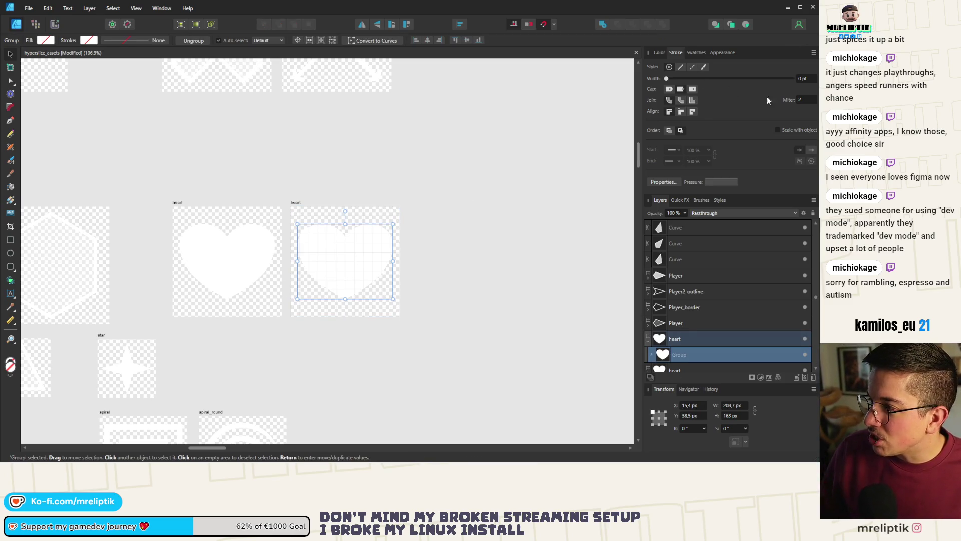
pyautogui.write('6')
pyautogui.press('Return')
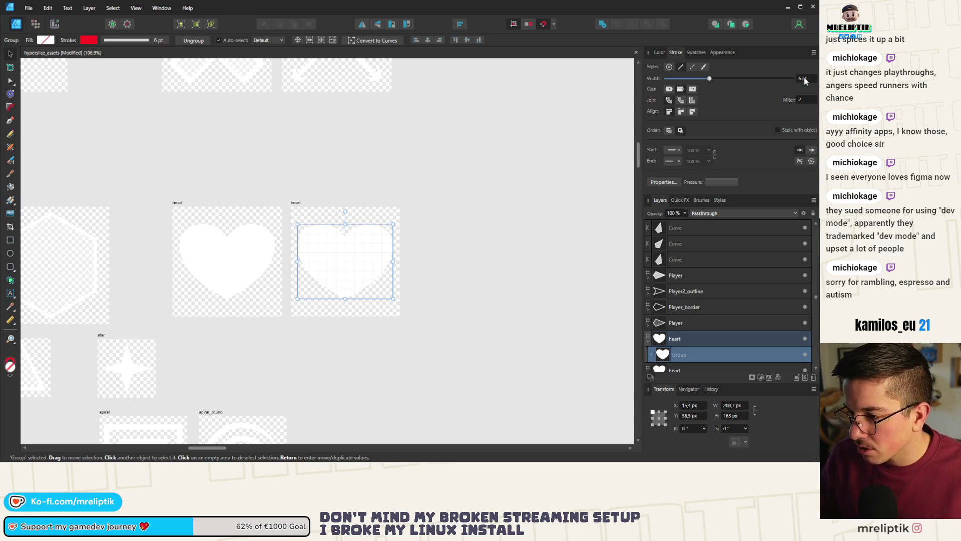
pyautogui.click(659, 53)
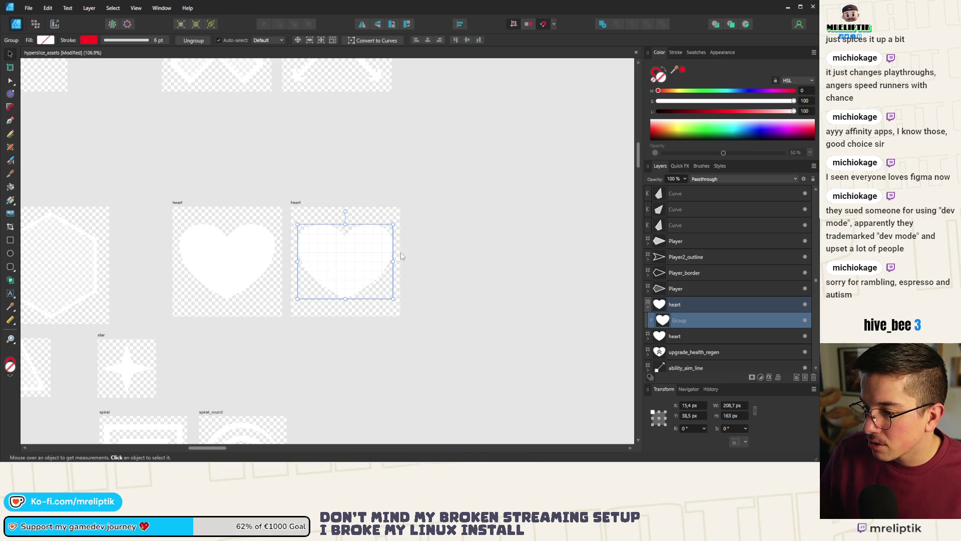
# Delete the chevron curve inside the first heart's group.
pyautogui.scroll(5, 401, 255)
pyautogui.click(652, 319)
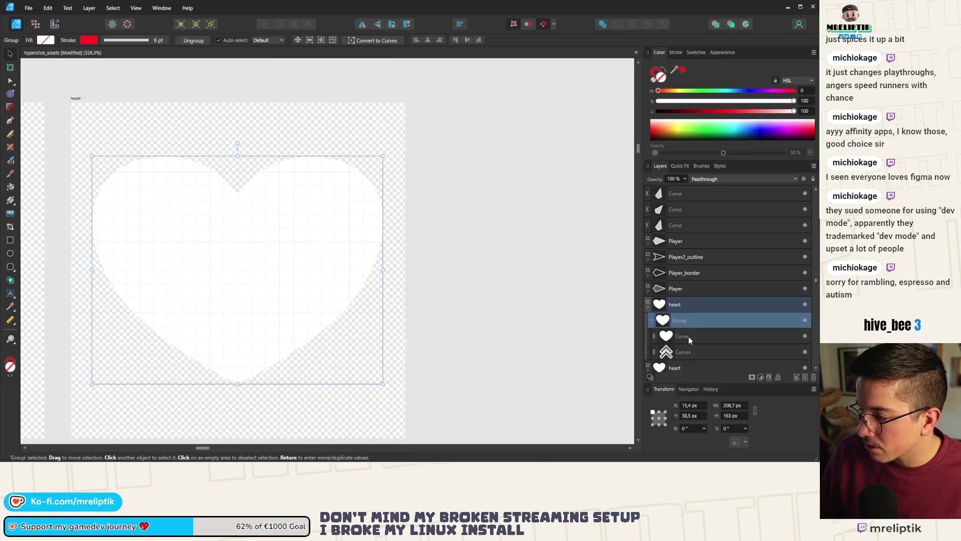
pyautogui.click(685, 335)
pyautogui.click(685, 352)
pyautogui.press('Delete')
pyautogui.press('Return')
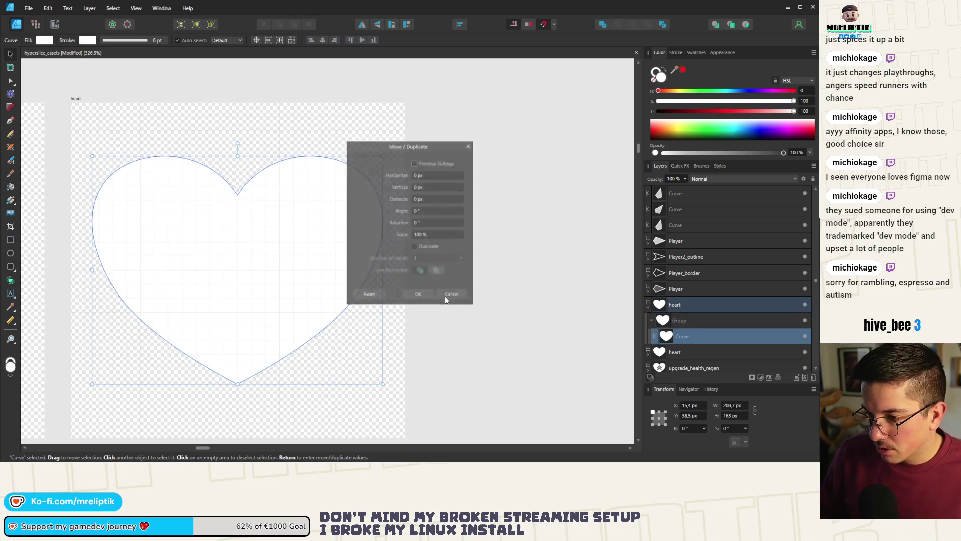
pyautogui.click(453, 294)
# Move the first heart curve out of its group and delete the empty group.
pyautogui.moveTo(682, 336); pyautogui.dragTo(685, 319)
pyautogui.click(683, 337)
pyautogui.press('Delete')
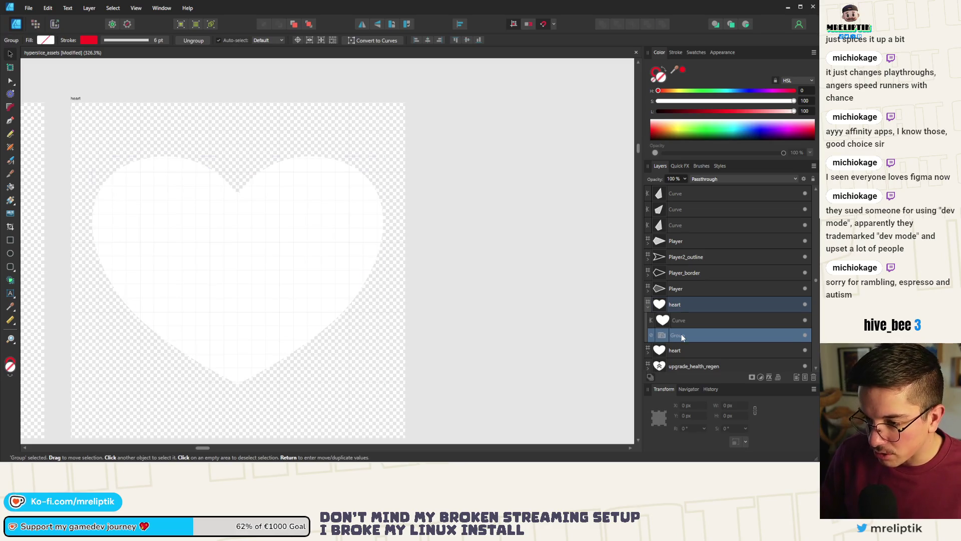
pyautogui.press('Return')
pyautogui.click(441, 298)
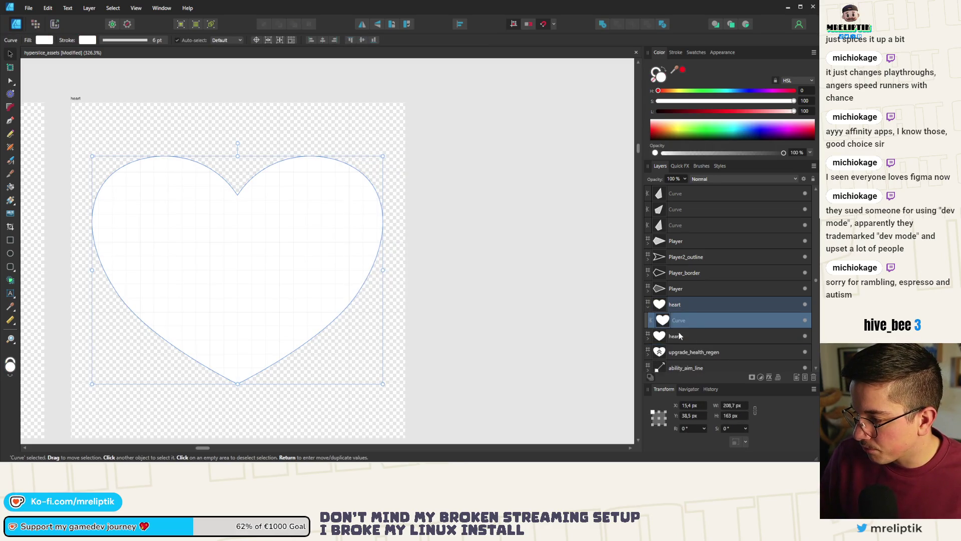
pyautogui.scroll(-5, 322, 215)
pyautogui.scroll(3, 178, 221)
# Delete the other heart's chevron, pull its curve out, and remove the leftover group.
pyautogui.click(175, 221)
pyautogui.click(651, 351)
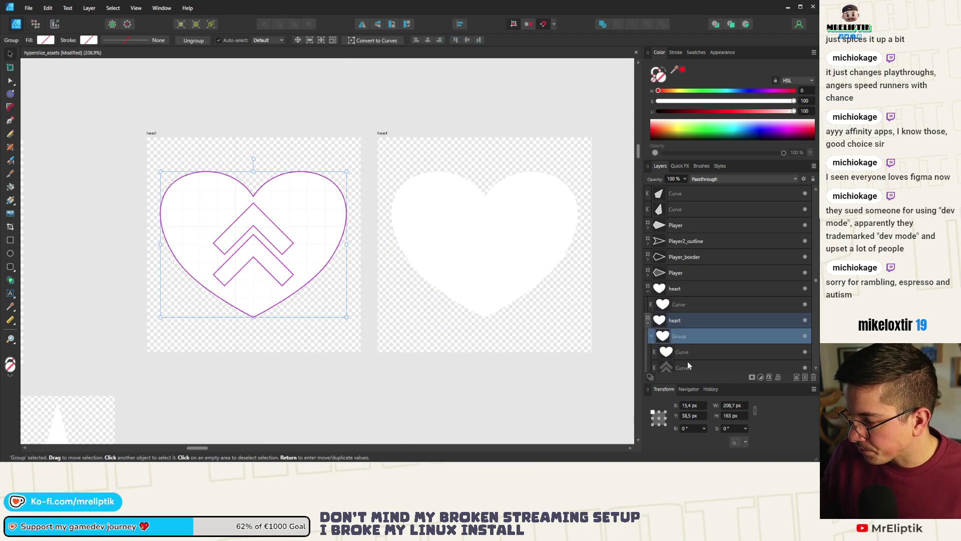
pyautogui.click(686, 361)
pyautogui.press('Delete')
pyautogui.press('Return')
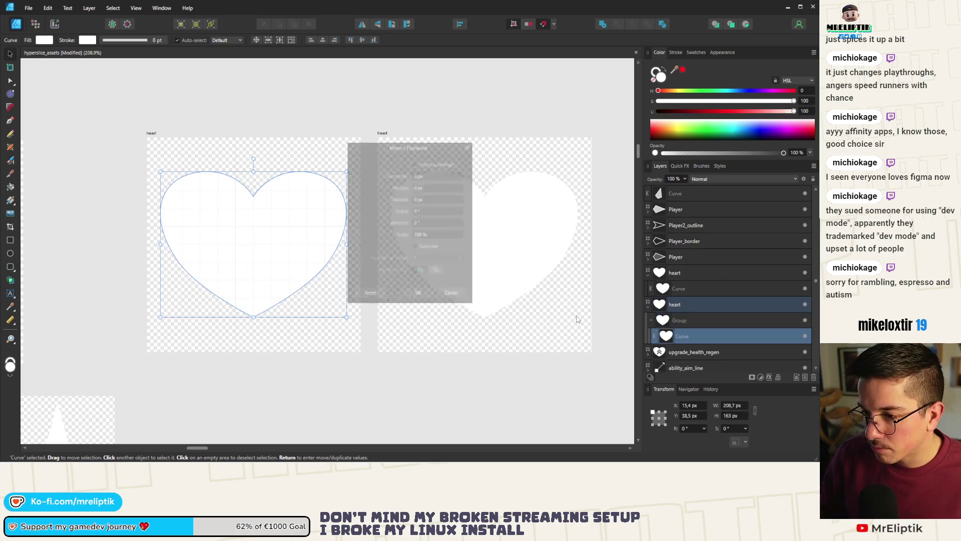
pyautogui.click(426, 298)
pyautogui.moveTo(698, 341); pyautogui.dragTo(698, 318)
pyautogui.click(691, 335)
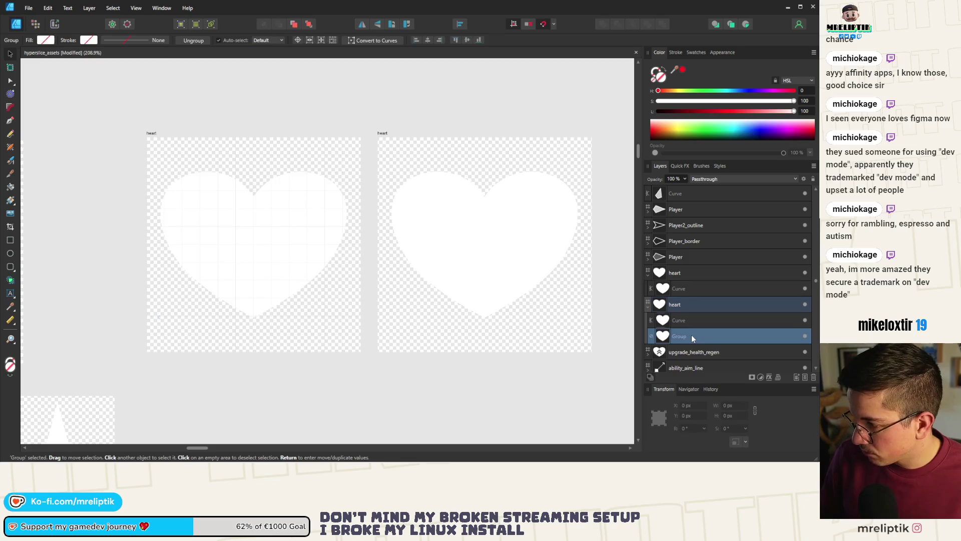
pyautogui.press('Delete')
pyautogui.scroll(-3, 288, 201)
pyautogui.scroll(3, 431, 196)
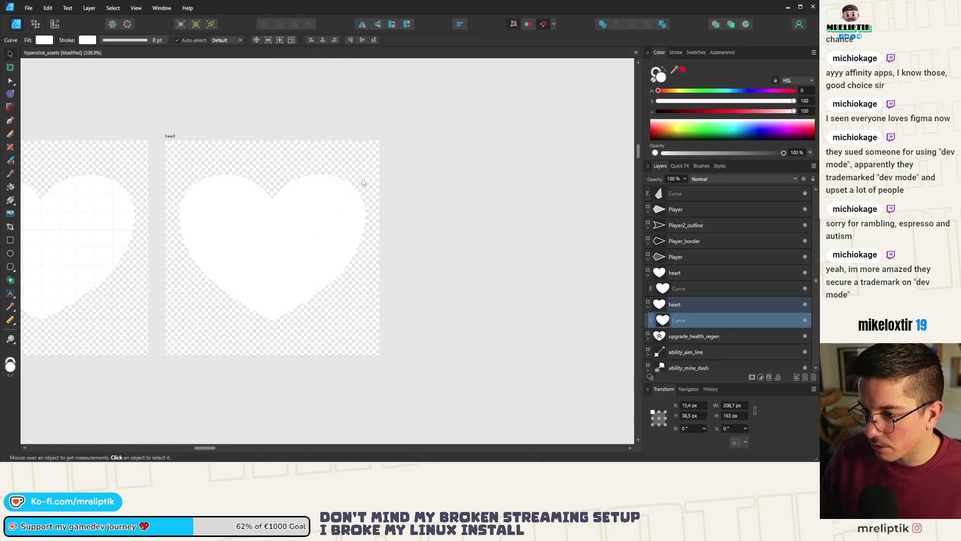
# Set the second heart's fill opacity to 50%.
pyautogui.click(439, 170)
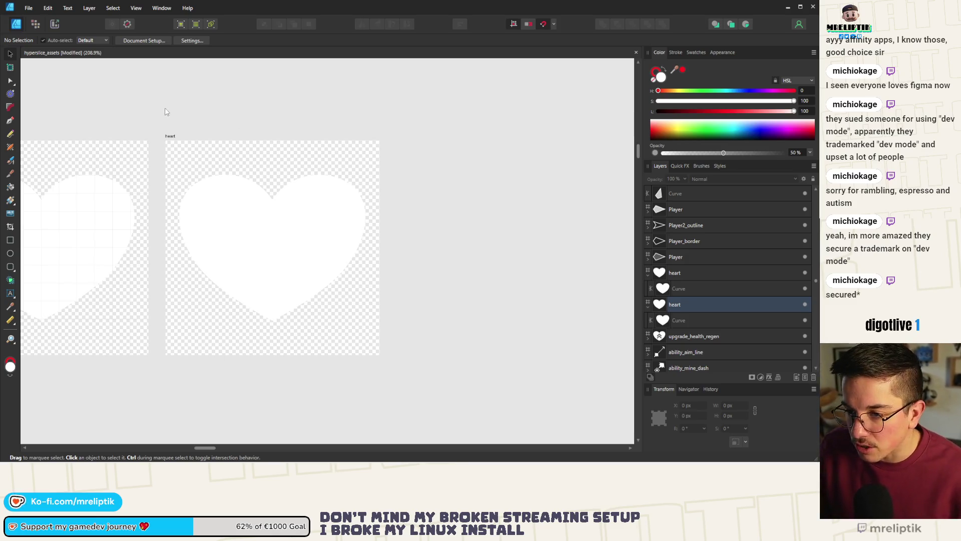
pyautogui.click(169, 135)
pyautogui.click(322, 244)
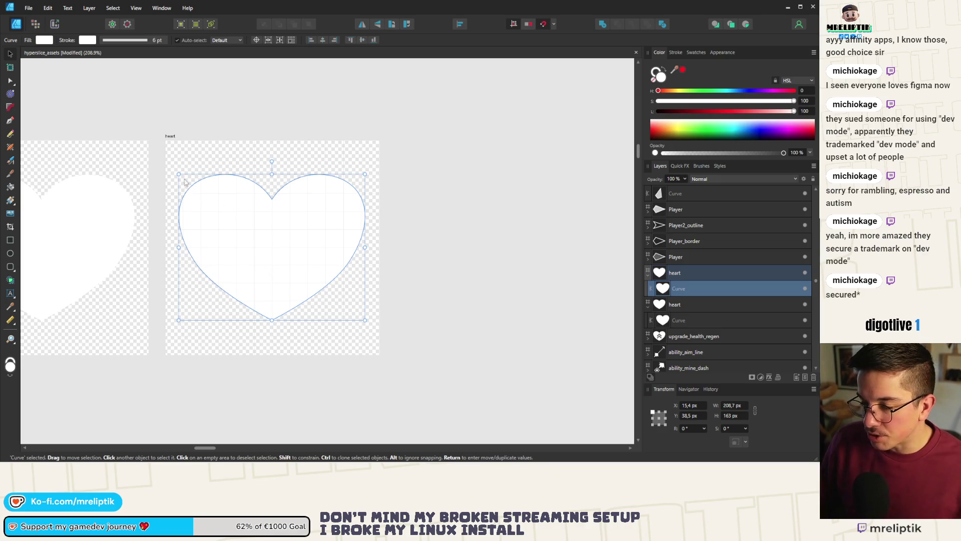
pyautogui.click(172, 138)
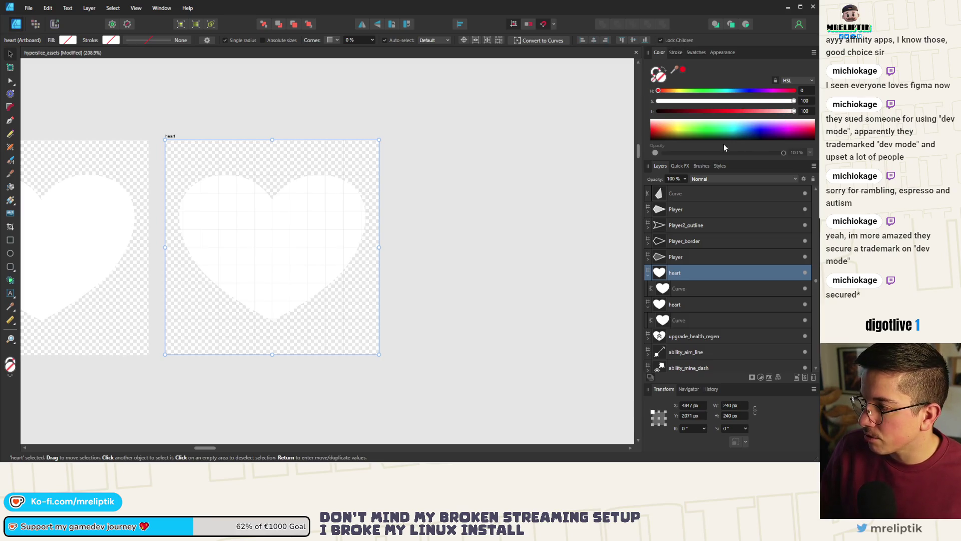
pyautogui.click(308, 240)
pyautogui.click(790, 153)
pyautogui.write('50')
pyautogui.press('Return')
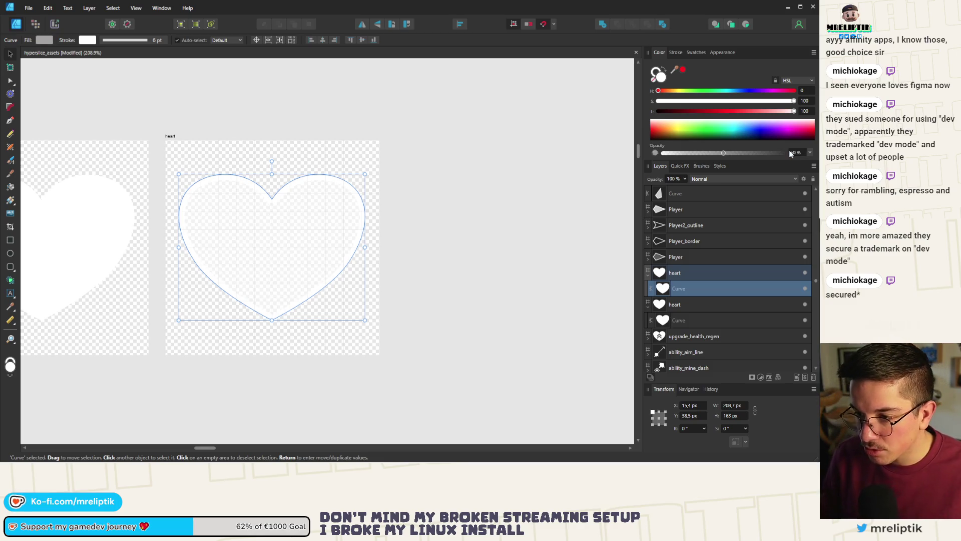
# Check the outlined skull's stroke settings for reference.
pyautogui.scroll(-10, 270, 235)
pyautogui.scroll(5, 372, 229)
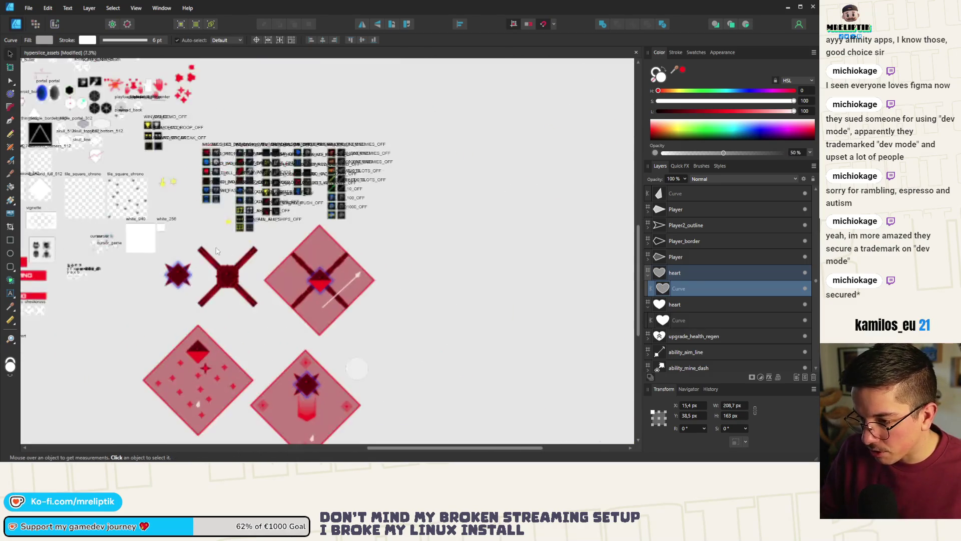
pyautogui.scroll(-3, 372, 229)
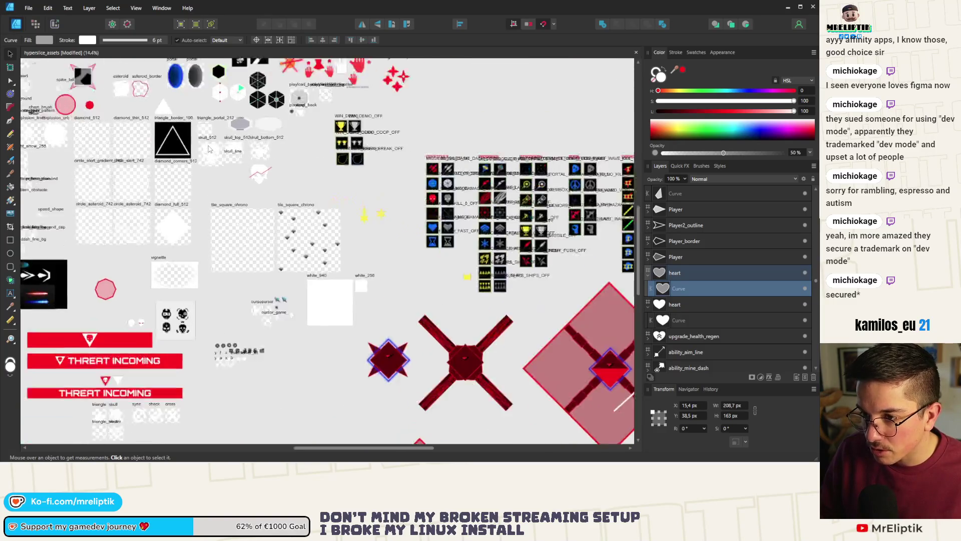
pyautogui.scroll(5, 186, 302)
pyautogui.scroll(4, 185, 303)
pyautogui.scroll(-3, 193, 254)
pyautogui.scroll(-3, 267, 210)
pyautogui.scroll(9, 224, 228)
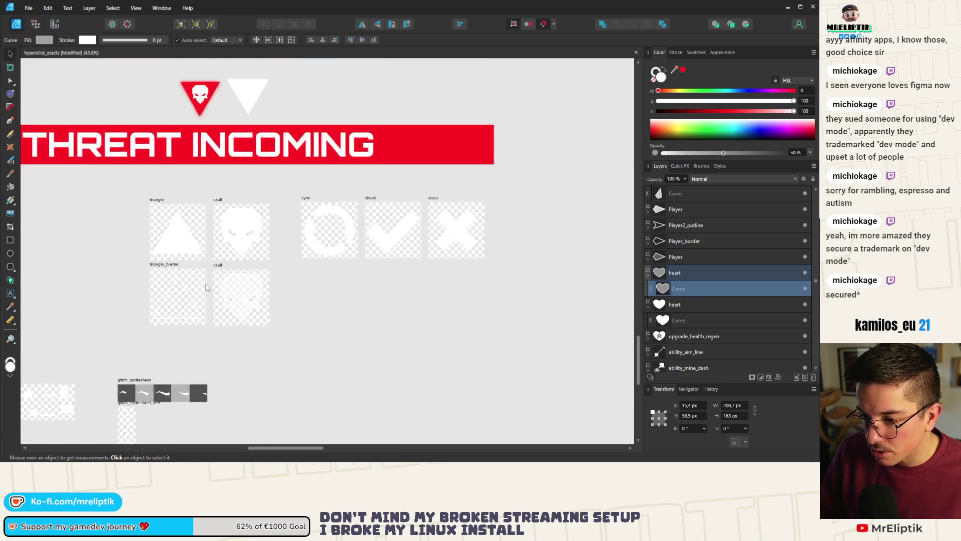
pyautogui.click(223, 227)
pyautogui.click(249, 268)
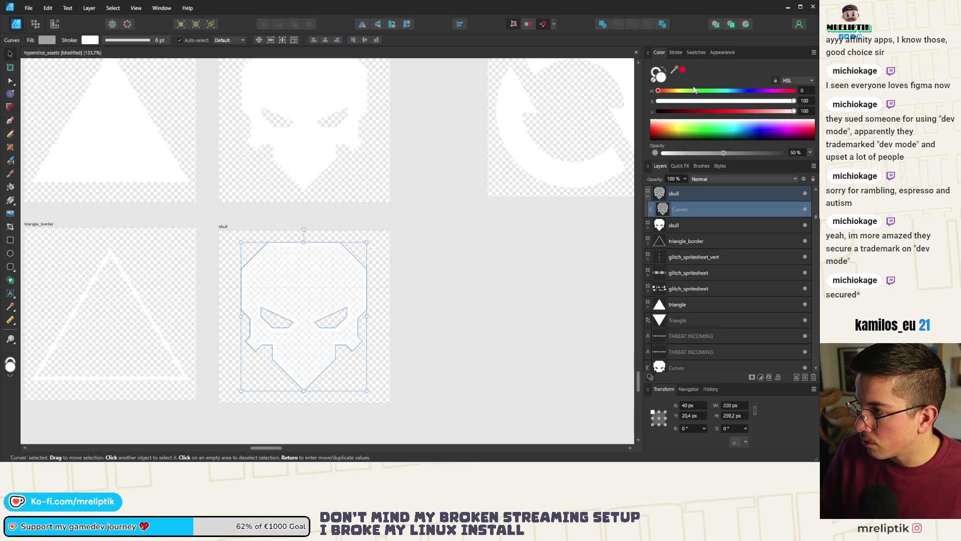
pyautogui.click(676, 52)
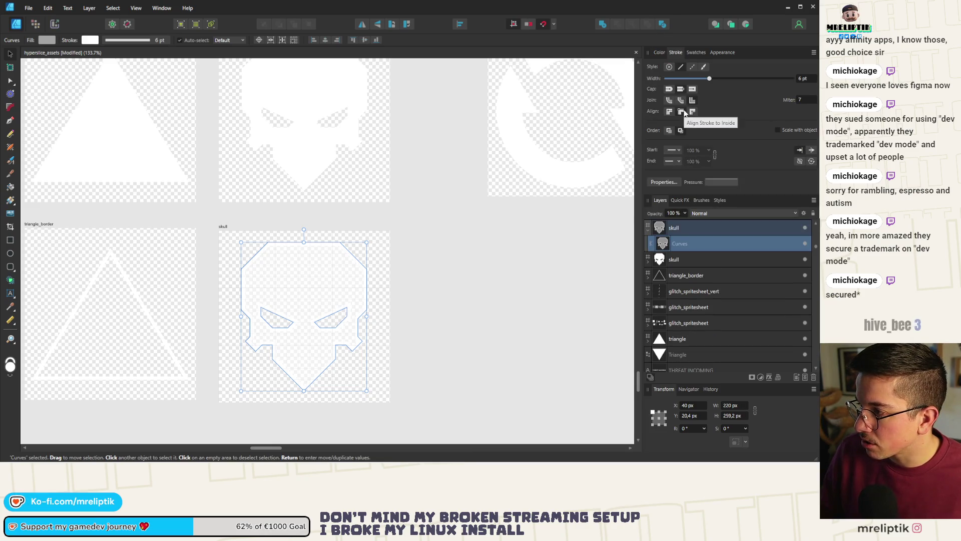
# Lower the half-transparent heart outline's miter to 12.
pyautogui.scroll(-3, 232, 192)
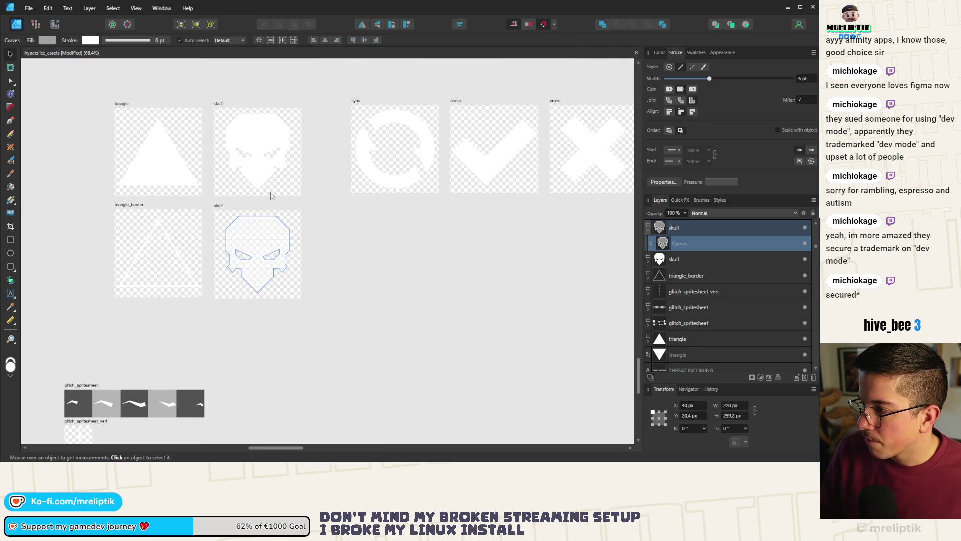
pyautogui.scroll(-5, 222, 286)
pyautogui.scroll(-4, 222, 286)
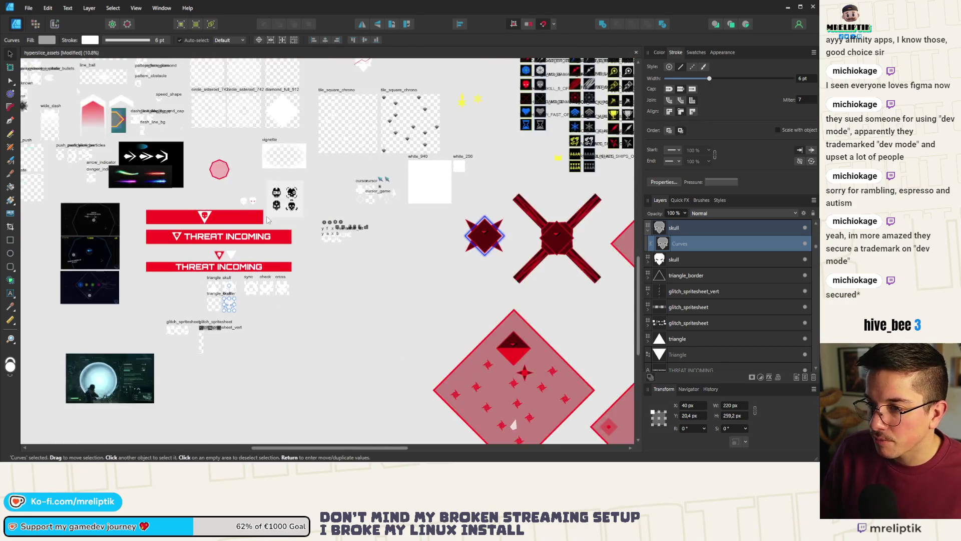
pyautogui.scroll(3, 234, 170)
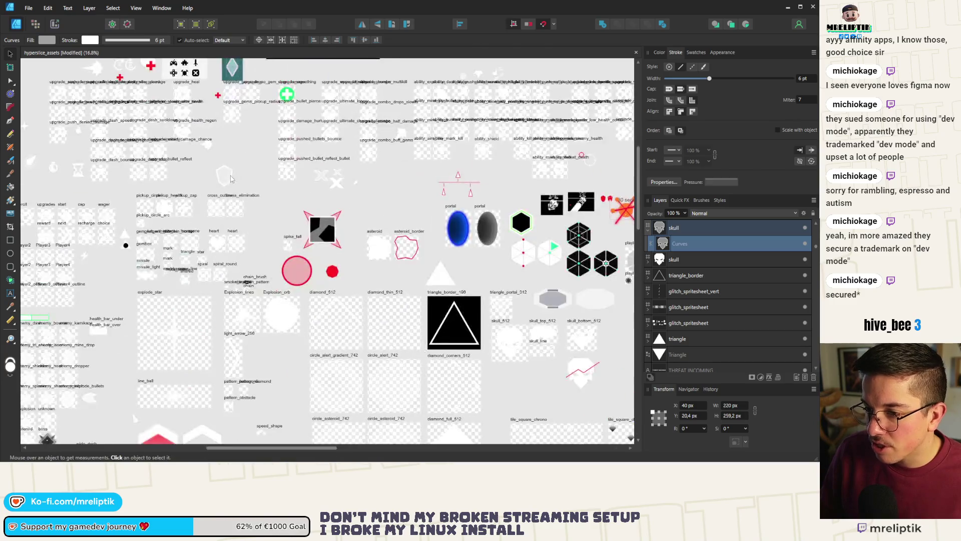
pyautogui.scroll(7, 226, 228)
pyautogui.click(287, 204)
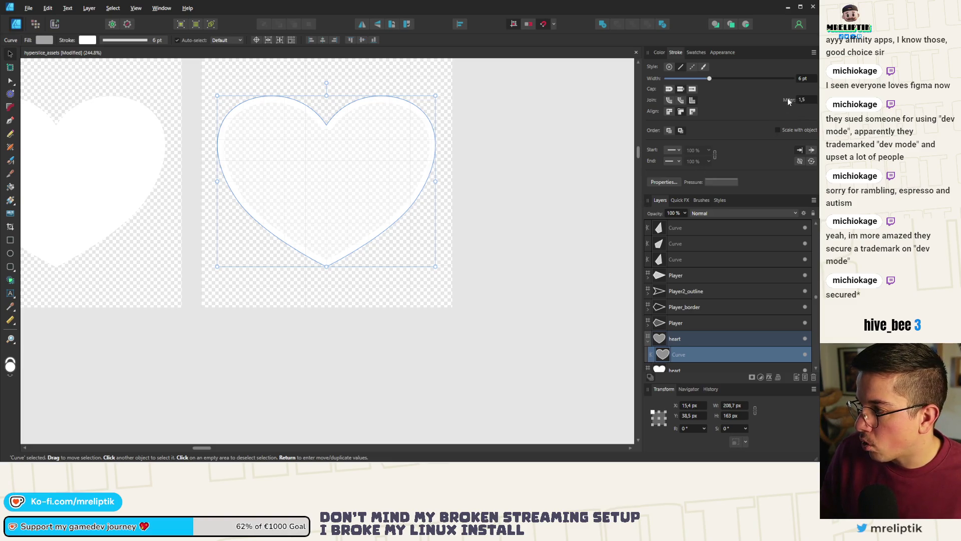
pyautogui.moveTo(797, 99); pyautogui.dragTo(796, 99)
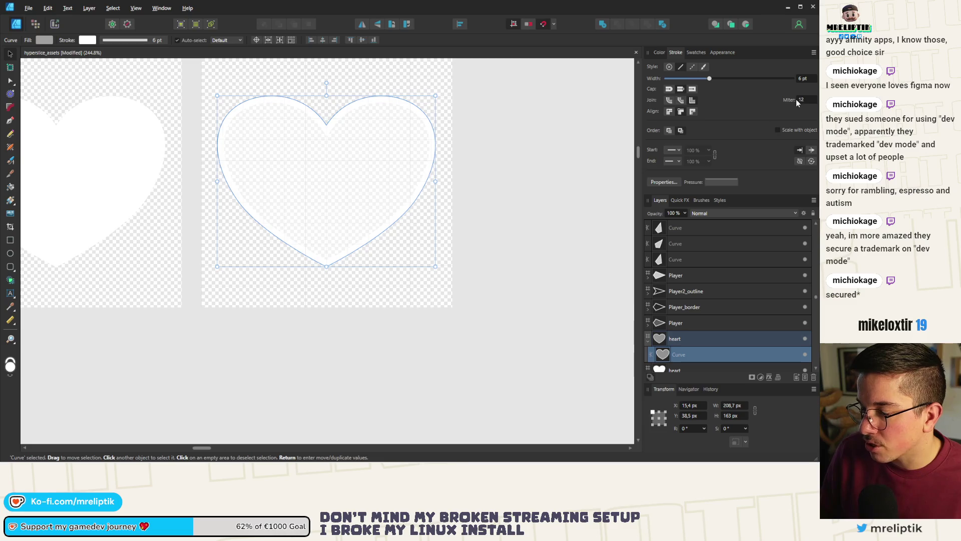
pyautogui.click(665, 52)
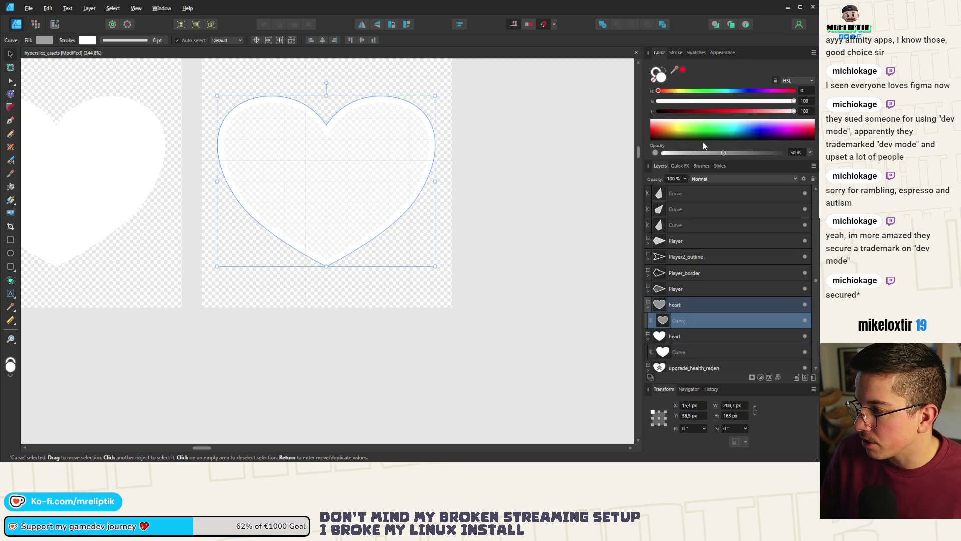
pyautogui.press('Escape')
pyautogui.scroll(-3, 419, 182)
pyautogui.scroll(1, 326, 157)
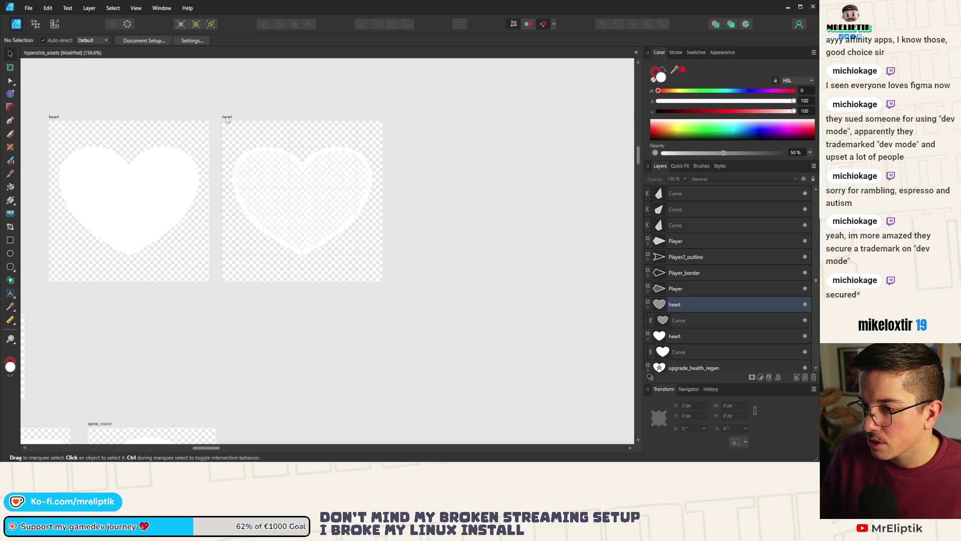
# Export the heart artboard as a 240 px PNG named heart_semi_transparent_outline.
pyautogui.click(228, 118)
pyautogui.hotkey('ctrl', 'alt', 'shift', 'w')
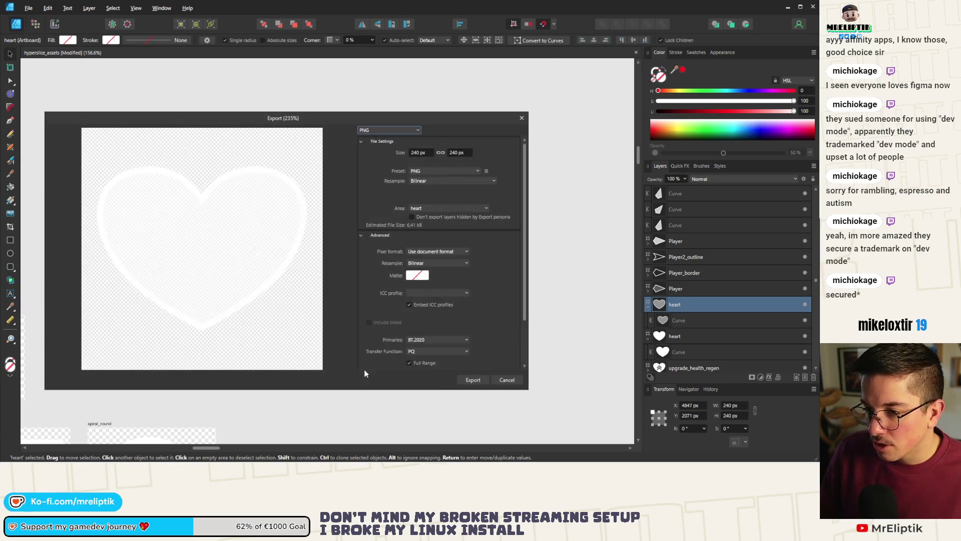
pyautogui.click(473, 380)
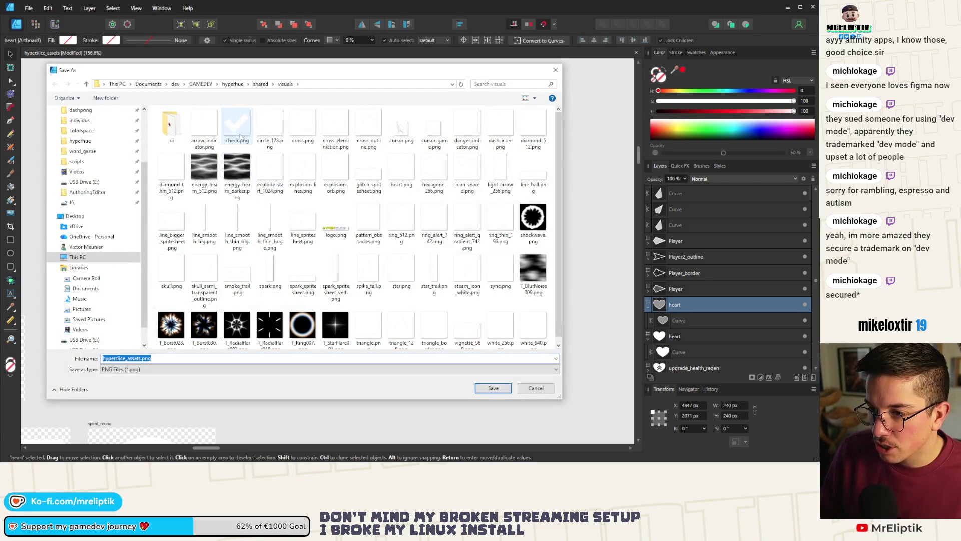
pyautogui.write('heart_semi_transparent_outline')
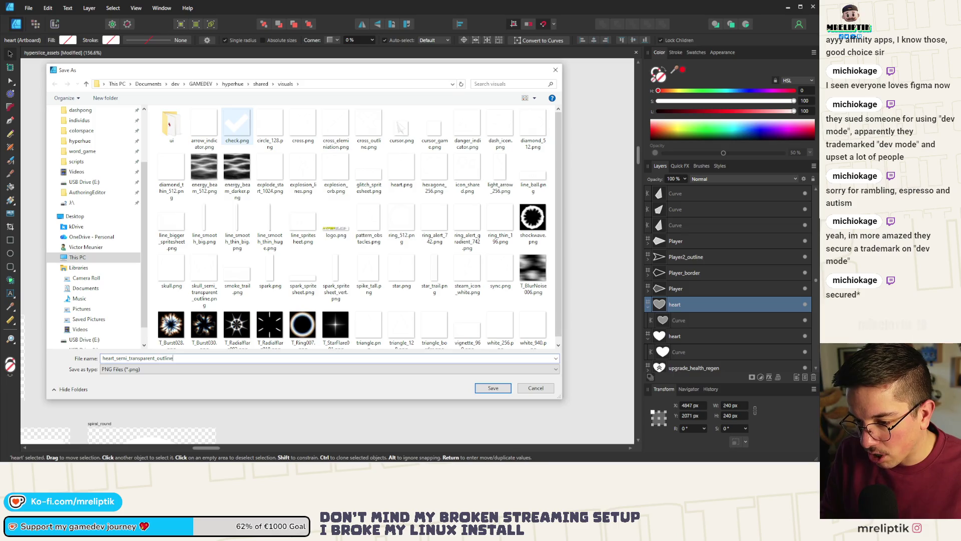
pyautogui.press('Return')
pyautogui.click(327, 369)
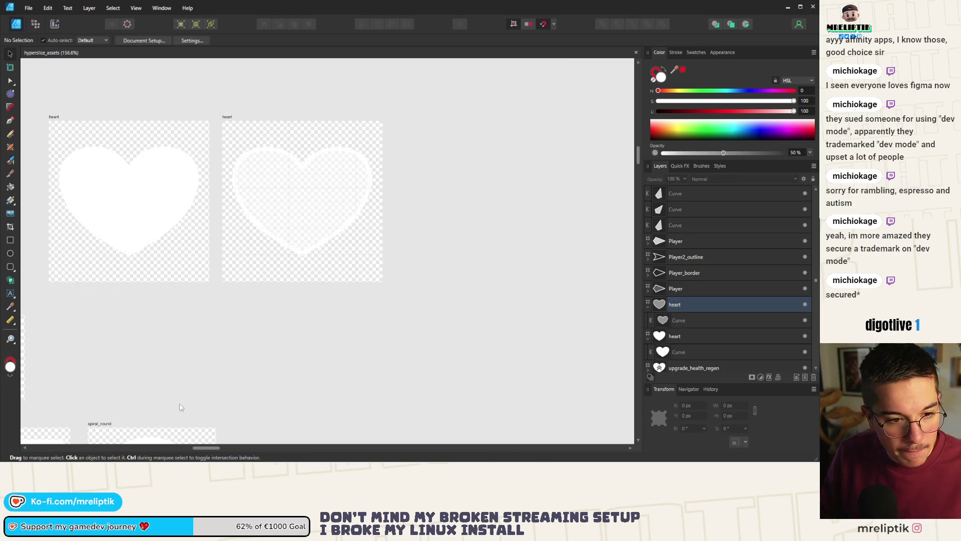
pyautogui.hotkey('alt', 'Tab')
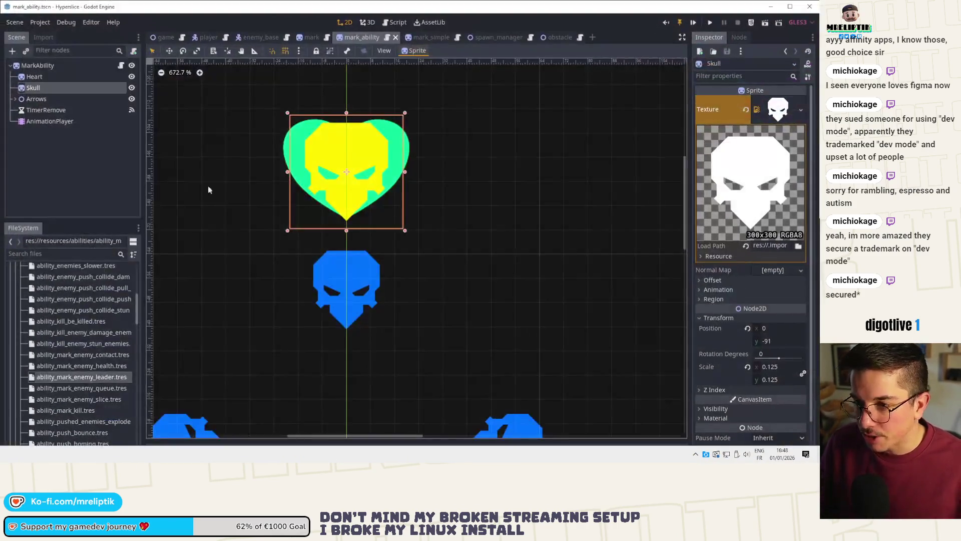
# Load the outlined semi-transparent skull texture onto the Skull sprite.
pyautogui.click(801, 109)
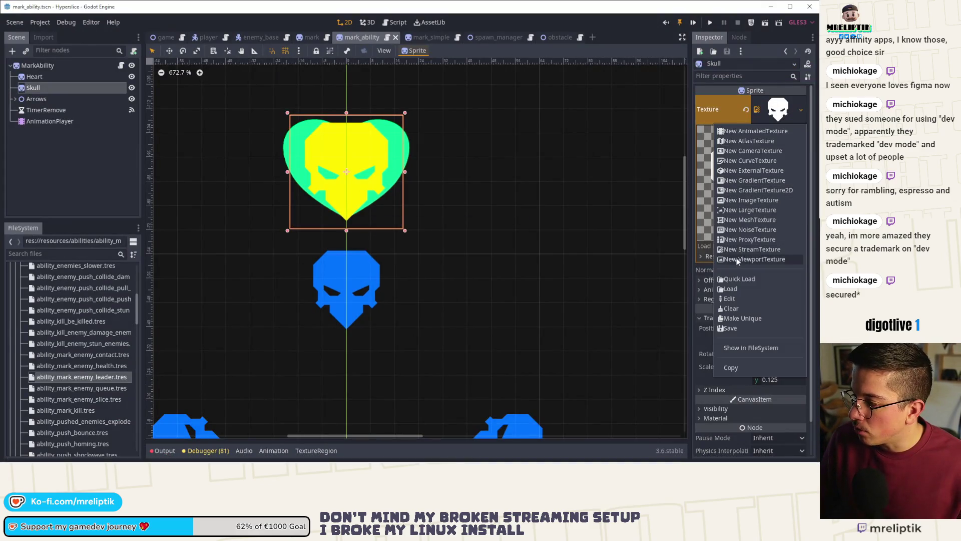
pyautogui.click(733, 279)
pyautogui.write('skull')
pyautogui.write('_se')
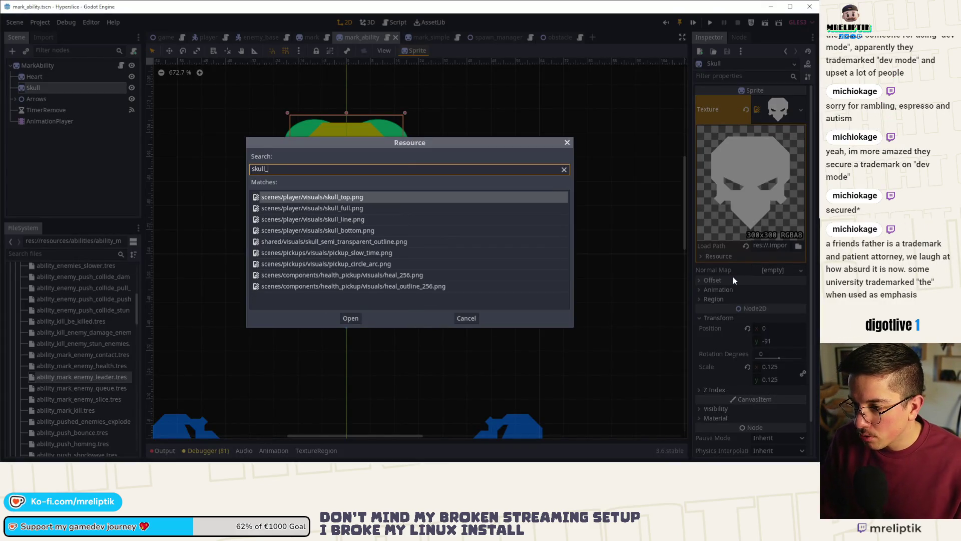
pyautogui.press('Return')
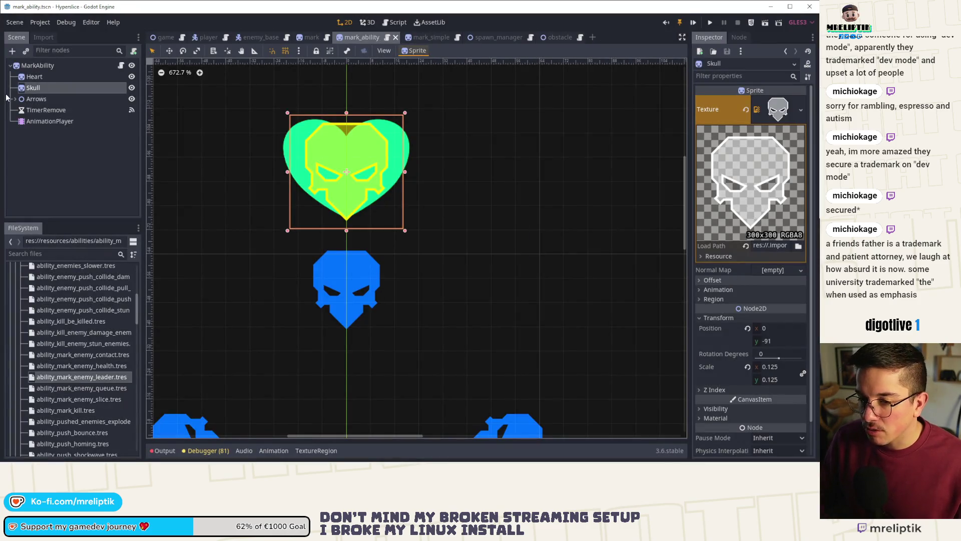
# Assign the heart texture to the MarkAbility Heart sprite via Quick Load.
pyautogui.click(49, 100)
pyautogui.doubleClick(39, 77)
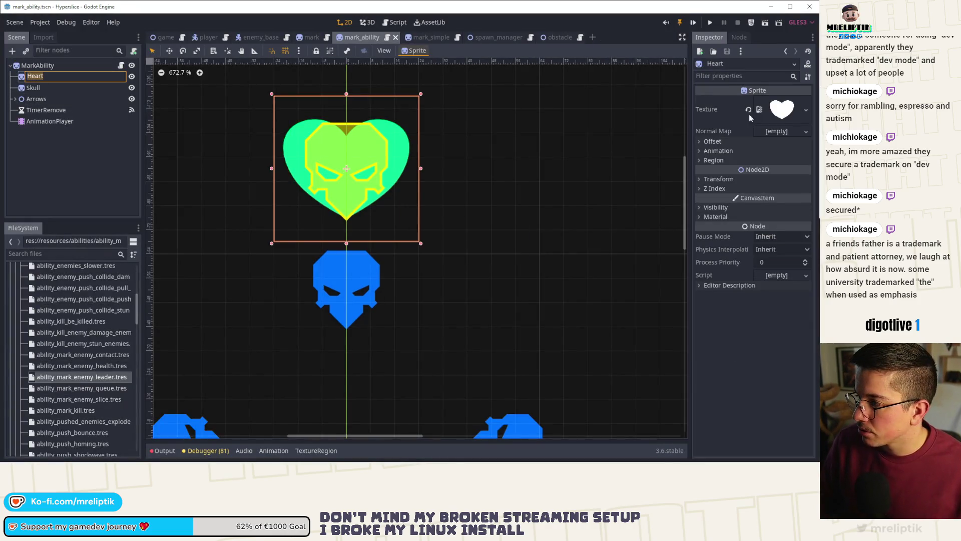
pyautogui.click(806, 110)
pyautogui.click(751, 284)
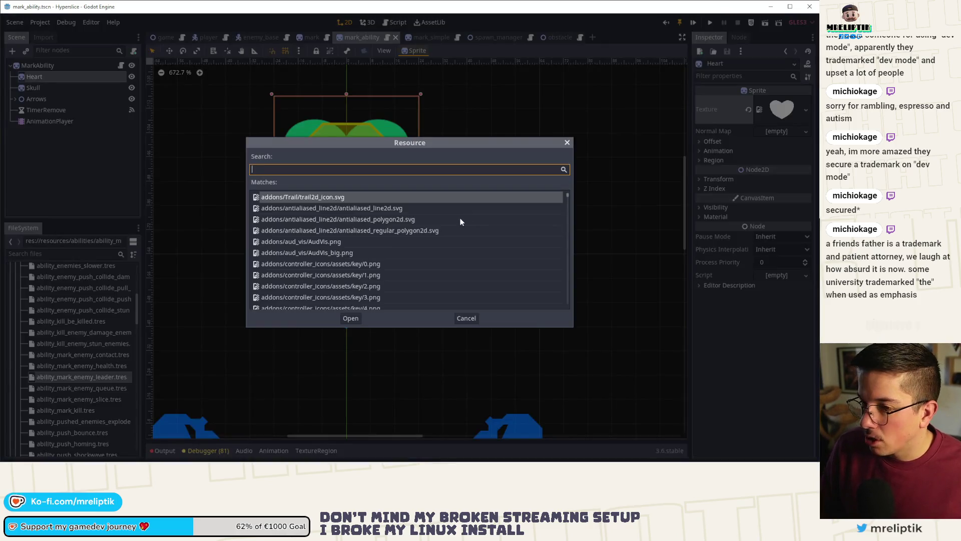
pyautogui.write('heart')
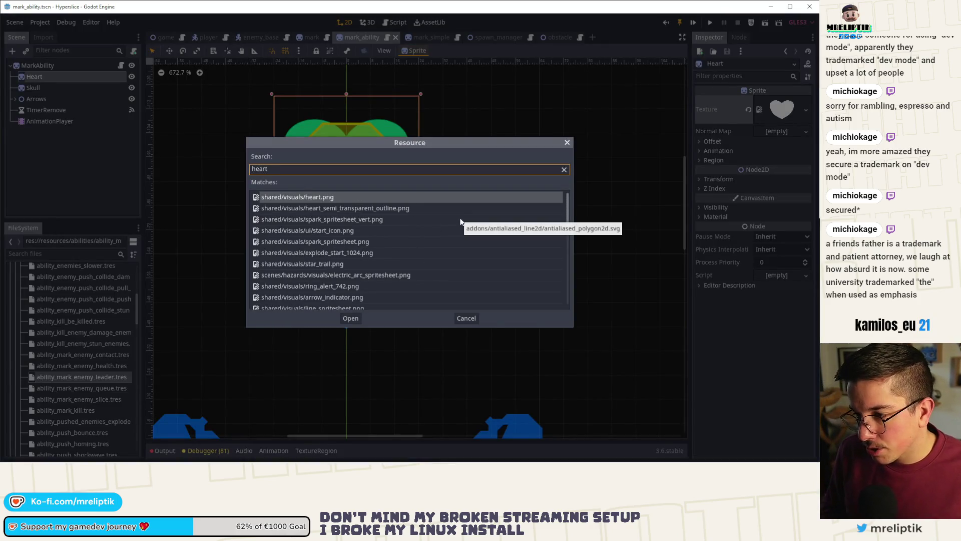
pyautogui.press('Return')
pyautogui.rightClick(295, 216)
pyautogui.click(98, 163)
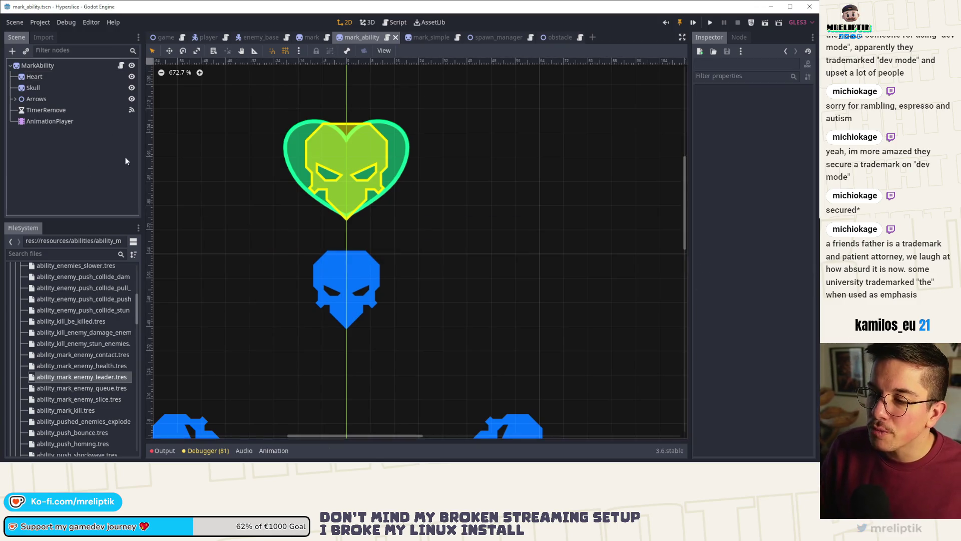
pyautogui.click(355, 276)
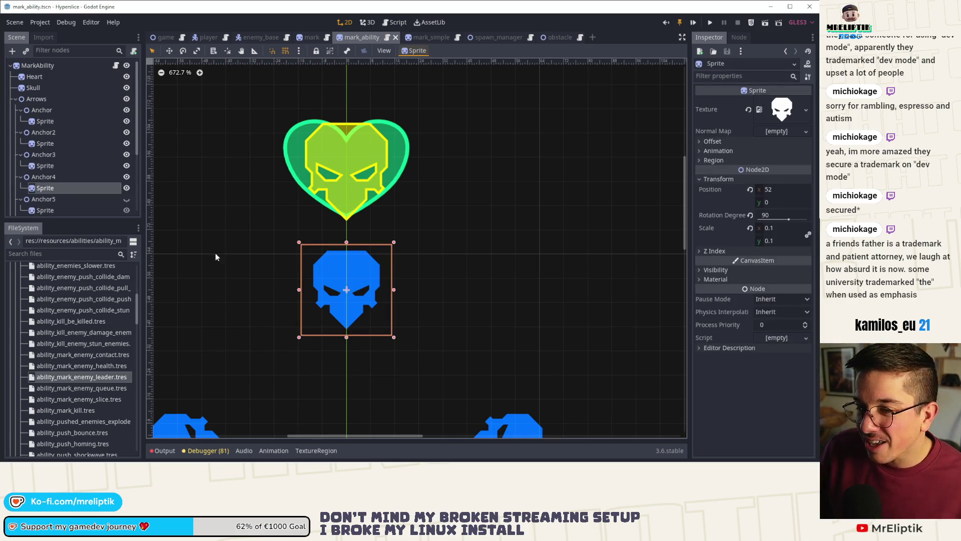
pyautogui.scroll(-4, 331, 258)
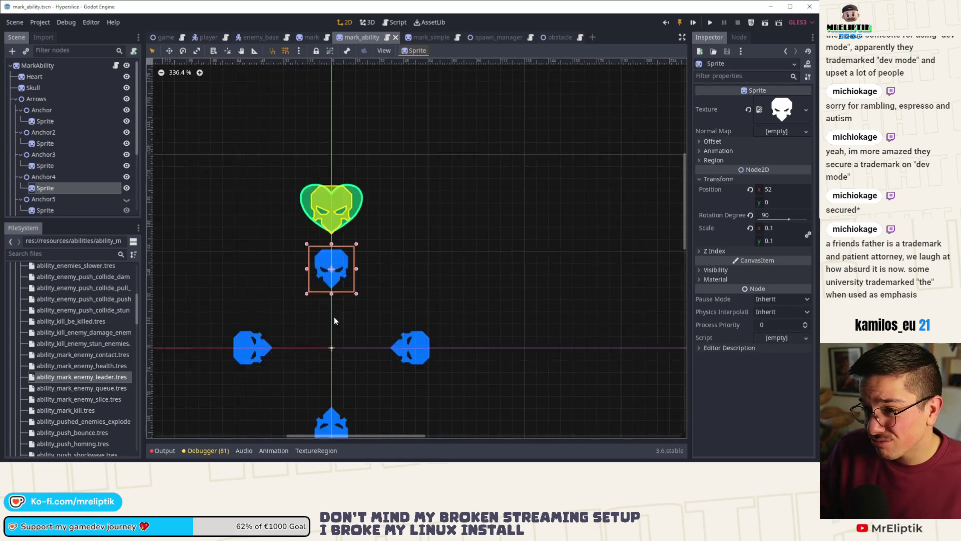
pyautogui.click(310, 38)
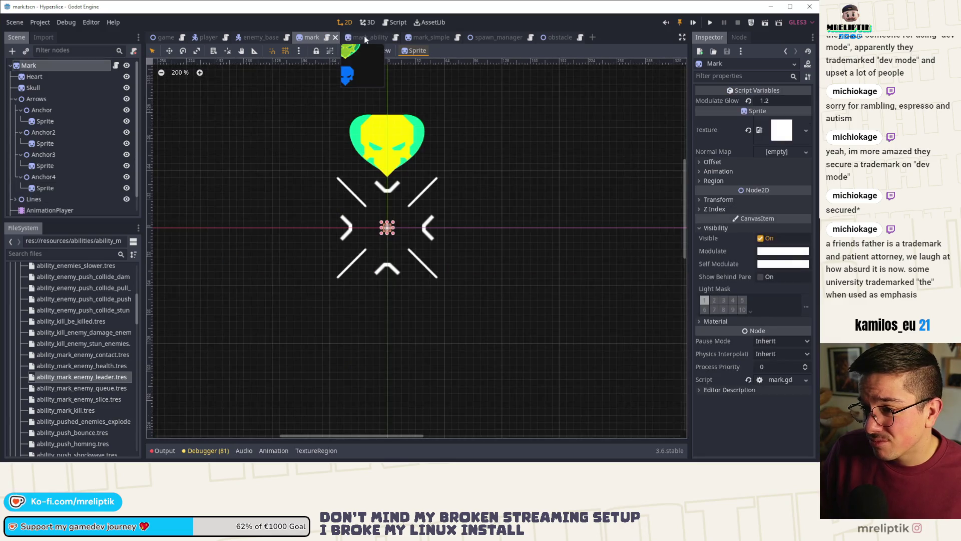
# Give the Mark scene's Heart sprite the new heart texture and save.
pyautogui.click(53, 76)
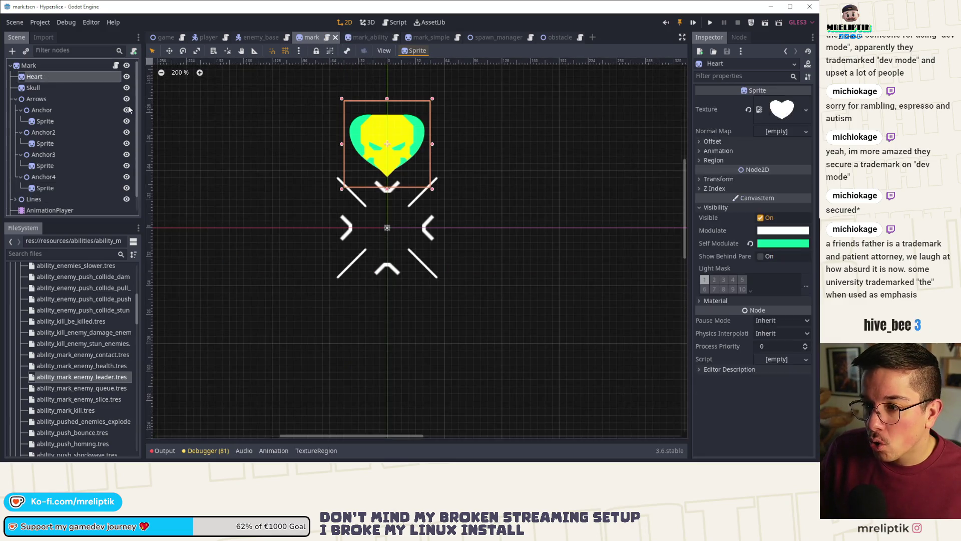
pyautogui.click(748, 111)
pyautogui.click(775, 101)
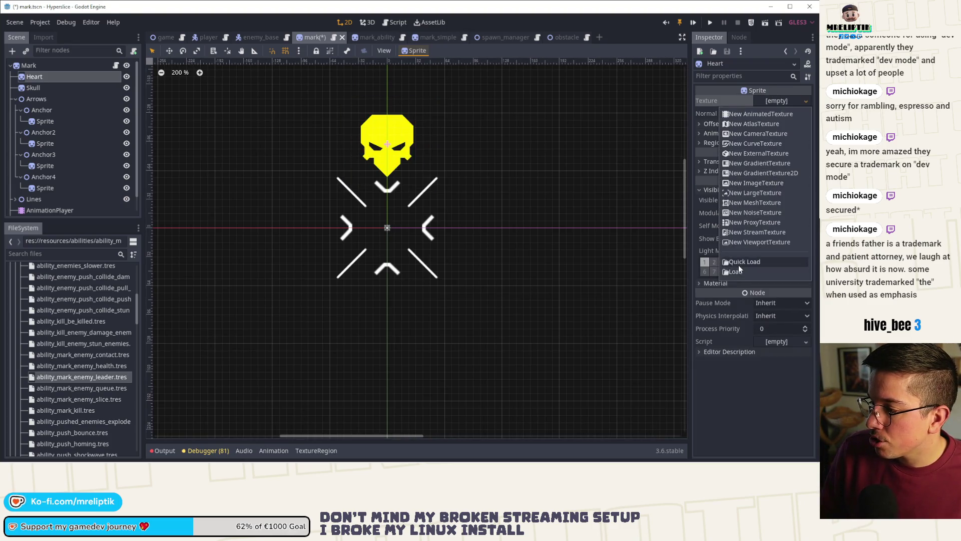
pyautogui.click(738, 265)
pyautogui.write('heart')
pyautogui.press('Return')
pyautogui.hotkey('ctrl', 's')
# Assign skull_semi_transparent_outline.png to the Mark scene's Skull sprite.
pyautogui.click(54, 89)
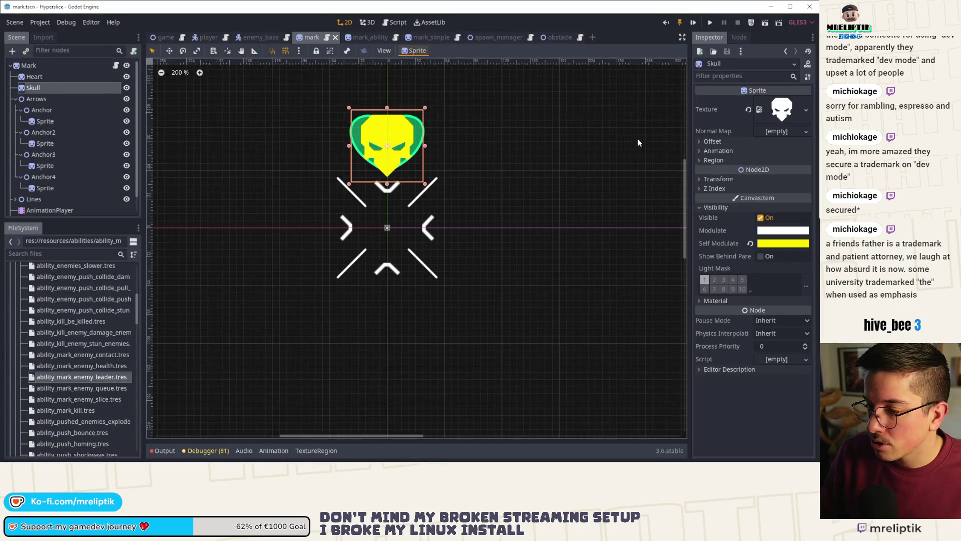
pyautogui.click(806, 110)
pyautogui.click(731, 278)
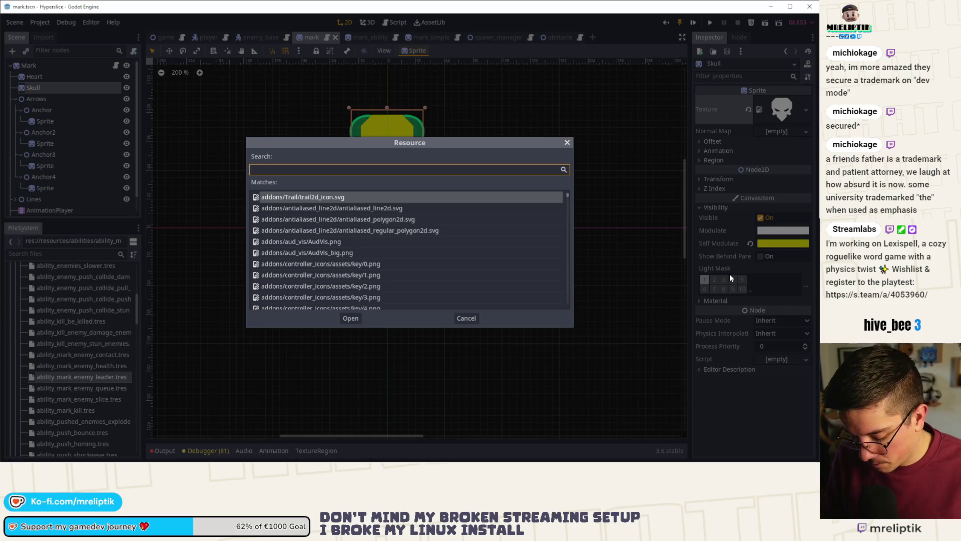
pyautogui.write('skull')
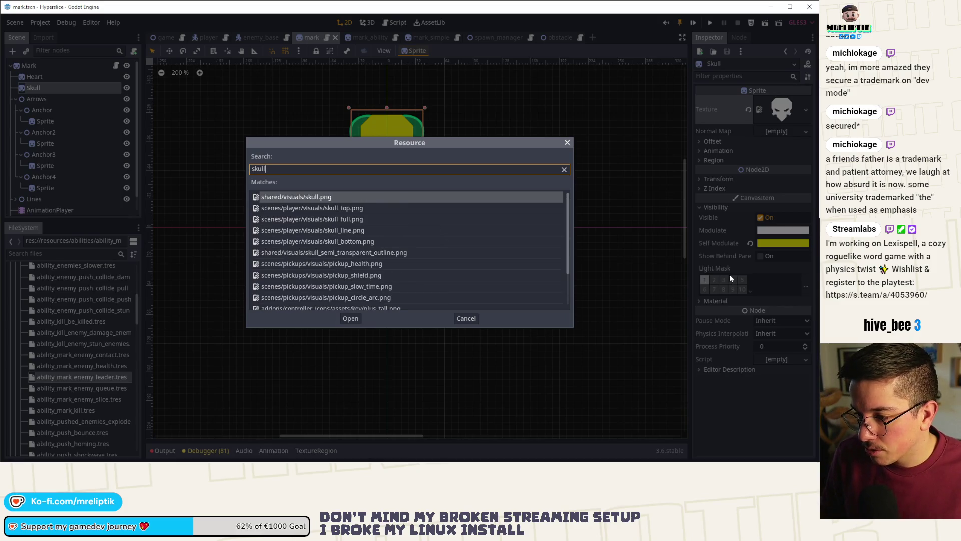
pyautogui.press('Down')
pyautogui.press('Down')
pyautogui.press('Down')
pyautogui.press('Return')
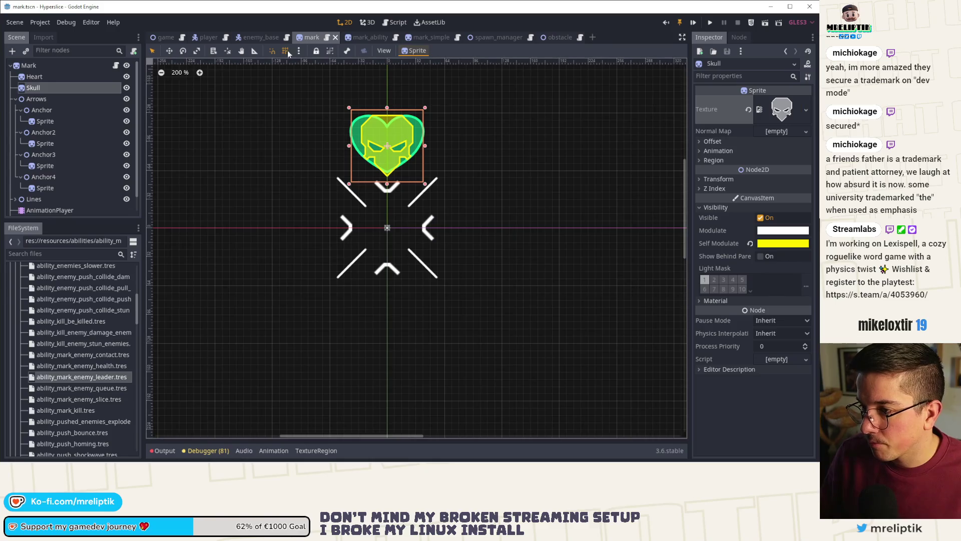
pyautogui.click(378, 39)
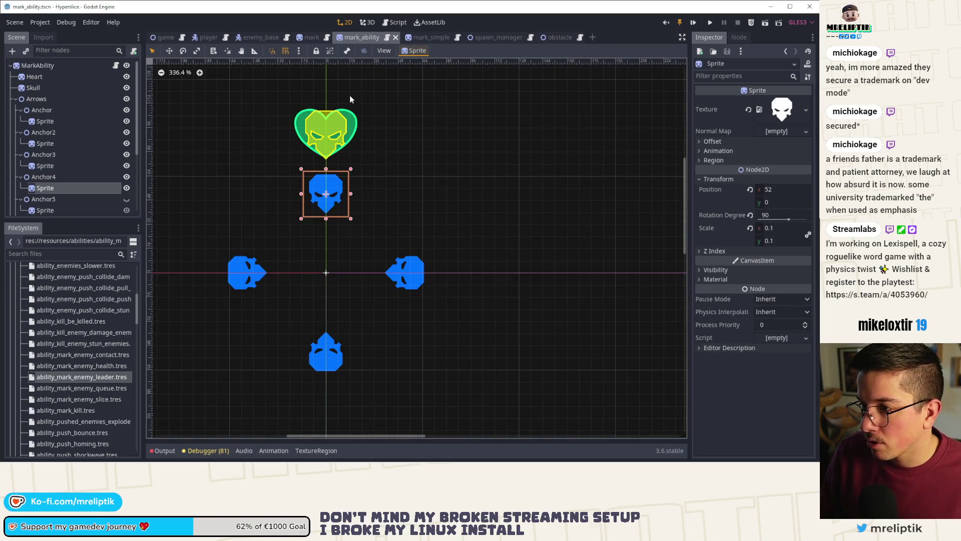
# Close the mark_simple scene tab.
pyautogui.click(418, 36)
pyautogui.click(378, 34)
pyautogui.middleClick(417, 35)
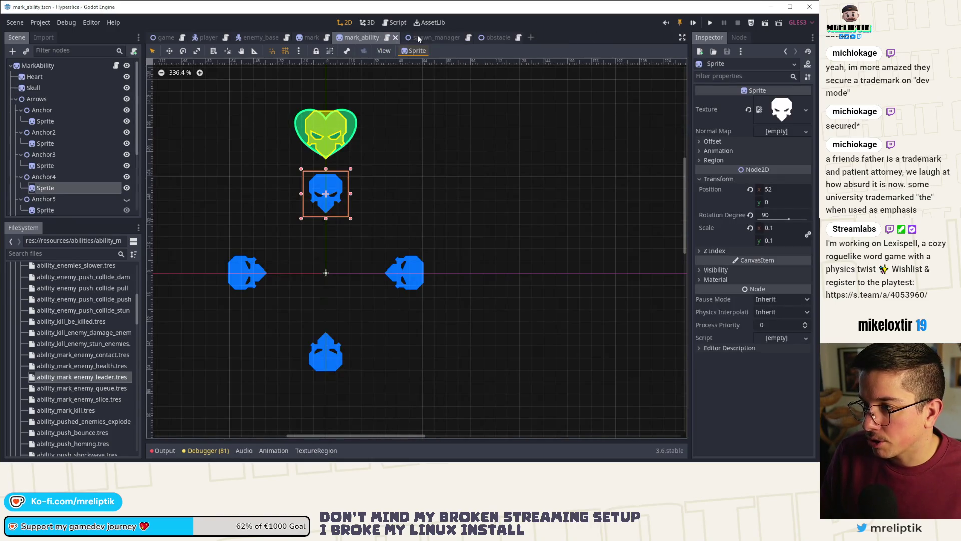
pyautogui.scroll(5, 325, 131)
pyautogui.scroll(-1, 332, 245)
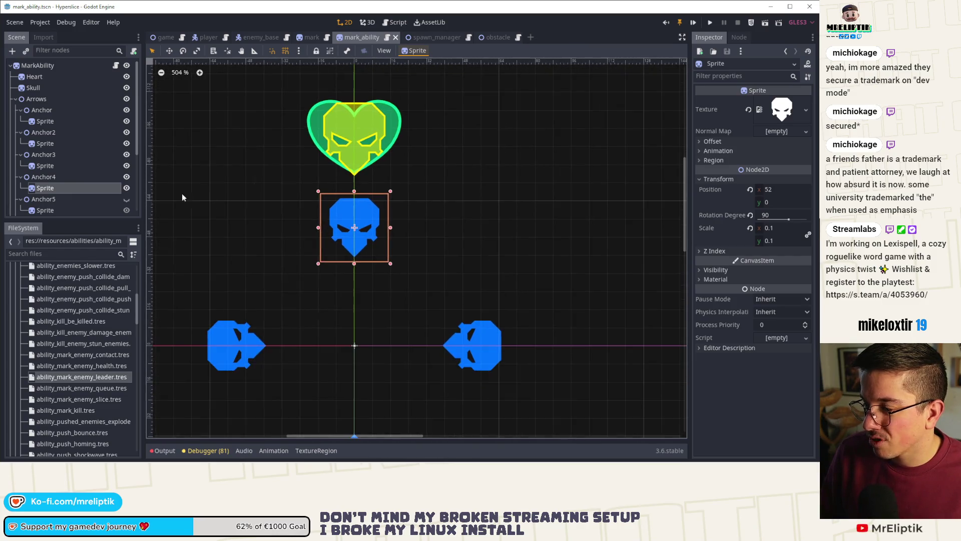
pyautogui.scroll(-3, 78, 188)
# Multi-select the arrow sprites under Anchor, Anchor2, Anchor3 and Anchor4.
pyautogui.keyDown('ctrl'); pyautogui.click(45, 115); pyautogui.keyUp('ctrl')
pyautogui.keyDown('ctrl'); pyautogui.click(45, 138); pyautogui.keyUp('ctrl')
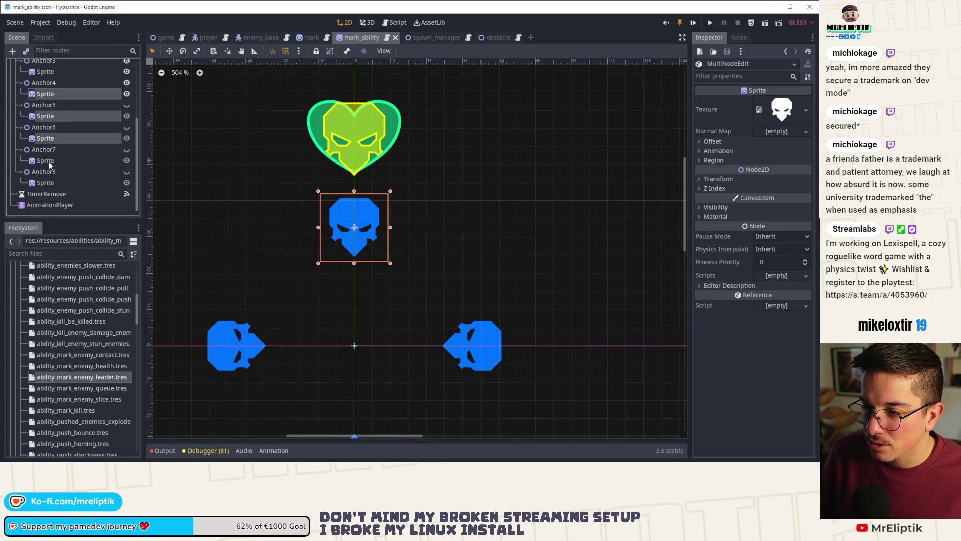
pyautogui.keyDown('ctrl'); pyautogui.click(45, 160); pyautogui.keyUp('ctrl')
pyautogui.scroll(-3, 311, 233)
pyautogui.click(292, 194)
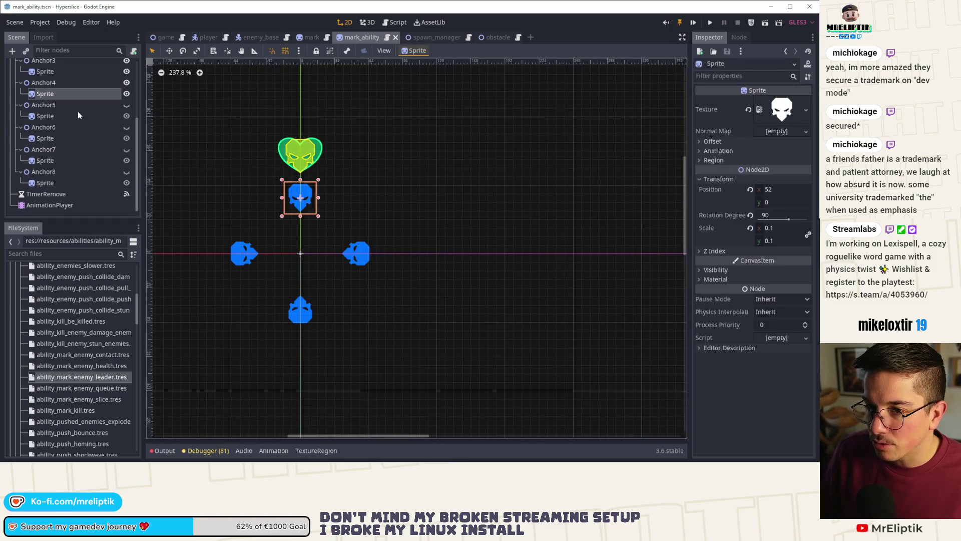
pyautogui.scroll(5, 83, 125)
pyautogui.keyDown('ctrl'); pyautogui.click(45, 121); pyautogui.keyUp('ctrl')
pyautogui.keyDown('ctrl'); pyautogui.click(45, 132); pyautogui.keyUp('ctrl')
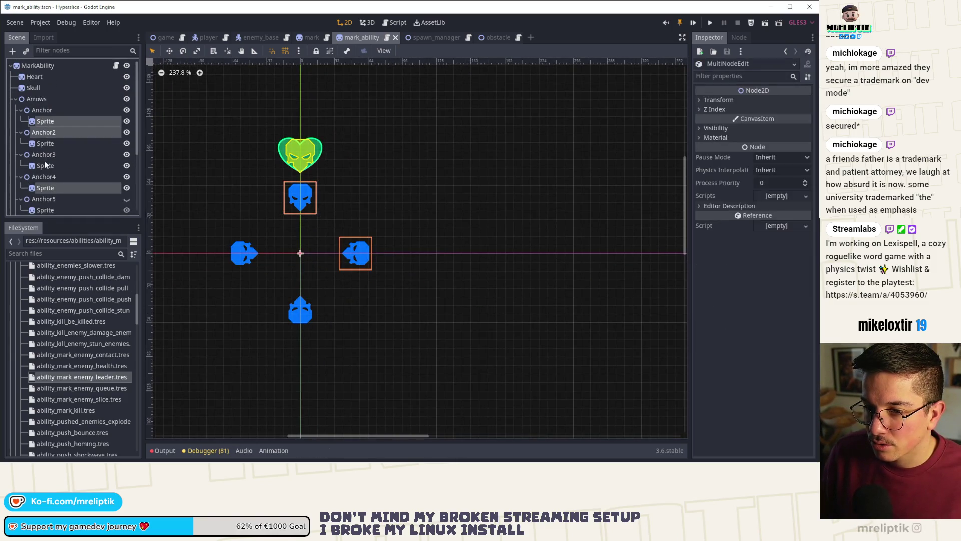
pyautogui.click(45, 121)
pyautogui.keyDown('ctrl'); pyautogui.click(45, 143); pyautogui.keyUp('ctrl')
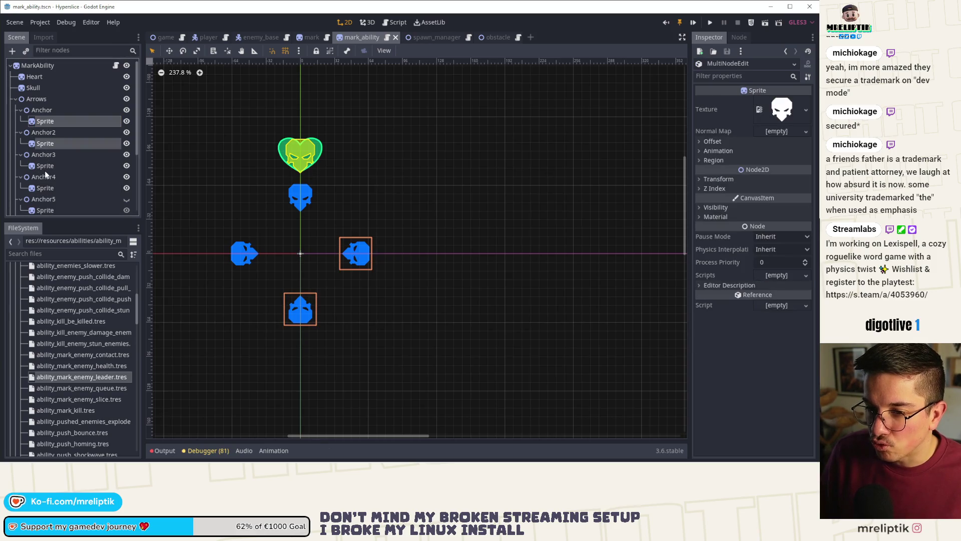
pyautogui.keyDown('ctrl'); pyautogui.click(45, 166); pyautogui.keyUp('ctrl')
pyautogui.keyDown('ctrl'); pyautogui.click(42, 189); pyautogui.keyUp('ctrl')
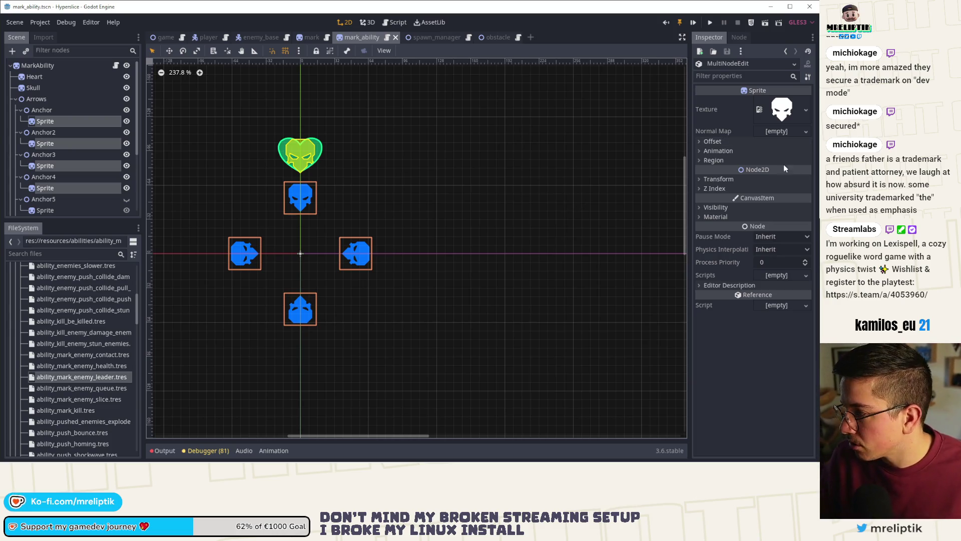
# Assign the mark_arrow texture to all four arrow sprites and save MarkAbility.
pyautogui.click(806, 111)
pyautogui.click(745, 279)
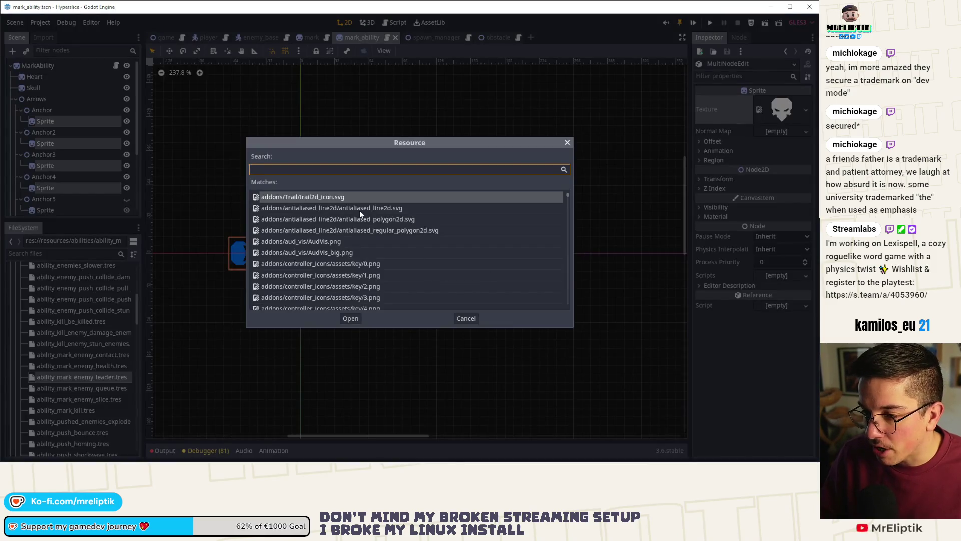
pyautogui.write('mark_arrow')
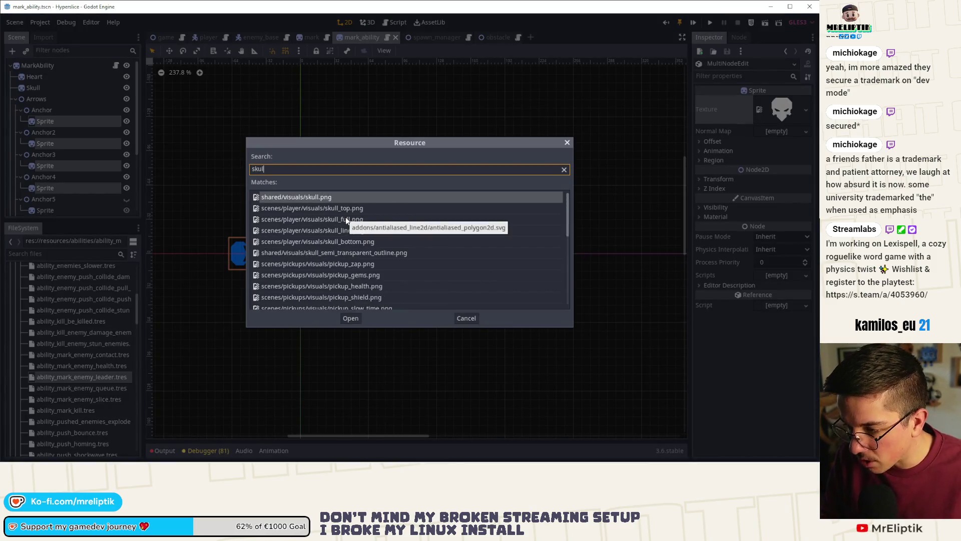
pyautogui.press('Return')
pyautogui.click(345, 217)
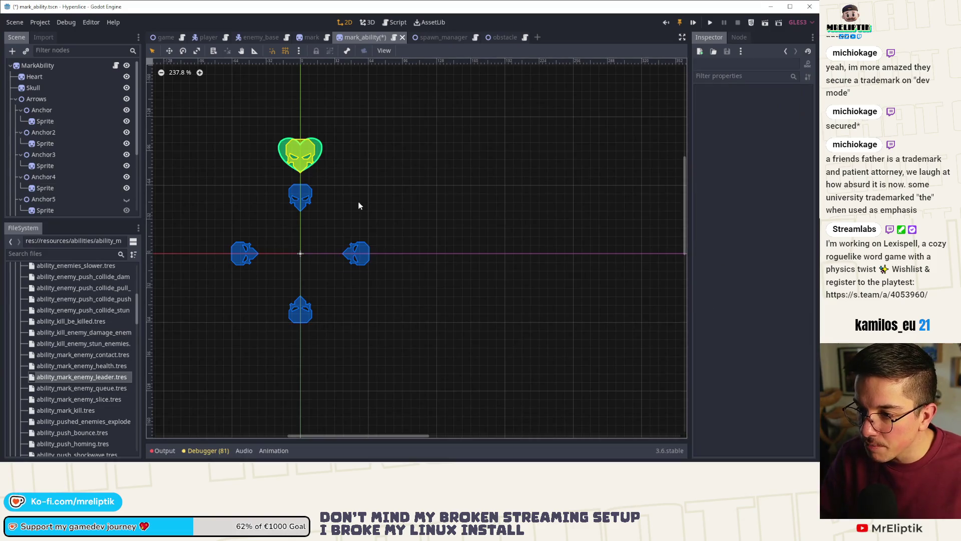
pyautogui.hotkey('ctrl', 's')
pyautogui.scroll(6, 300, 203)
pyautogui.scroll(-5, 300, 205)
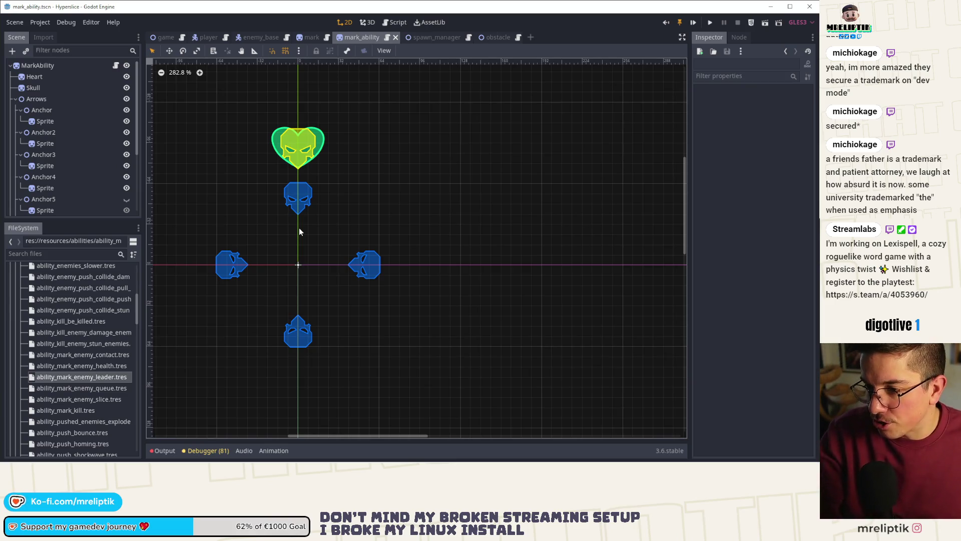
pyautogui.click(254, 36)
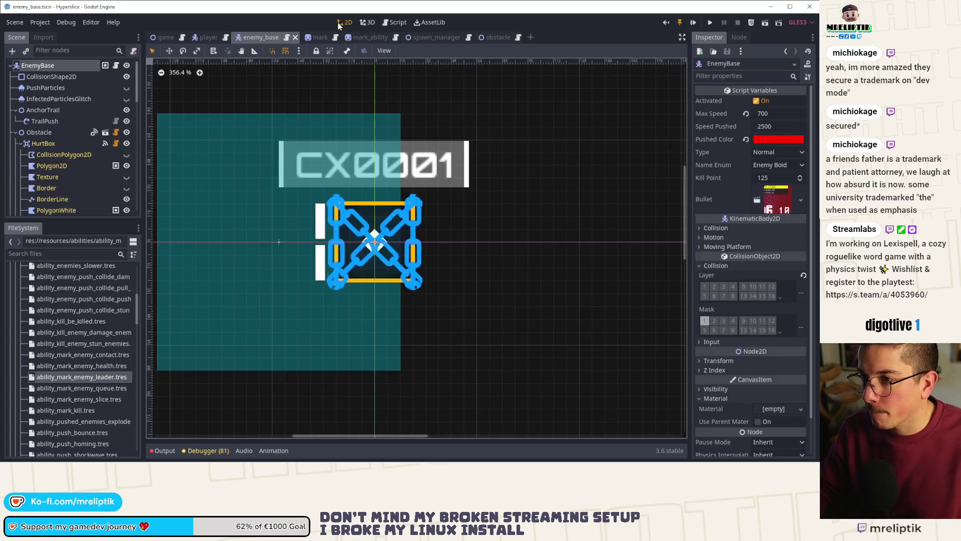
# Run the player scene with F6 to playtest the new marks.
pyautogui.click(200, 38)
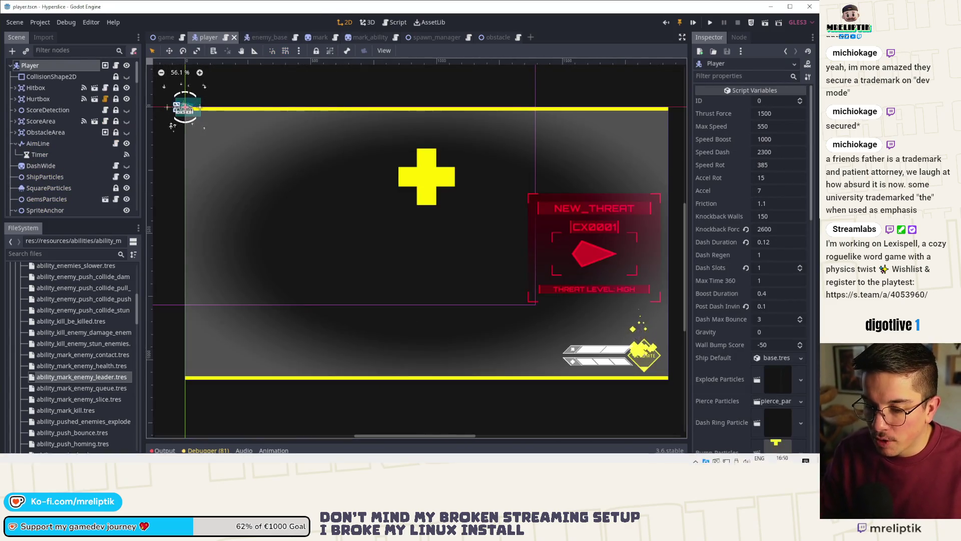
pyautogui.hotkey('alt', 'Tab')
pyautogui.hotkey('alt', 'Tab')
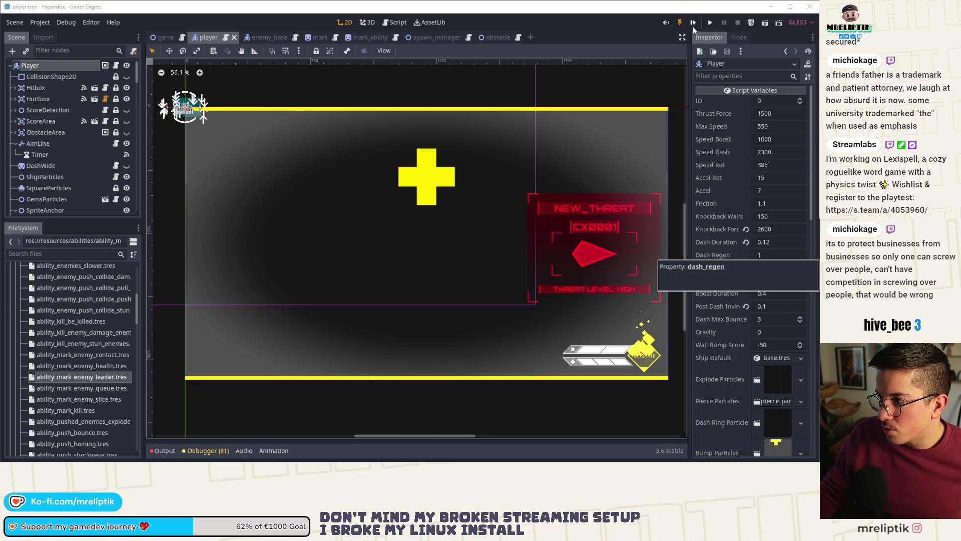
pyautogui.press('F6')
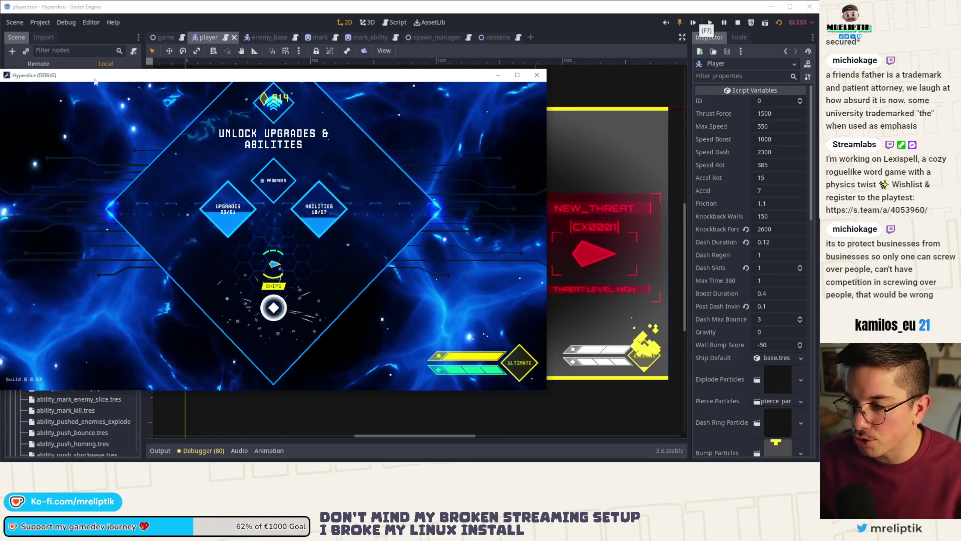
# Start a run and grant the MARK_ENEMY_QUEUE ability from the dev console.
pyautogui.press('super+Up')
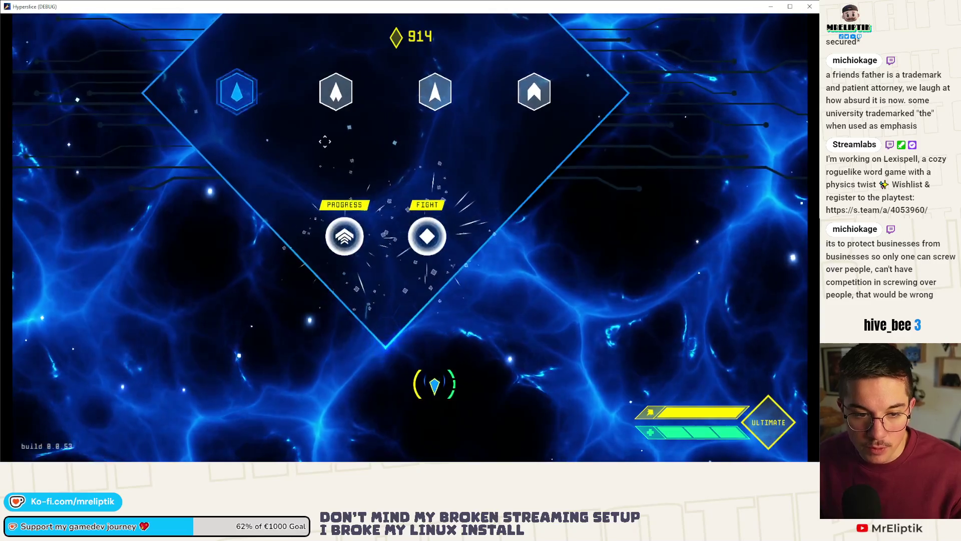
pyautogui.press('space')
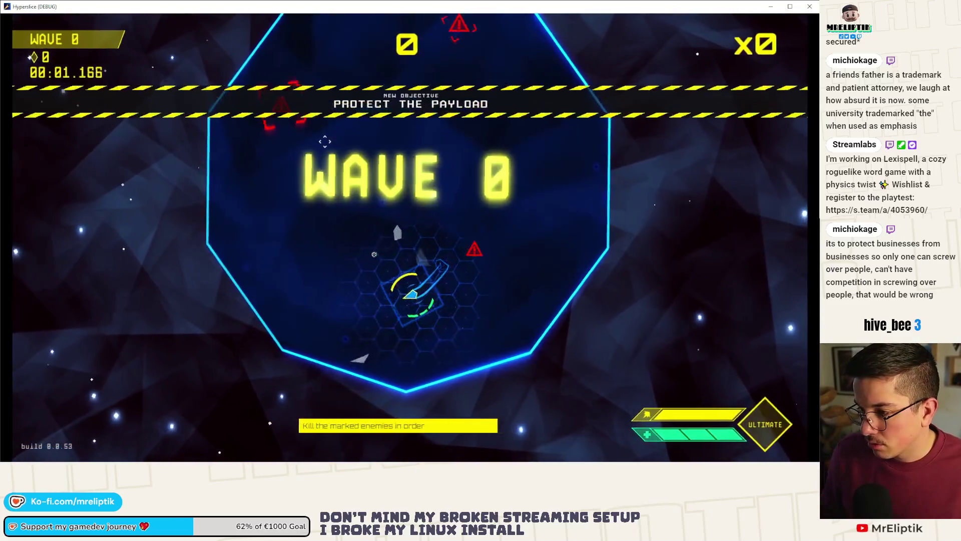
pyautogui.press('`')
pyautogui.press('Up')
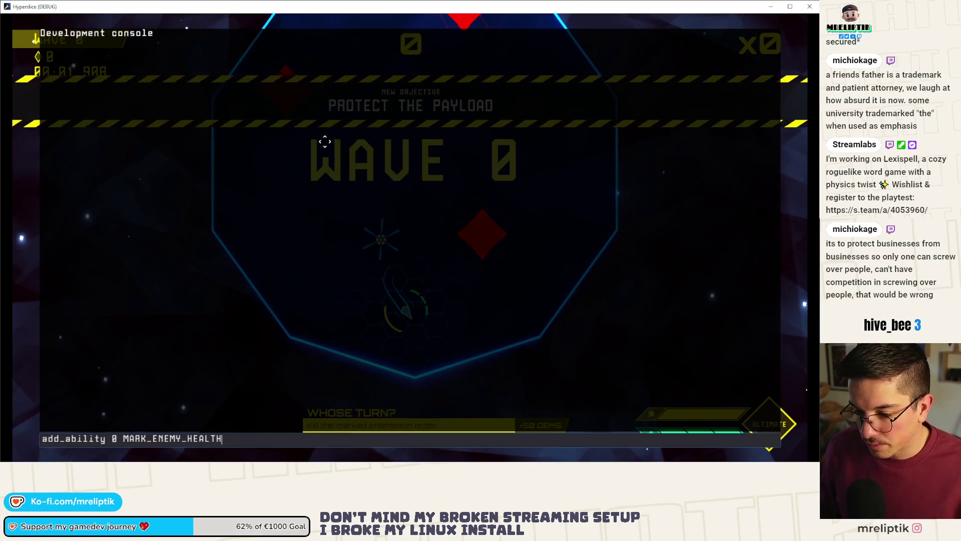
pyautogui.press('Down')
pyautogui.press('Up')
pyautogui.press('Up')
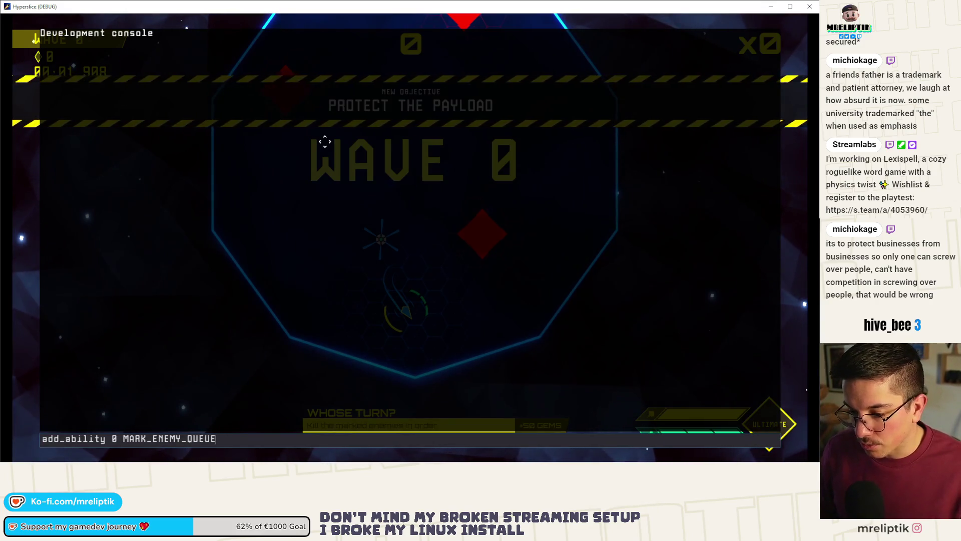
pyautogui.press('Return')
# Close the console and dash the ship through a marked enemy to kill it.
pyautogui.press('`')
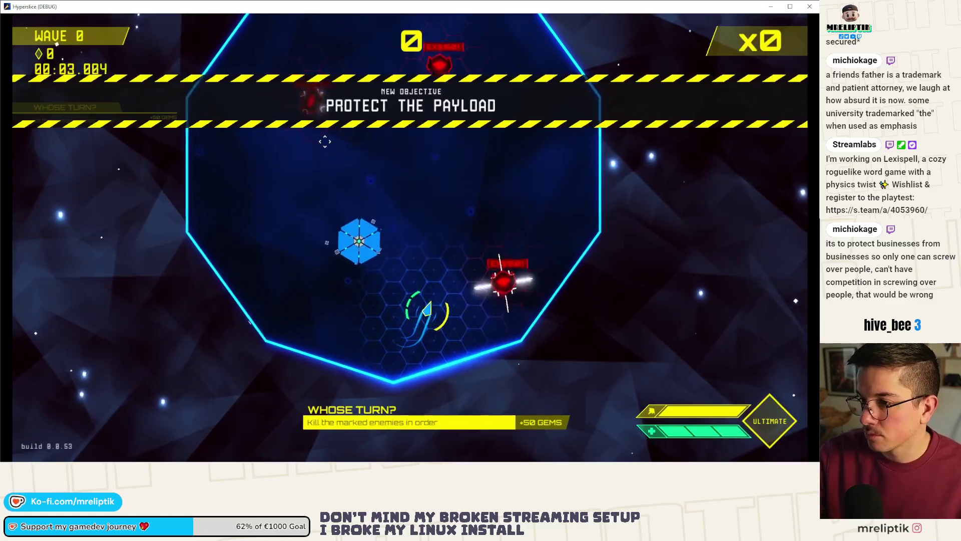
pyautogui.press('w')
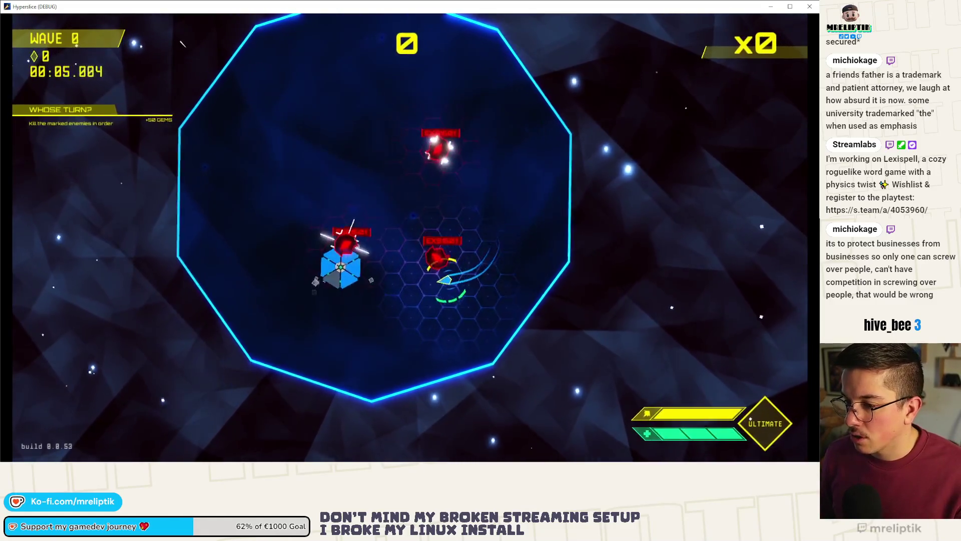
pyautogui.press('space')
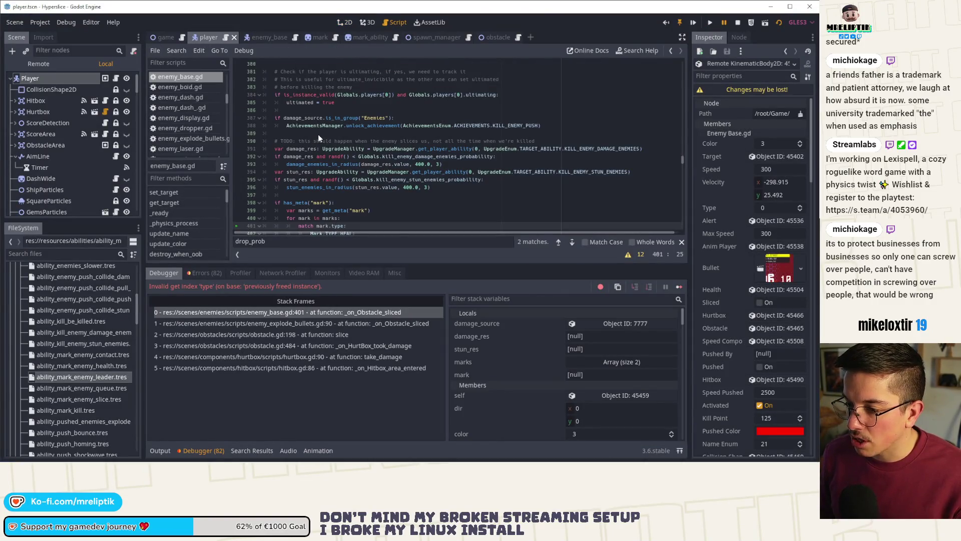
# Check the game's log output, stop the running game, and bring up the Mark scene's mark.gd script.
pyautogui.scroll(-3, 350, 180)
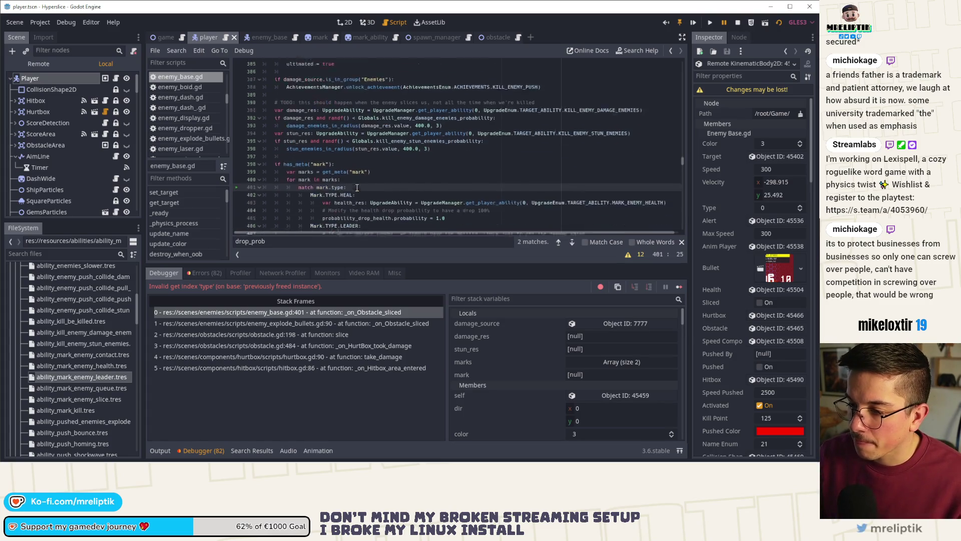
pyautogui.scroll(-2, 360, 183)
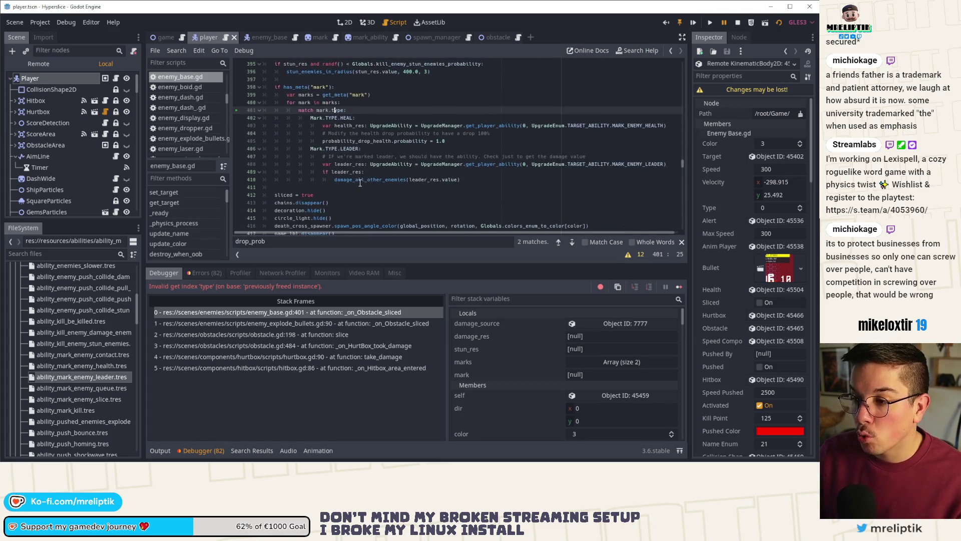
pyautogui.click(160, 451)
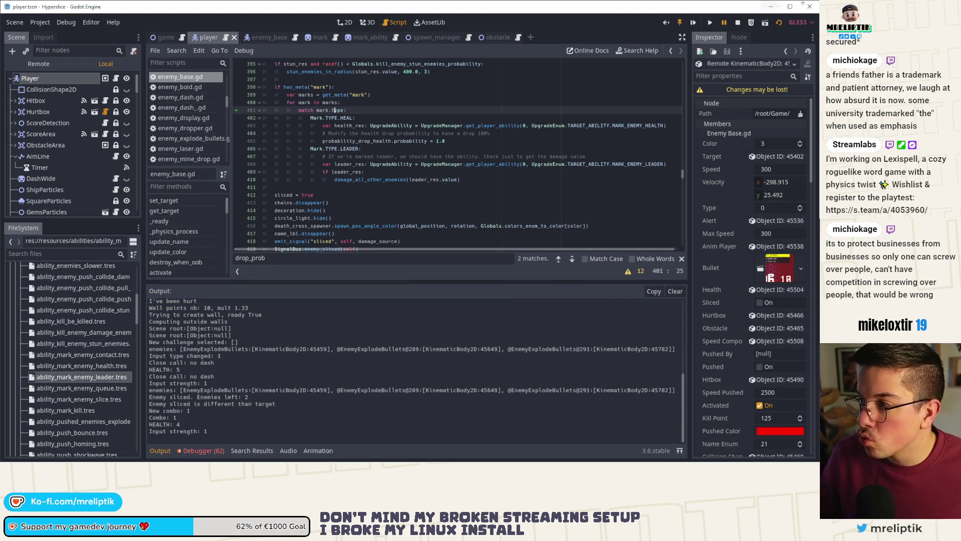
pyautogui.click(738, 23)
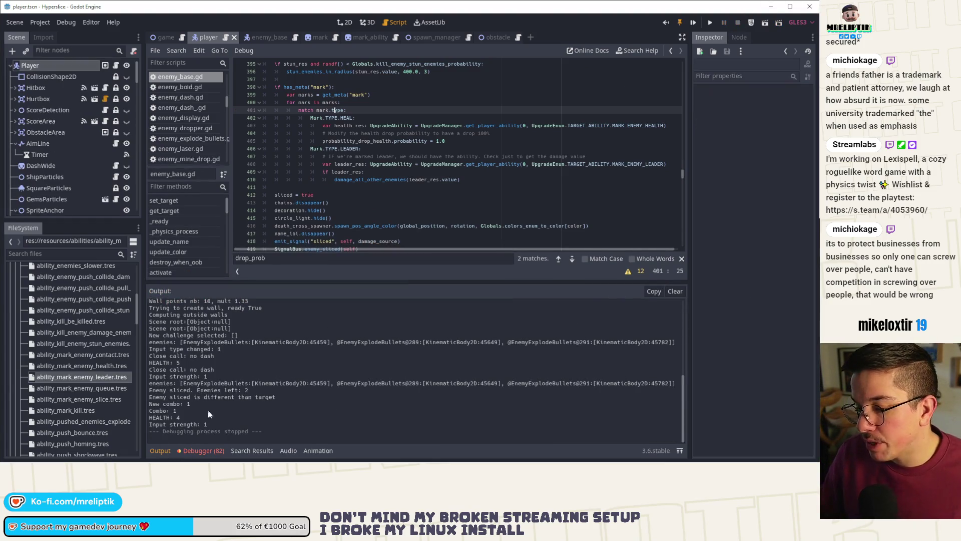
pyautogui.click(314, 31)
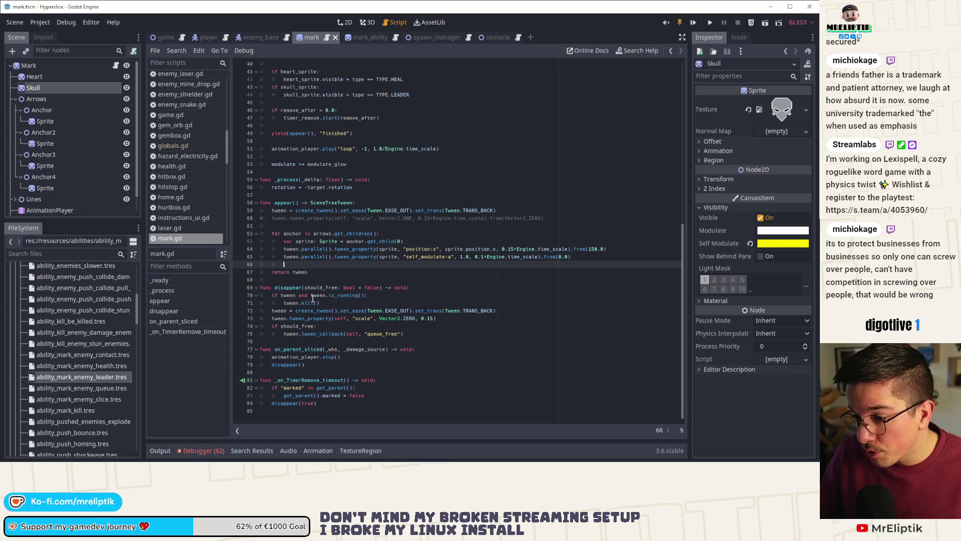
# Connect the Mark node's tree_exiting signal to a new _on_Mark_tree_exiting handler and save the scene.
pyautogui.doubleClick(295, 288)
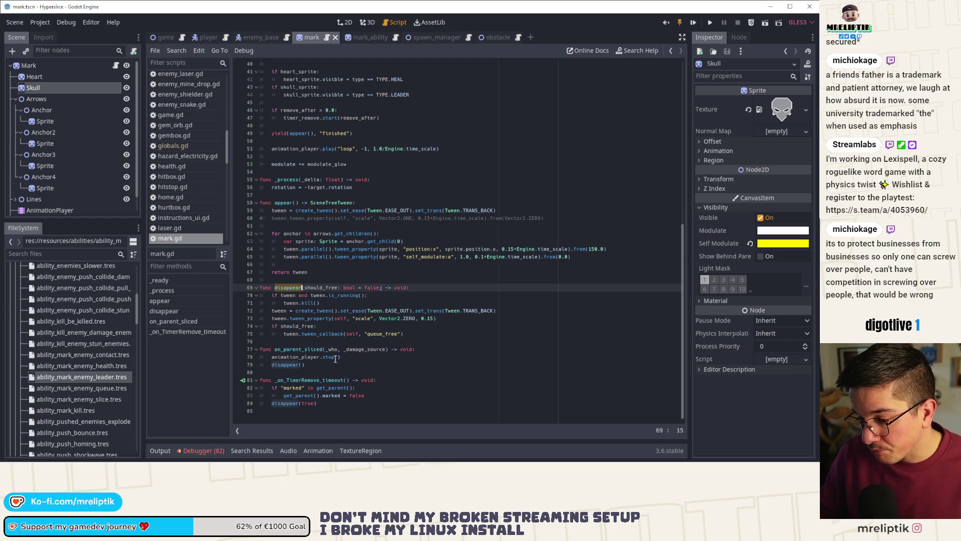
pyautogui.click(351, 358)
pyautogui.hotkey('ctrl', 'z')
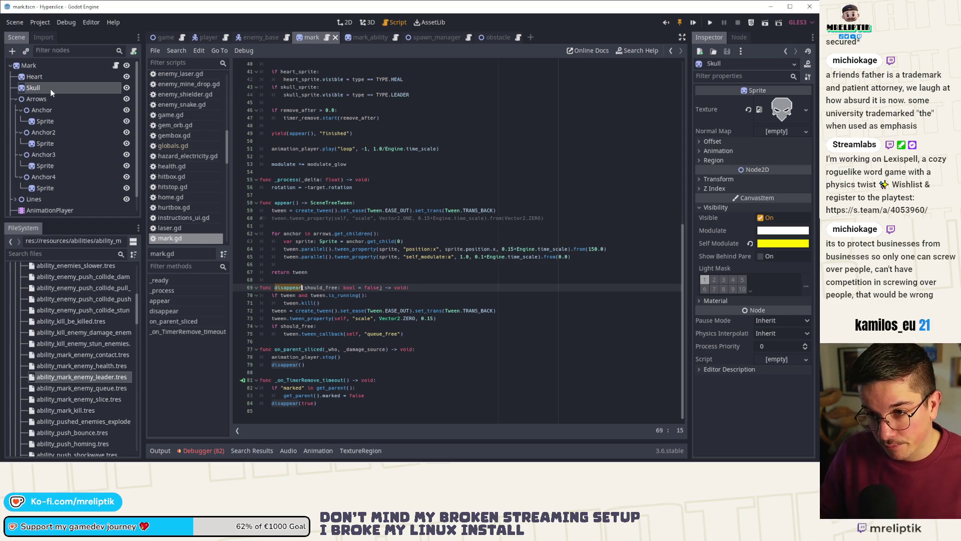
pyautogui.click(37, 66)
pyautogui.click(733, 37)
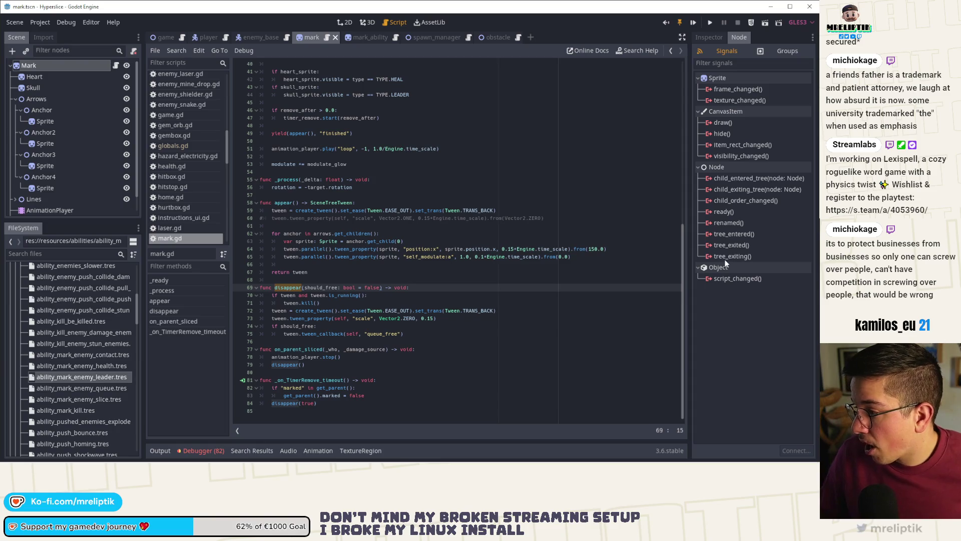
pyautogui.doubleClick(731, 256)
pyautogui.press('Return')
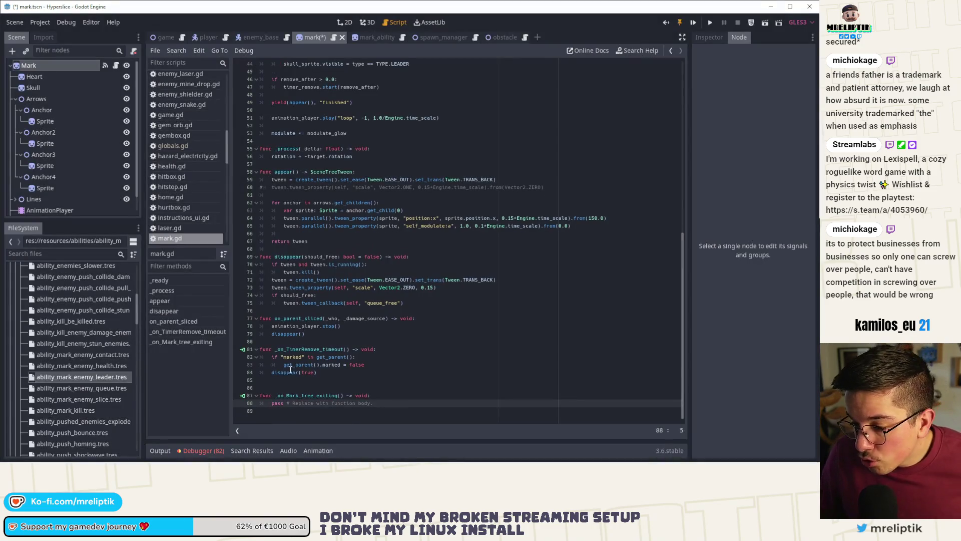
pyautogui.hotkey('ctrl', 's')
# Paste the existing has_meta mark-lookup code into the _on_Mark_tree_exiting handler.
pyautogui.scroll(10, 355, 107)
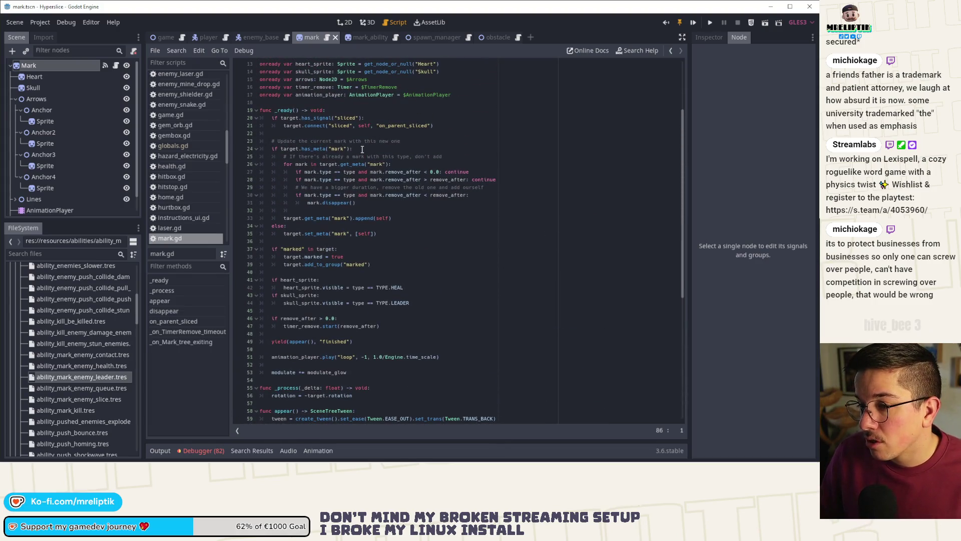
pyautogui.click(398, 158)
pyautogui.scroll(-10, 328, 345)
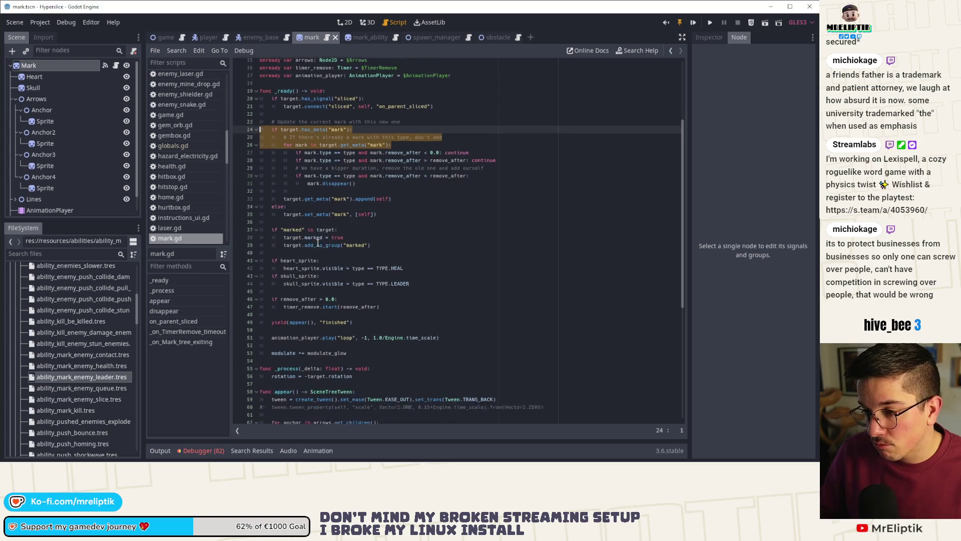
pyautogui.click(408, 403)
pyautogui.hotkey('shift', 'Home')
pyautogui.hotkey('ctrl', 'v')
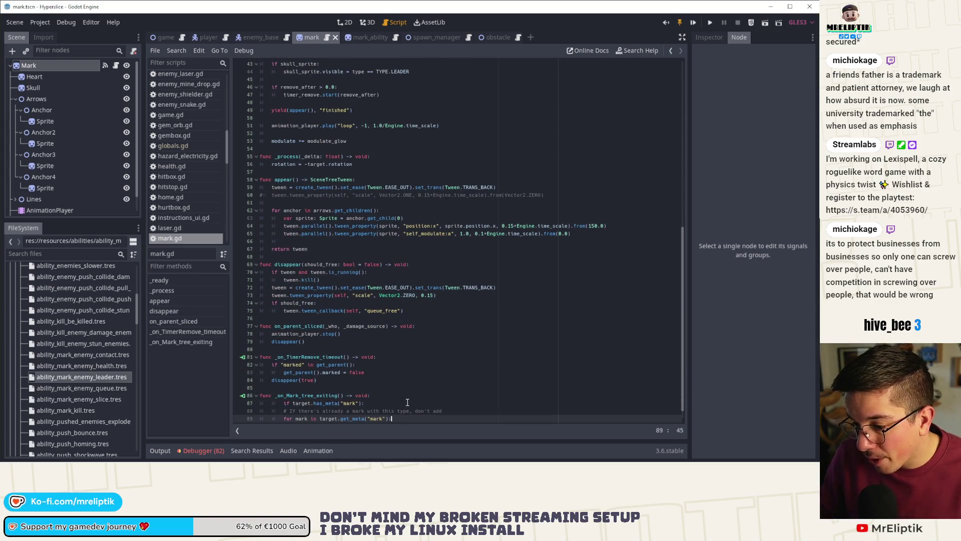
pyautogui.press('Return')
# Replace the copied comment line with a 'Remove ourself from marks' comment and save mark.gd.
pyautogui.click(317, 389)
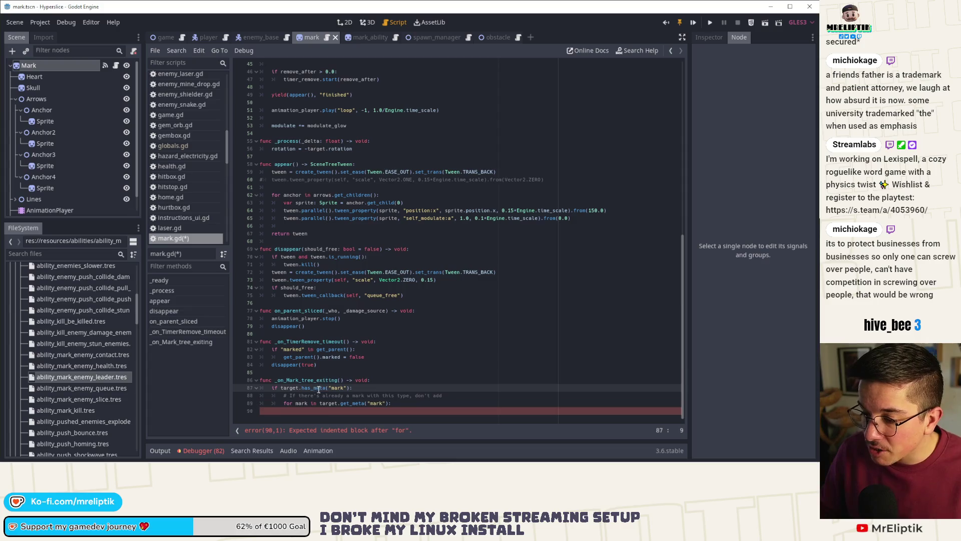
pyautogui.click(404, 404)
pyautogui.moveTo(457, 393); pyautogui.dragTo(365, 389)
pyautogui.press('BackSpace')
pyautogui.press('Return')
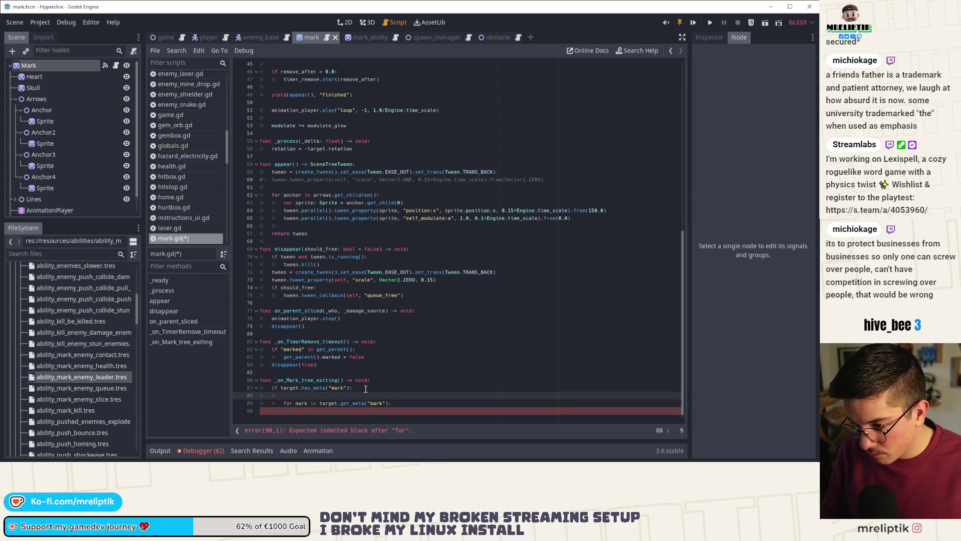
pyautogui.write('Remove ourself from marks')
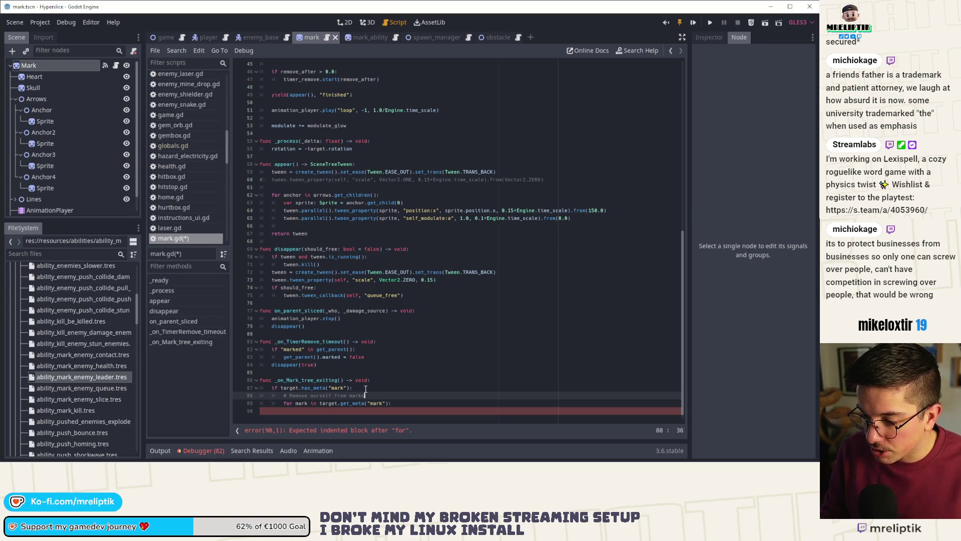
pyautogui.hotkey('ctrl', 's')
# Add target.get_meta("mark").erase(self) under the comment, drop the leftover self check, and save.
pyautogui.click(427, 404)
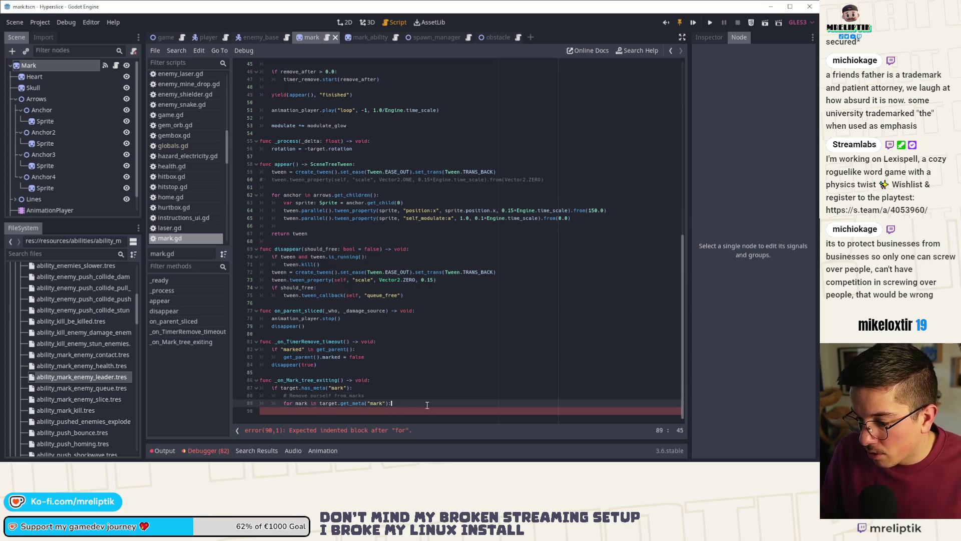
pyautogui.press('Return')
pyautogui.write('t')
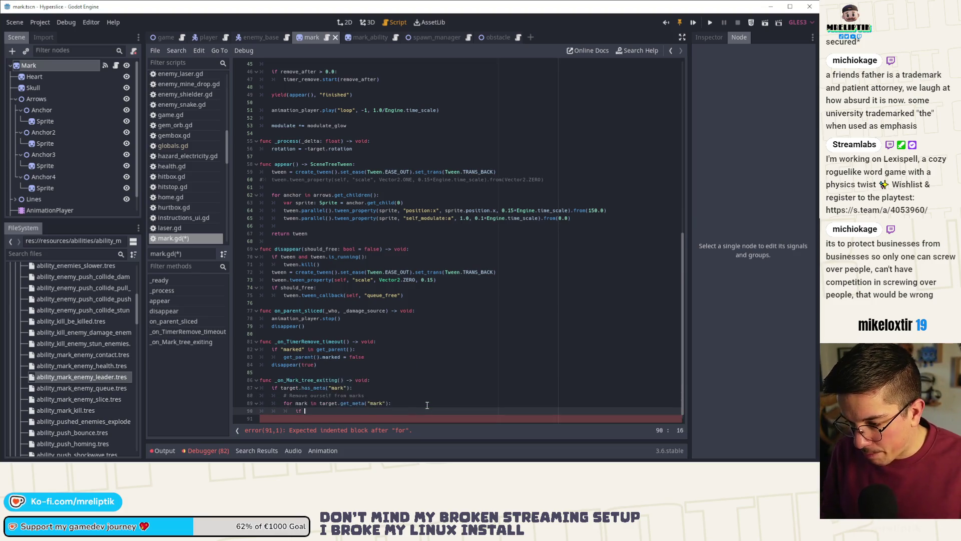
pyautogui.write('mark == self:')
pyautogui.press('Return')
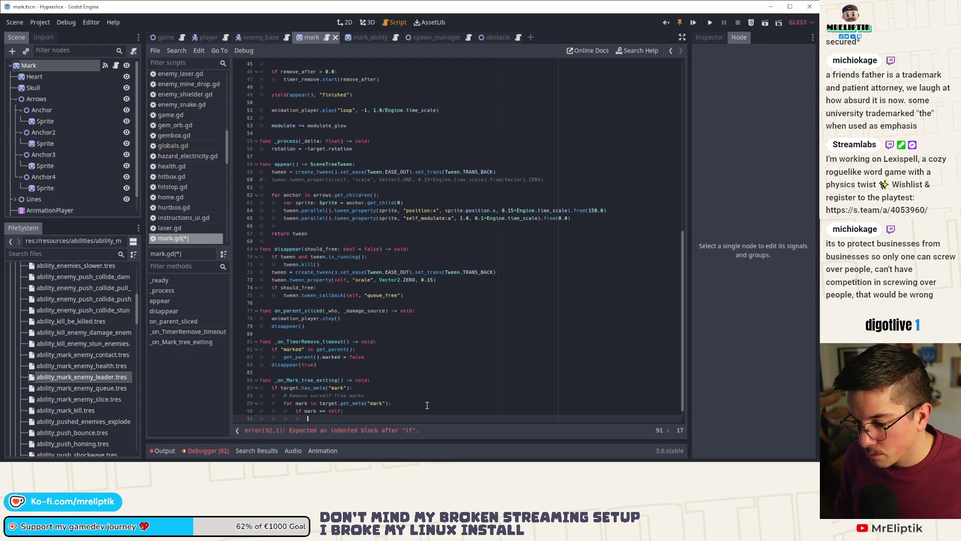
pyautogui.click(427, 404)
pyautogui.click(386, 396)
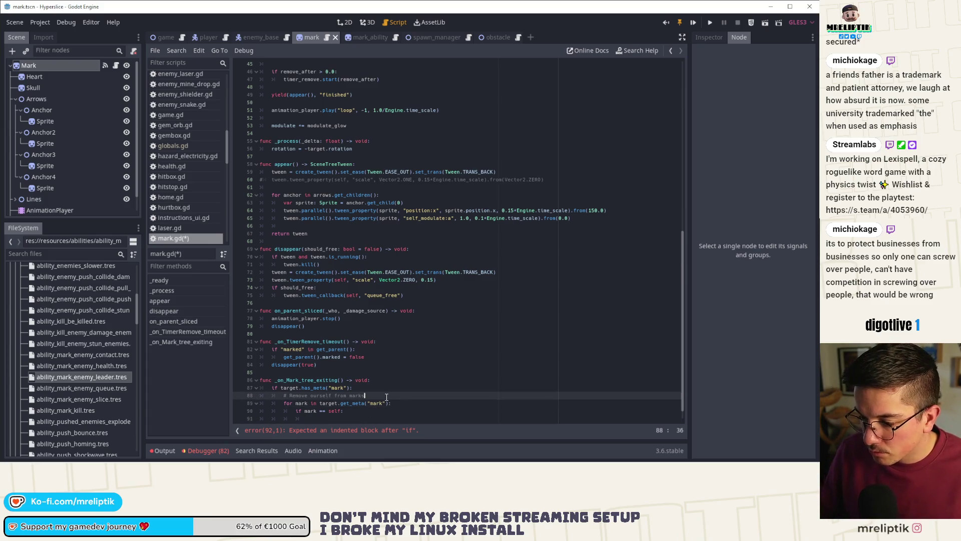
pyautogui.press('Return')
pyautogui.write('t')
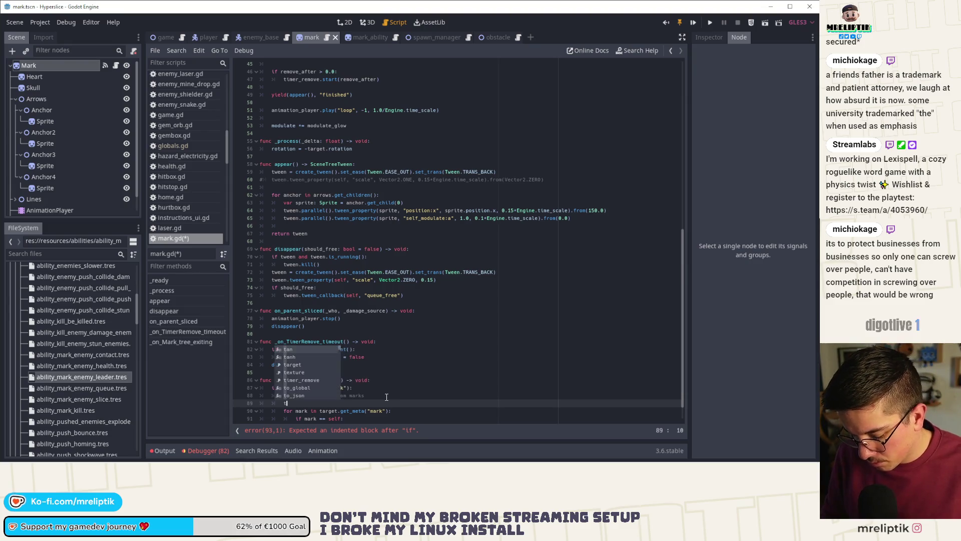
pyautogui.write('arget.get_meta("mark")')
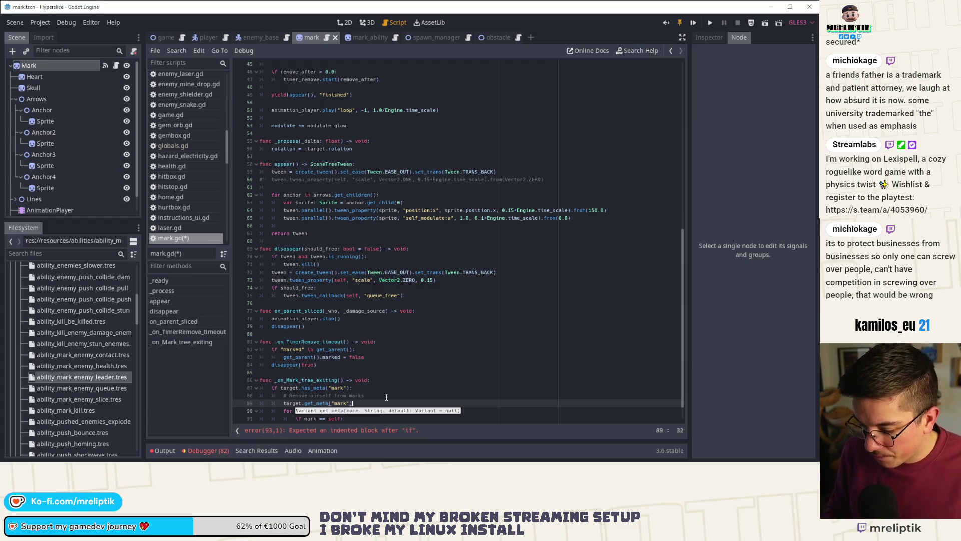
pyautogui.write('.erase(self)')
pyautogui.press('Down')
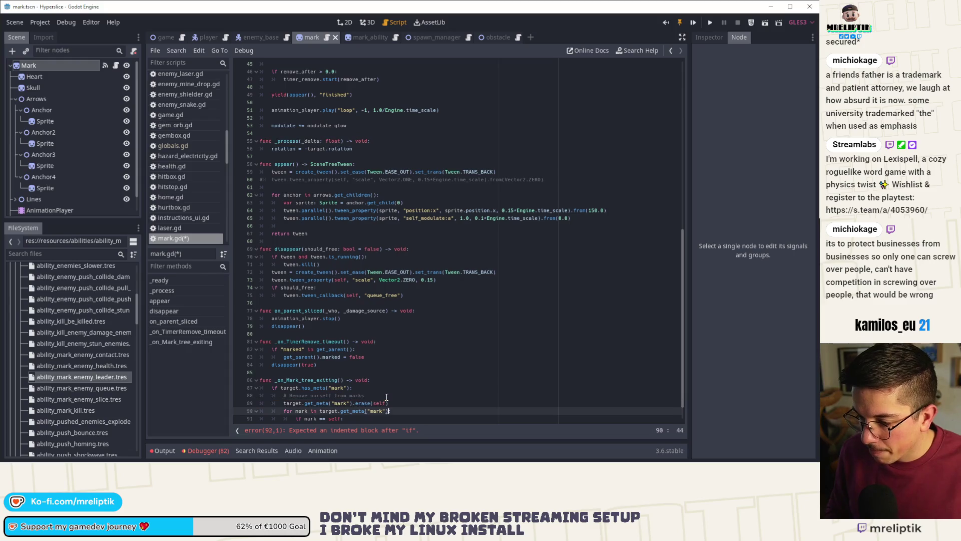
pyautogui.hotkey('ctrl', 'shift', 'k')
pyautogui.hotkey('ctrl', 'shift', 'k')
pyautogui.hotkey('ctrl', 's')
pyautogui.scroll(-1, 386, 397)
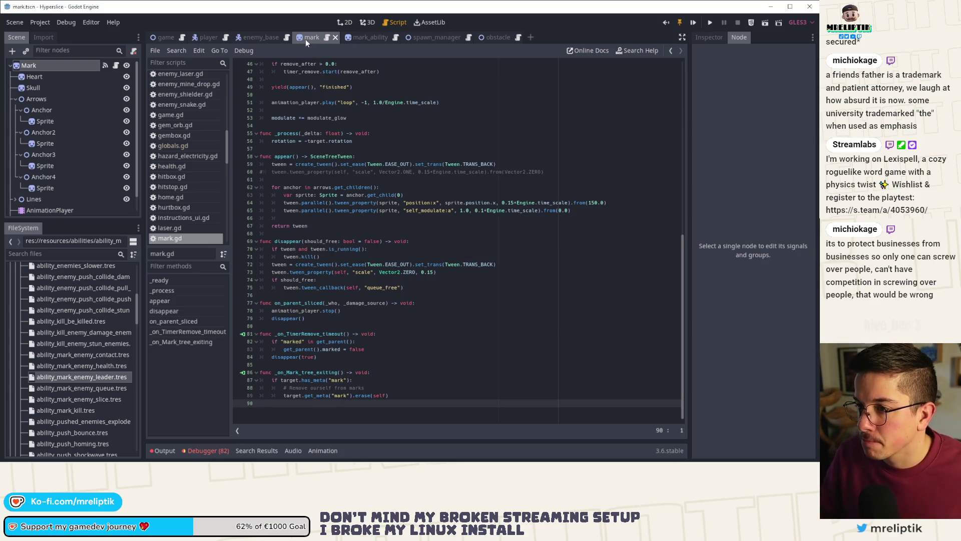
pyautogui.click(346, 22)
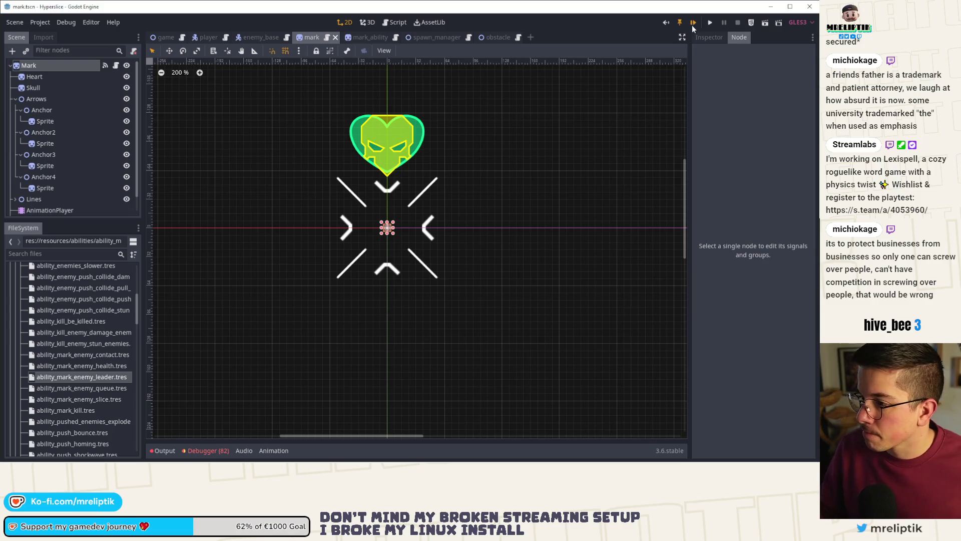
# Launch Hyperslice, reach the arena, and run add_ability 0 MARK_ENEMY_QUEUE in the dev console.
pyautogui.click(693, 23)
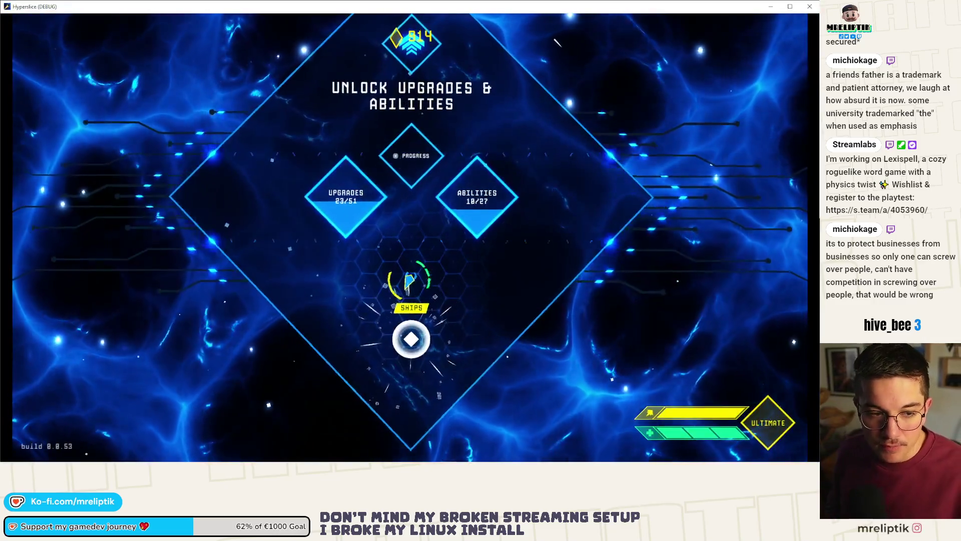
pyautogui.moveTo(411, 279); pyautogui.dragTo(410, 342)
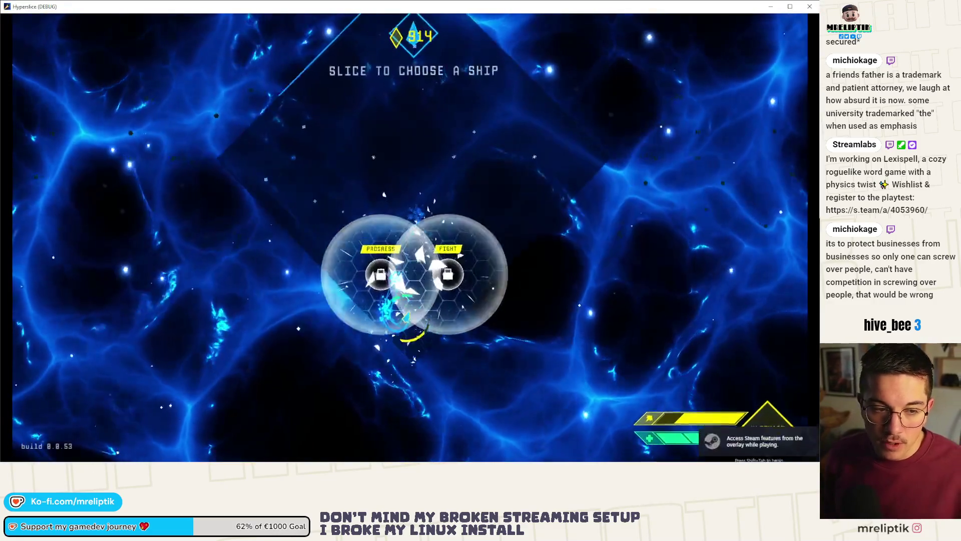
pyautogui.press('`')
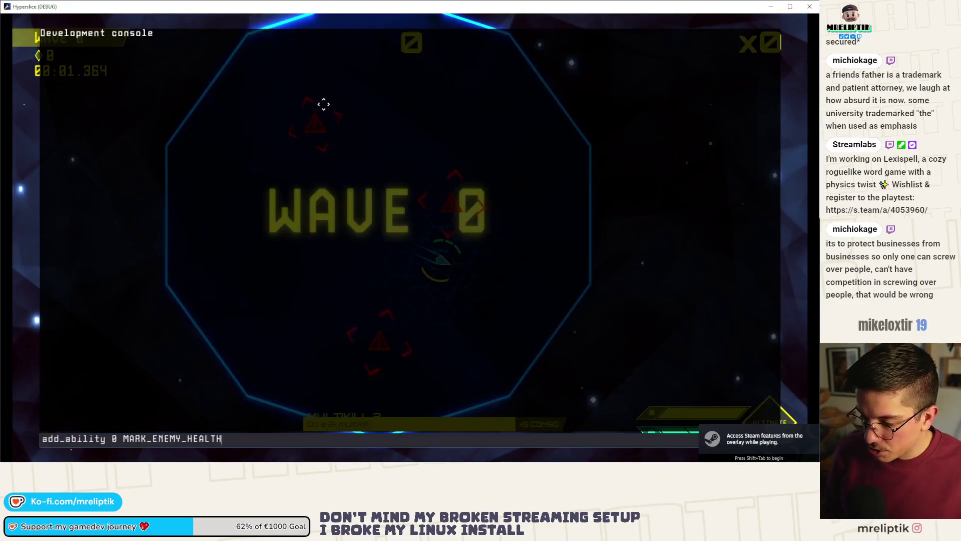
pyautogui.press('`')
pyautogui.press('`')
pyautogui.press('Up')
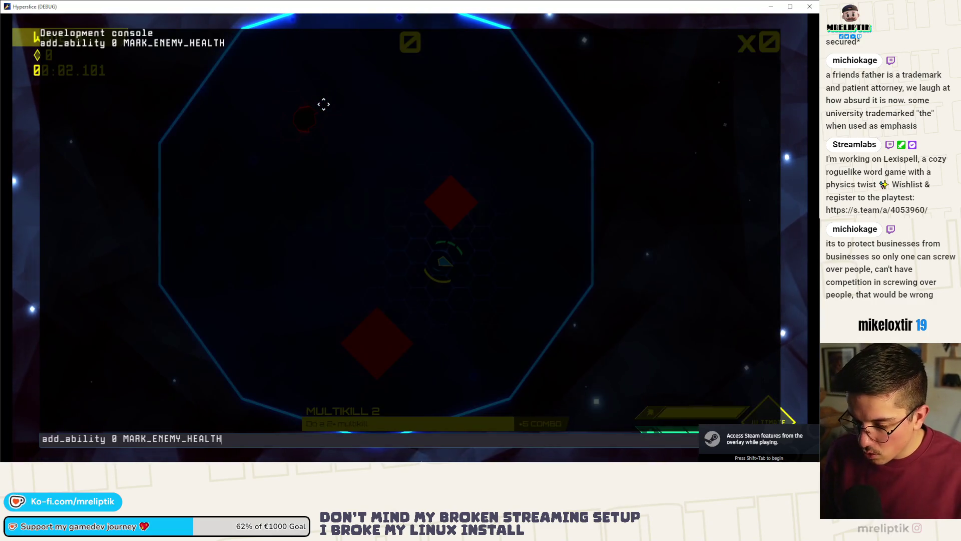
pyautogui.press('BackSpace')
pyautogui.press('BackSpace')
pyautogui.press('BackSpace')
pyautogui.write('QUEUE')
pyautogui.press('Return')
pyautogui.press('`')
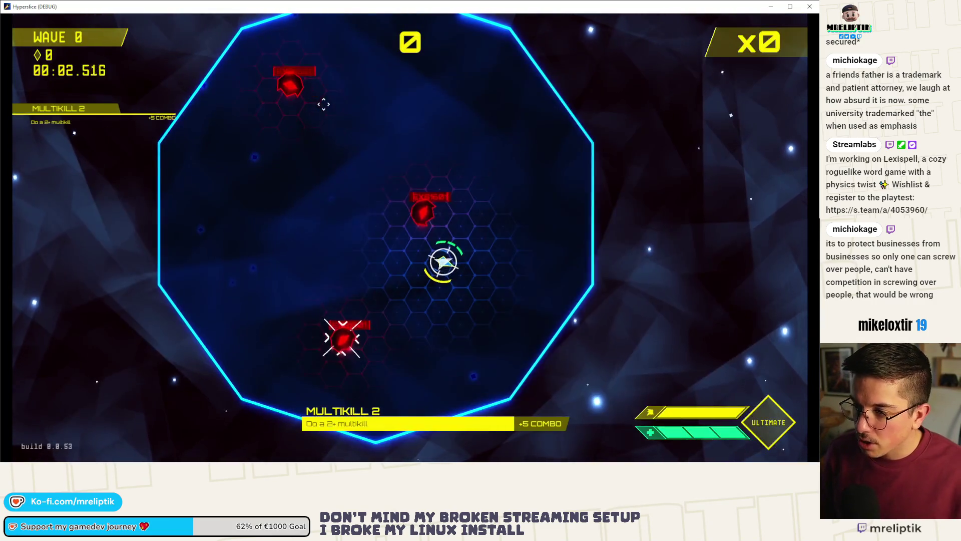
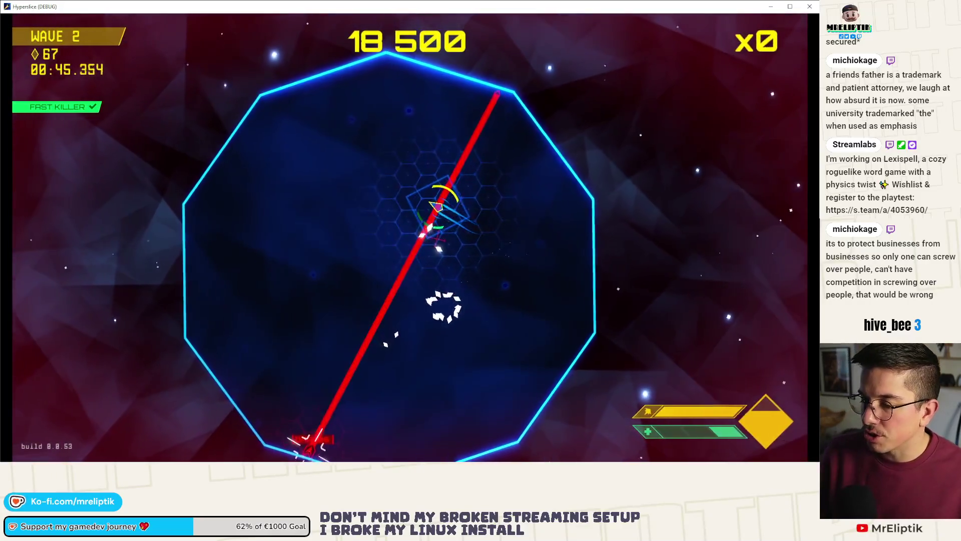
# Pause Hyperslice on the wave 2 stats screen and close the game window.
pyautogui.press('Escape')
pyautogui.moveTo(290, 169)
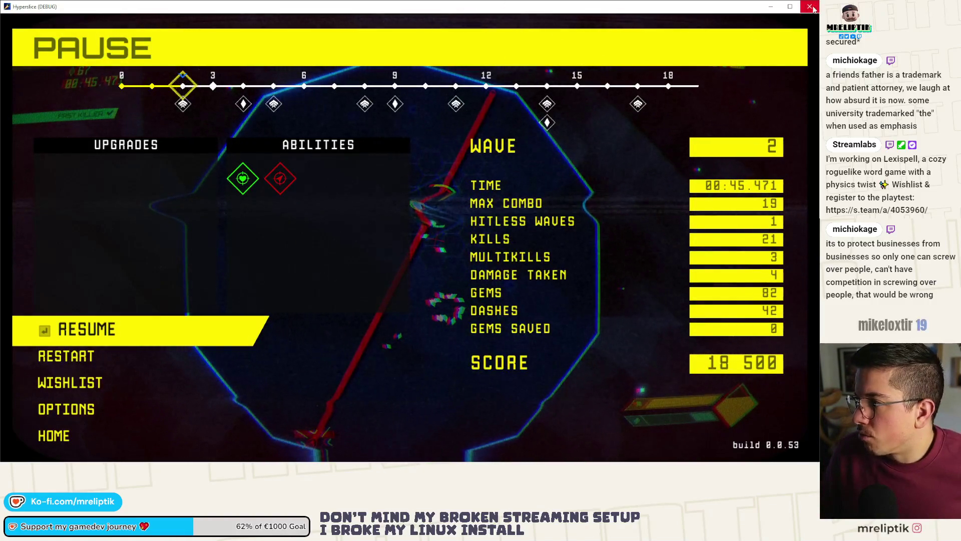
pyautogui.click(809, 6)
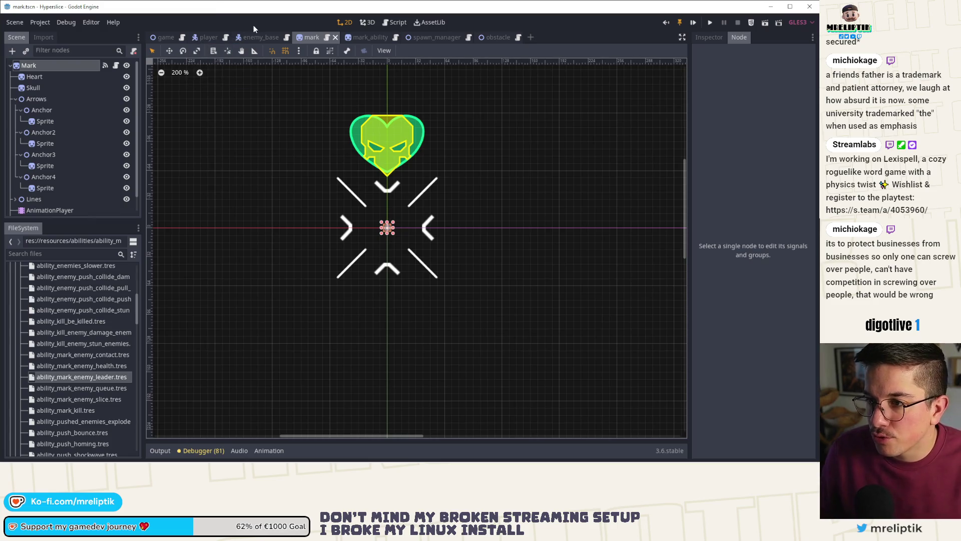
# Switch to the enemy_base scene, open enemy_base.gd and scroll to _on_Obstacle_sliced.
pyautogui.click(258, 37)
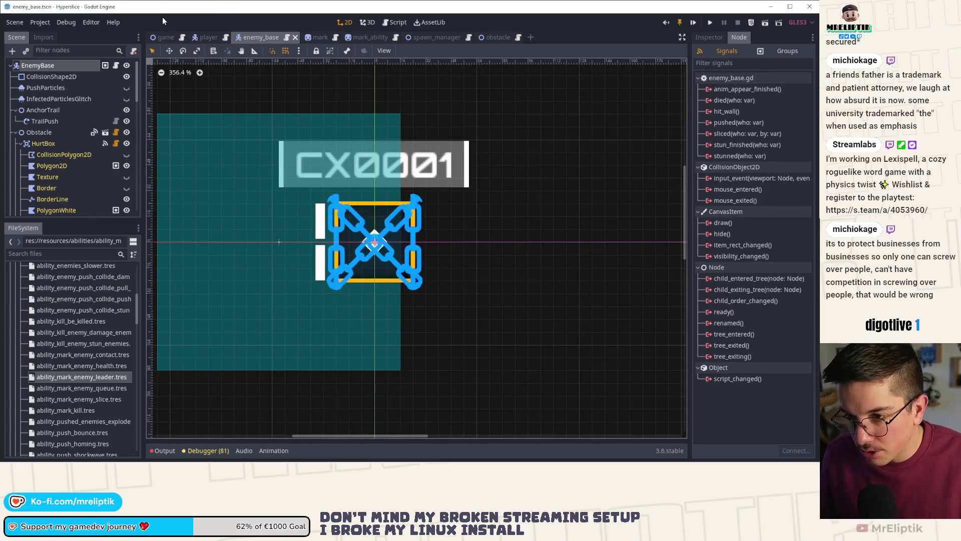
pyautogui.click(116, 66)
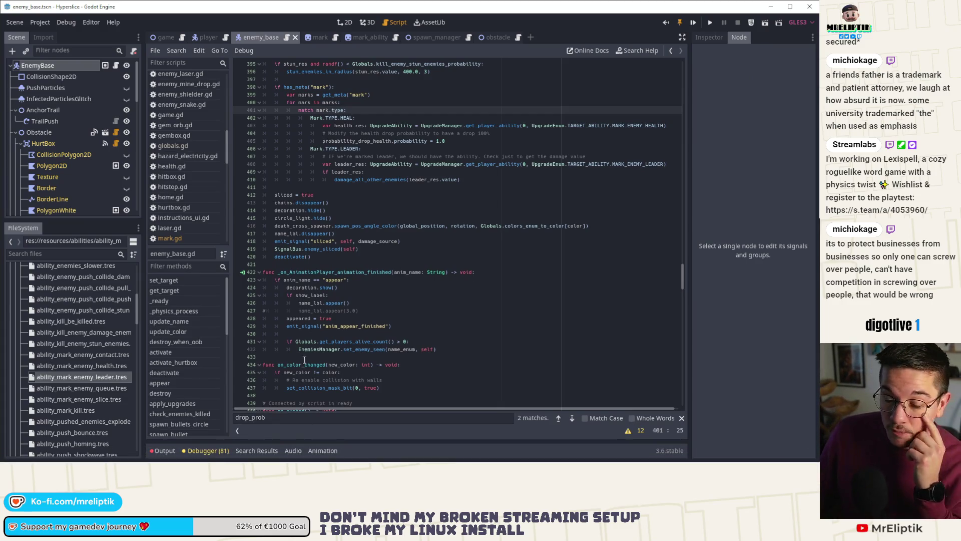
pyautogui.scroll(10, 344, 252)
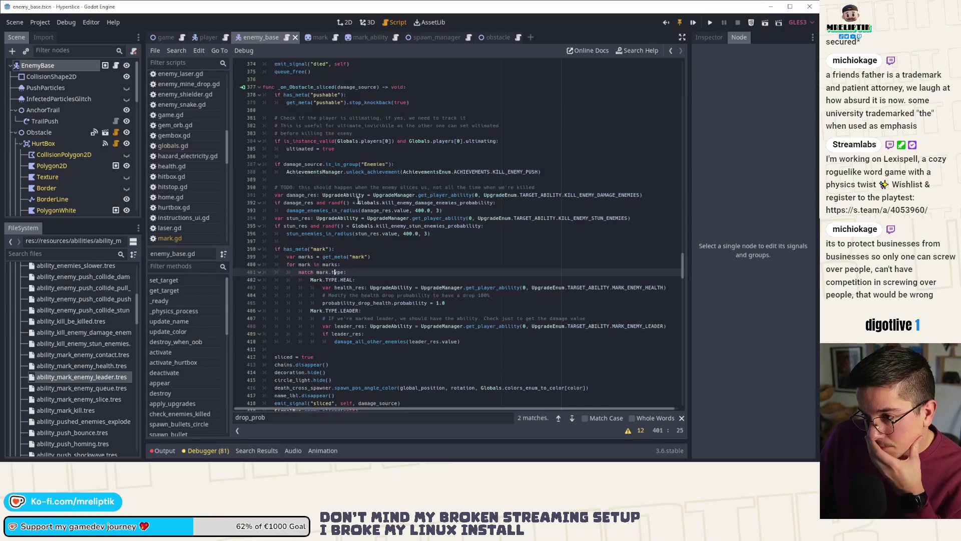
pyautogui.scroll(4, 379, 227)
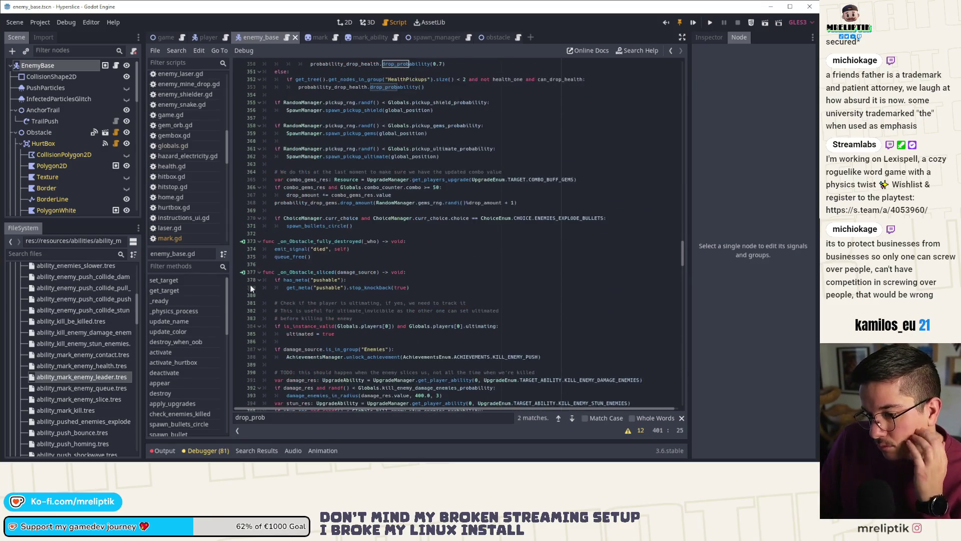
pyautogui.scroll(-6, 178, 389)
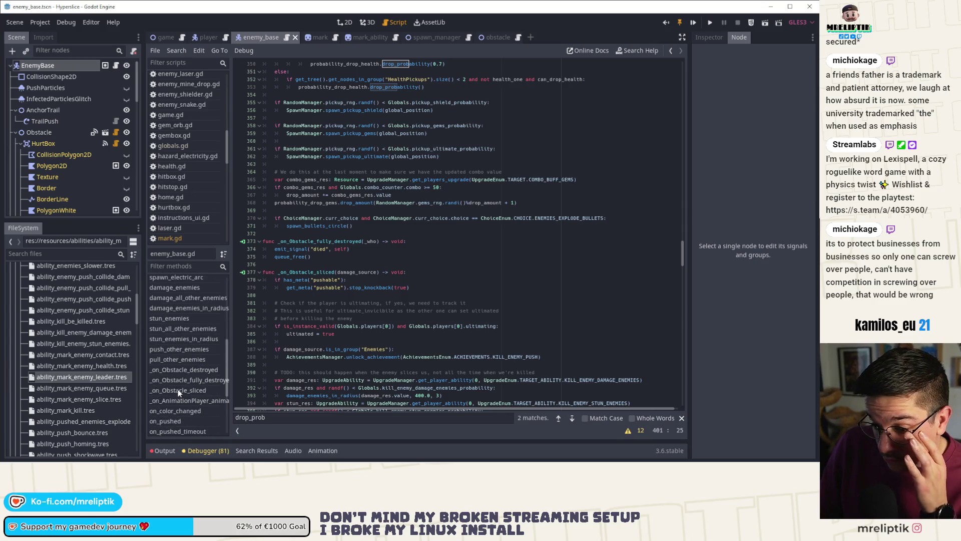
pyautogui.scroll(-5, 165, 350)
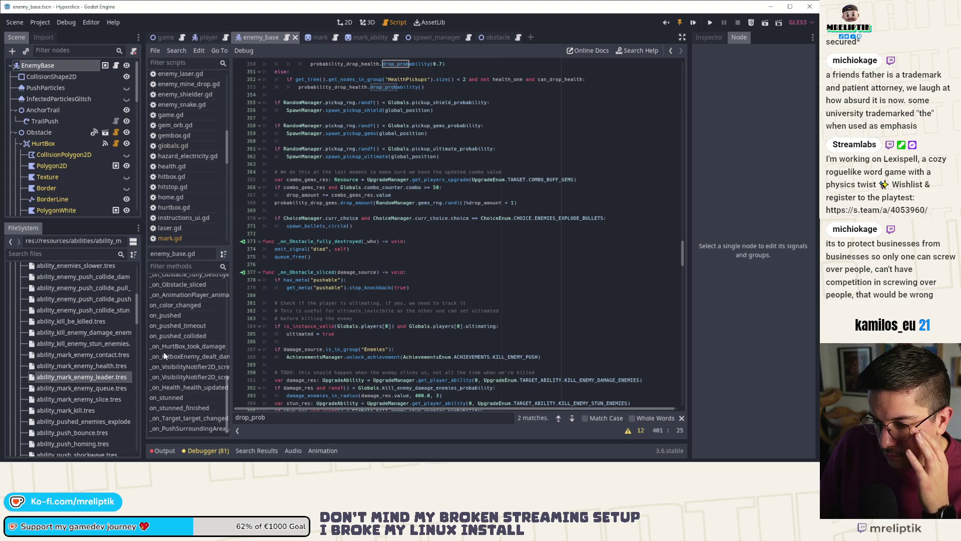
pyautogui.hotkey('ctrl', 'shift', 'o')
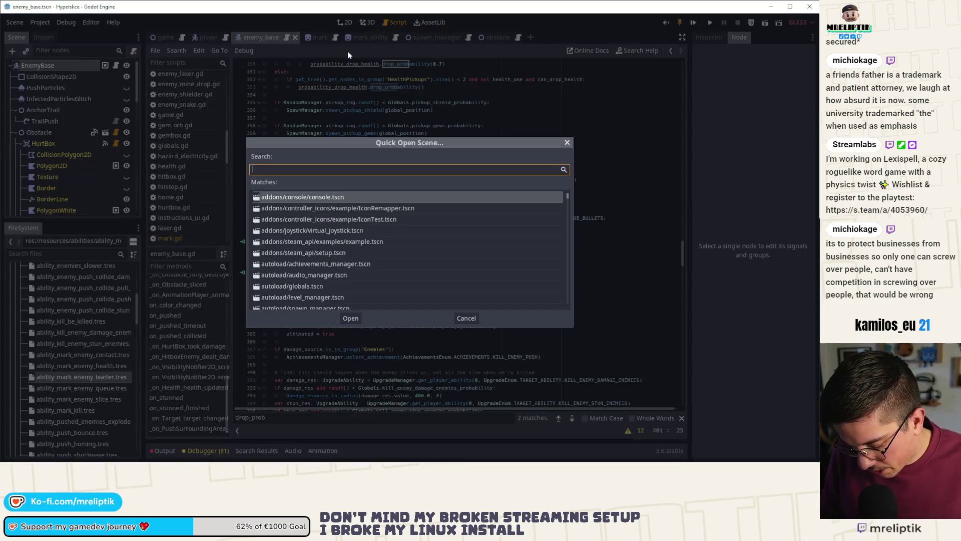
# Open ultimate_mark_slice.tscn through Quick Open Scene.
pyautogui.write('ultiumate')
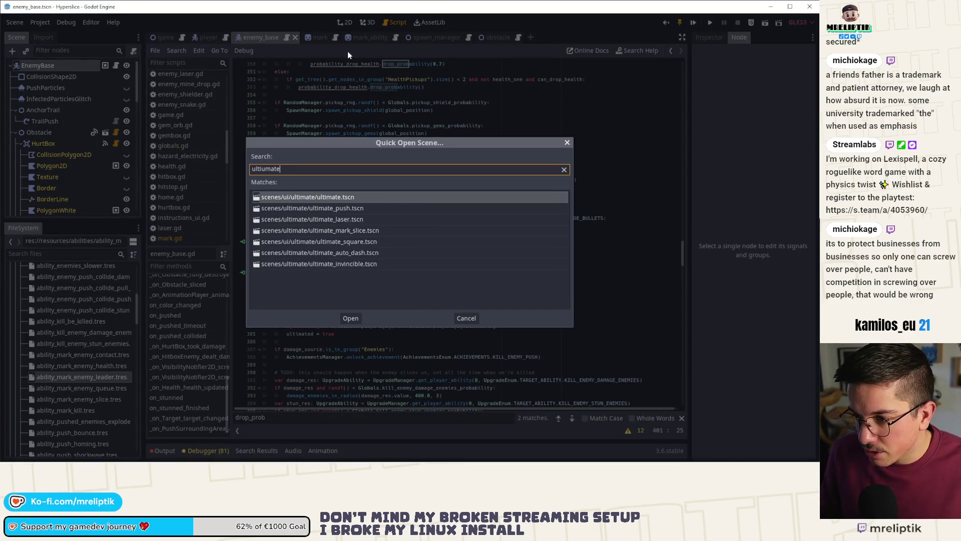
pyautogui.press('Down')
pyautogui.press('Down')
pyautogui.press('Down')
pyautogui.press('Return')
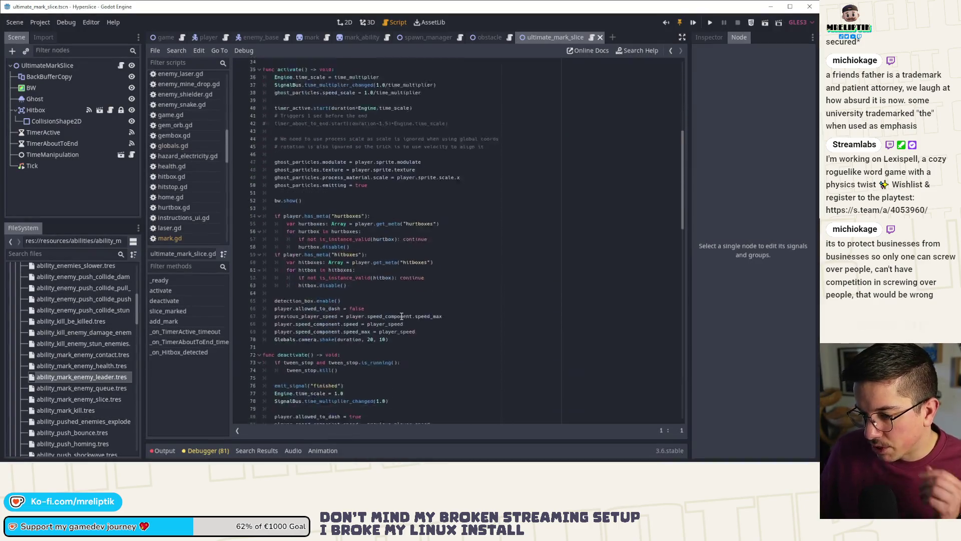
# Inspect slice_marked's slice_with_fx call, then close the ultimate_mark_slice scene.
pyautogui.scroll(-3, 348, 335)
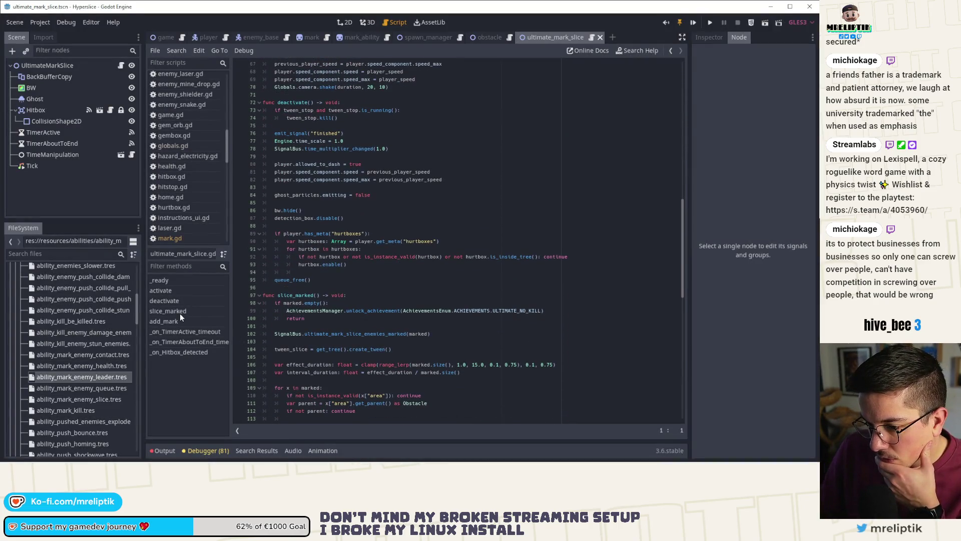
pyautogui.click(180, 312)
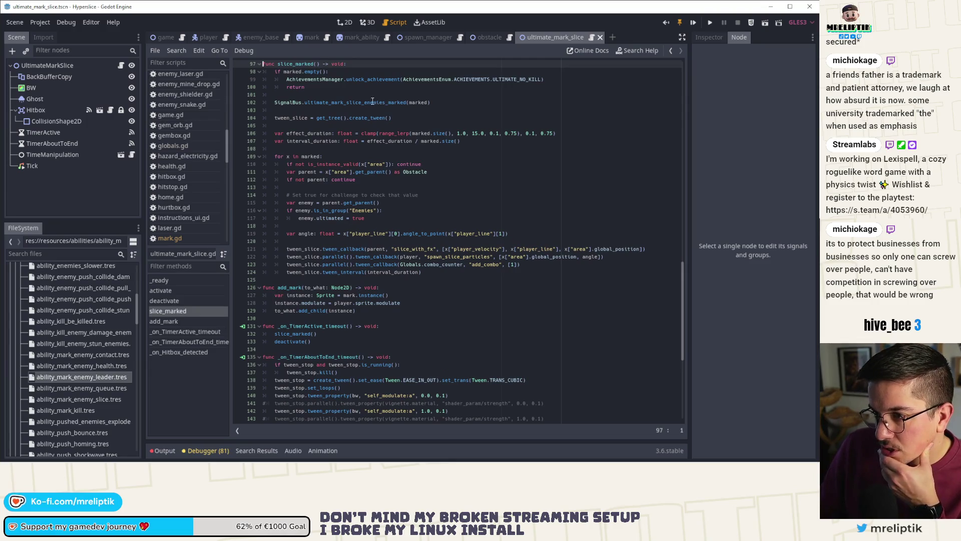
pyautogui.doubleClick(328, 102)
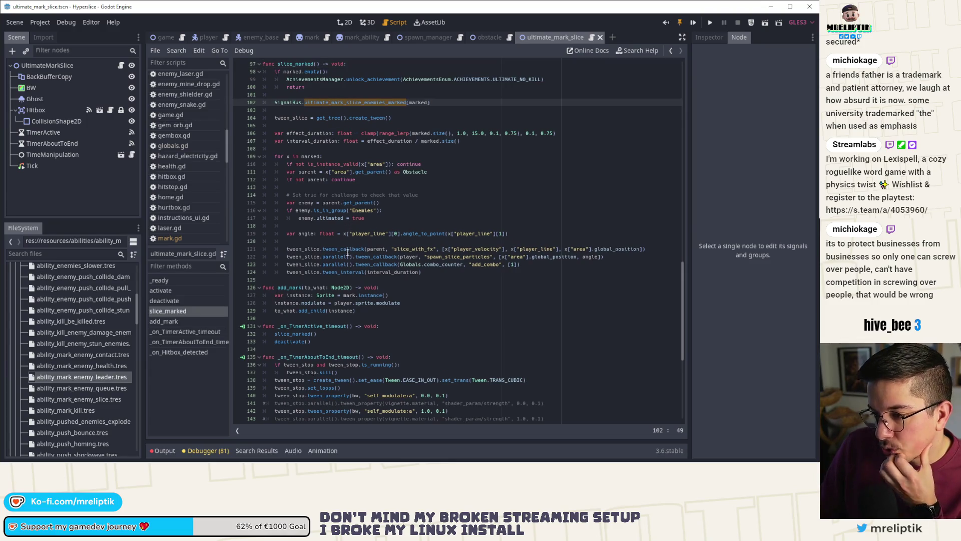
pyautogui.doubleClick(405, 250)
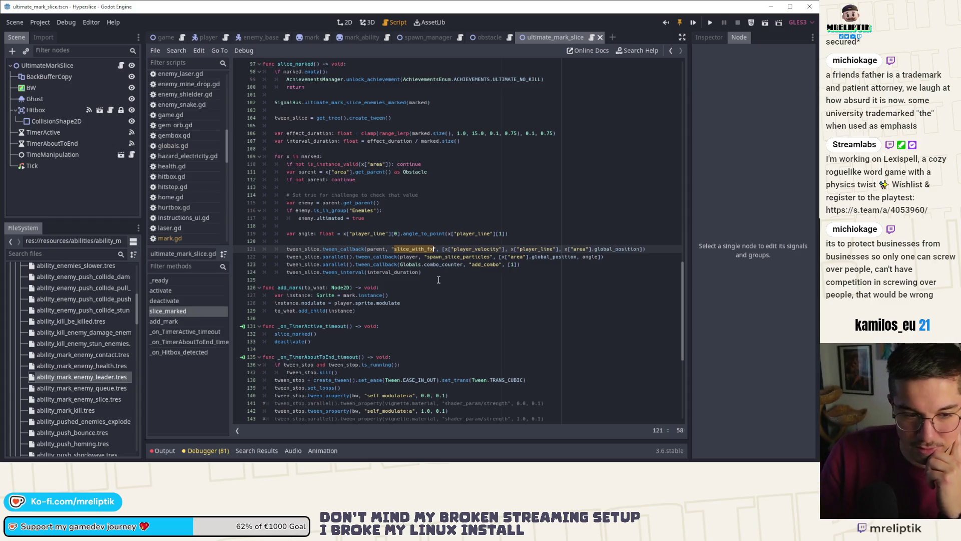
pyautogui.click(435, 272)
pyautogui.click(410, 248)
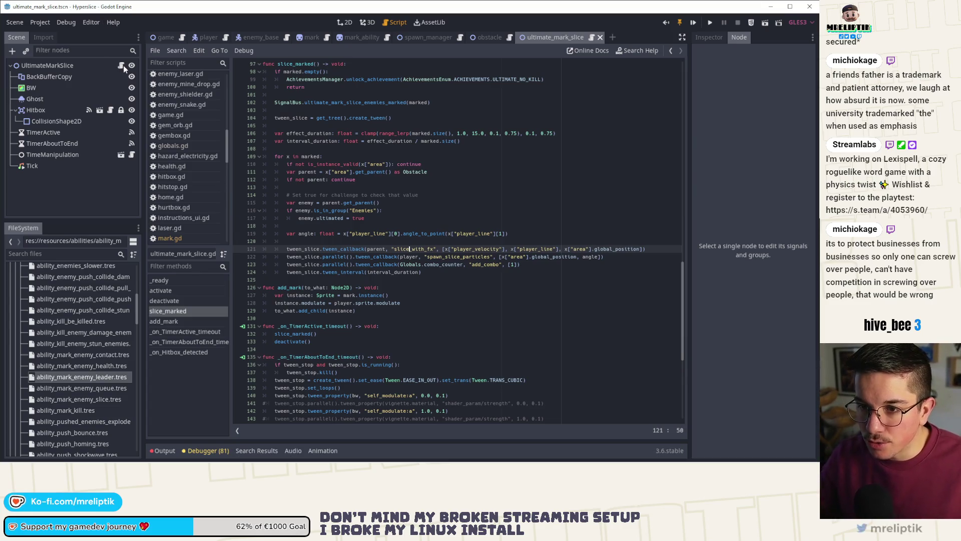
pyautogui.middleClick(551, 40)
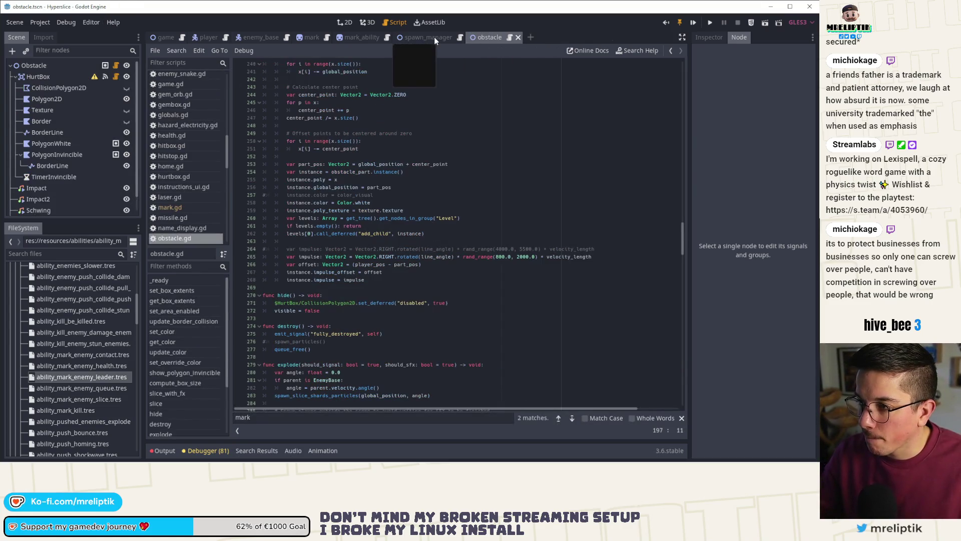
# Close the obstacle scene and show obstacle.gd's slice_with_fx function from enemy_base.
pyautogui.click(433, 37)
pyautogui.click(362, 37)
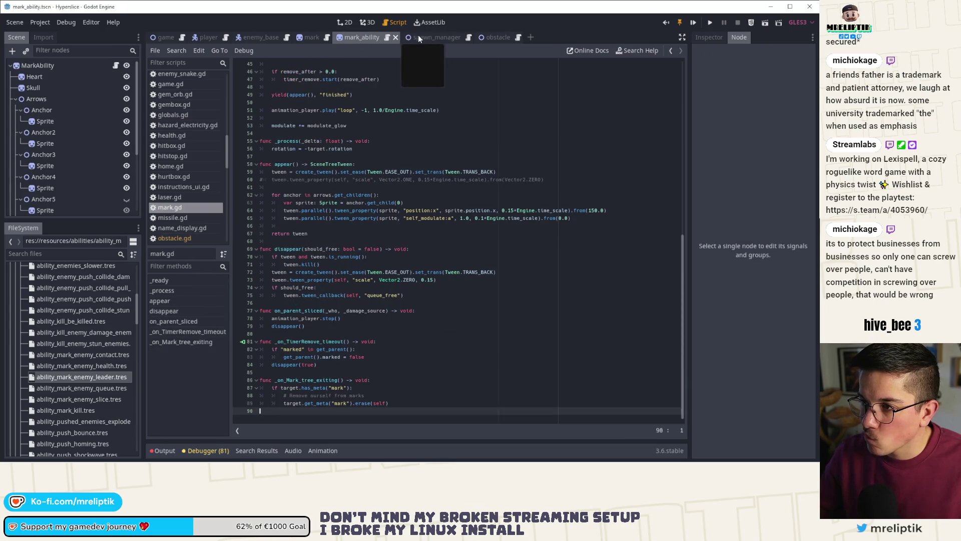
pyautogui.middleClick(491, 35)
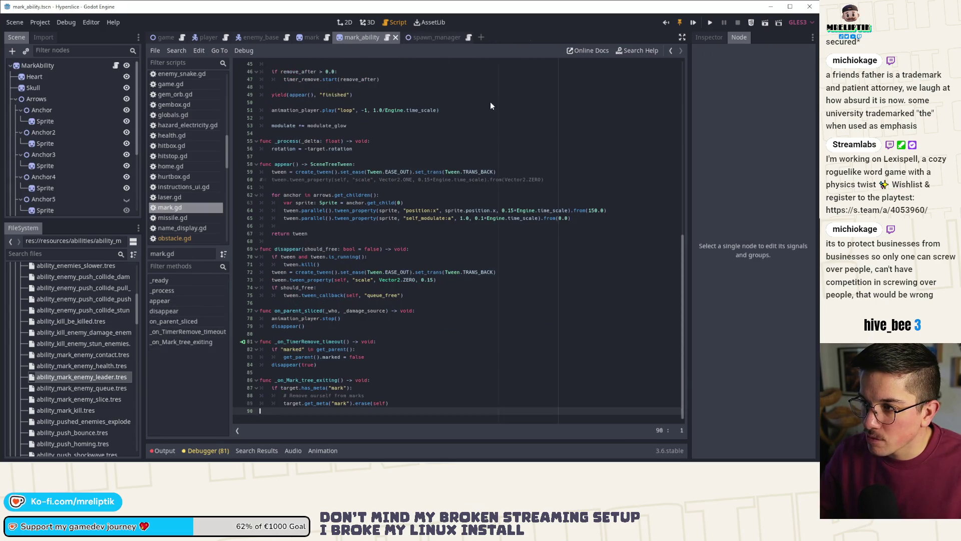
pyautogui.click(257, 37)
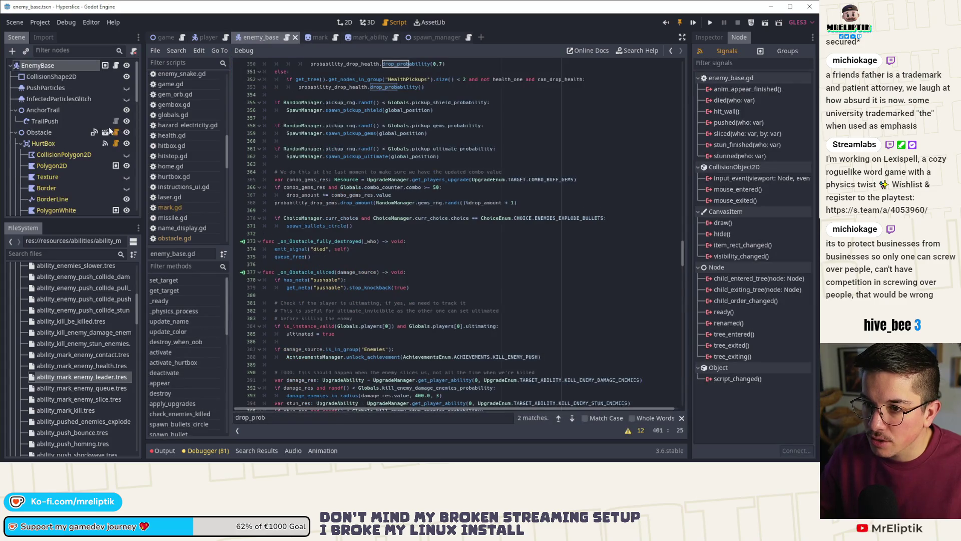
pyautogui.click(115, 132)
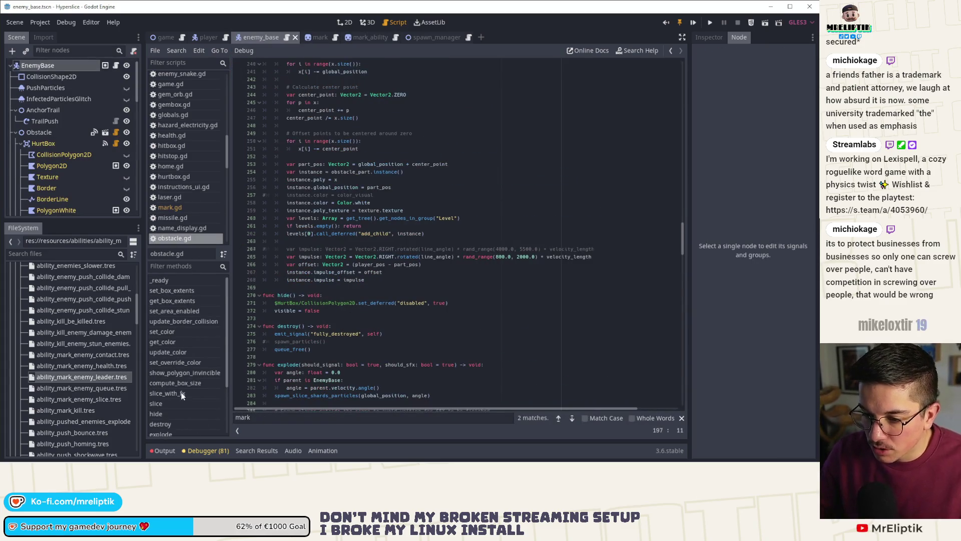
pyautogui.click(167, 393)
pyautogui.click(290, 150)
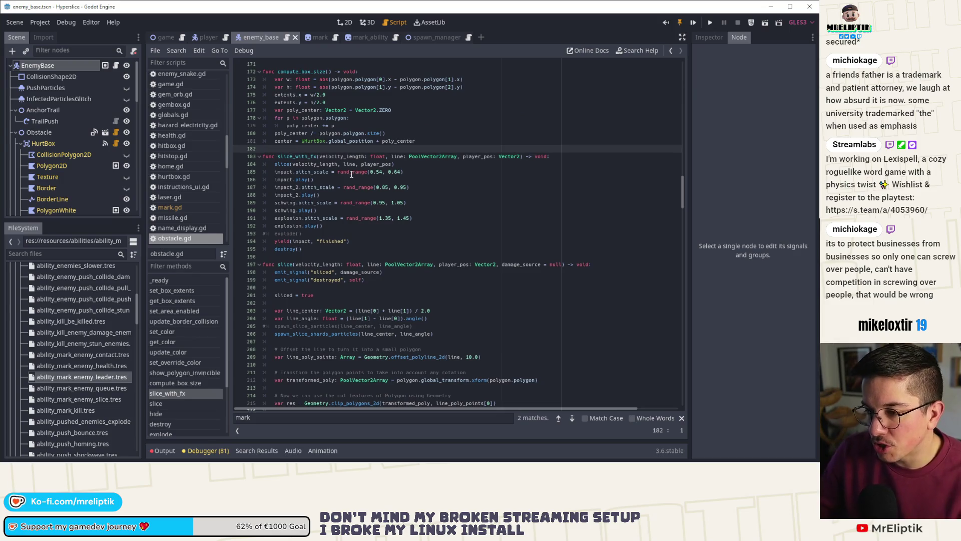
# Add a new 'func slice_fx() -> void:' with a pass body above slice_with_fx.
pyautogui.press('Return')
pyautogui.press('Return')
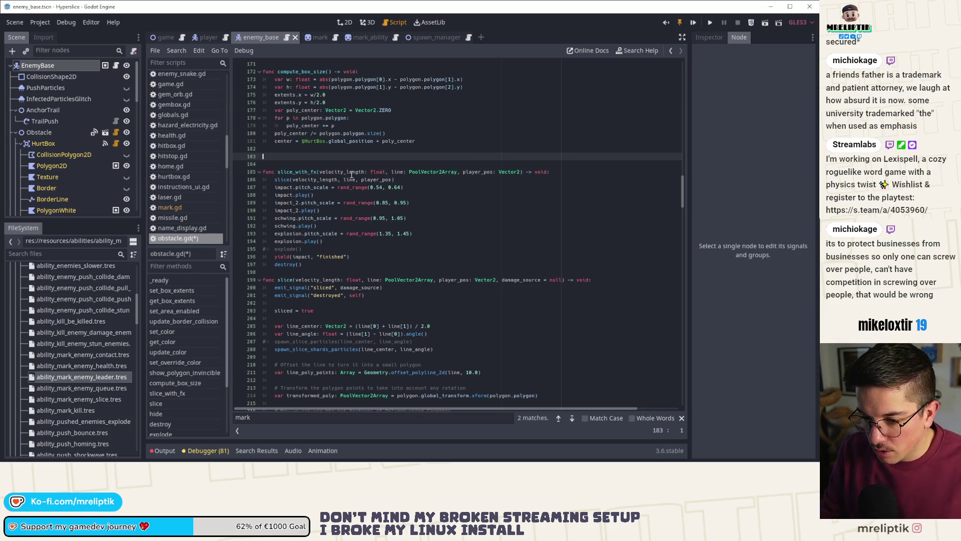
pyautogui.write('#func slice_fx(')
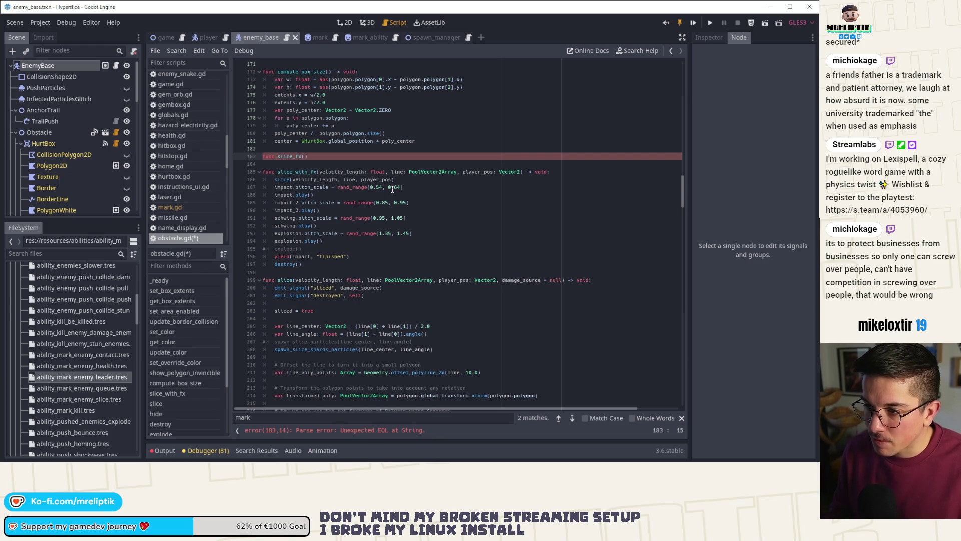
pyautogui.click(319, 172)
pyautogui.doubleClick(340, 172)
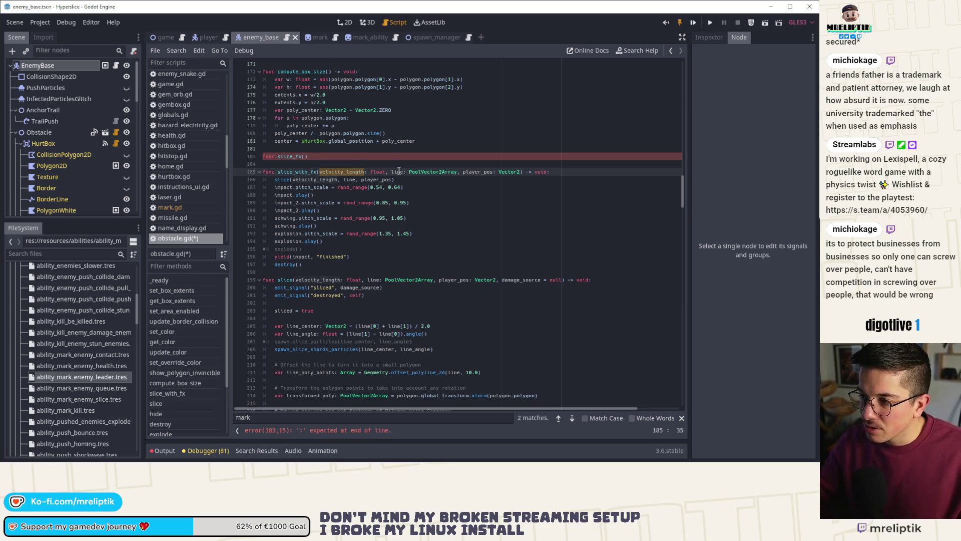
pyautogui.doubleClick(478, 171)
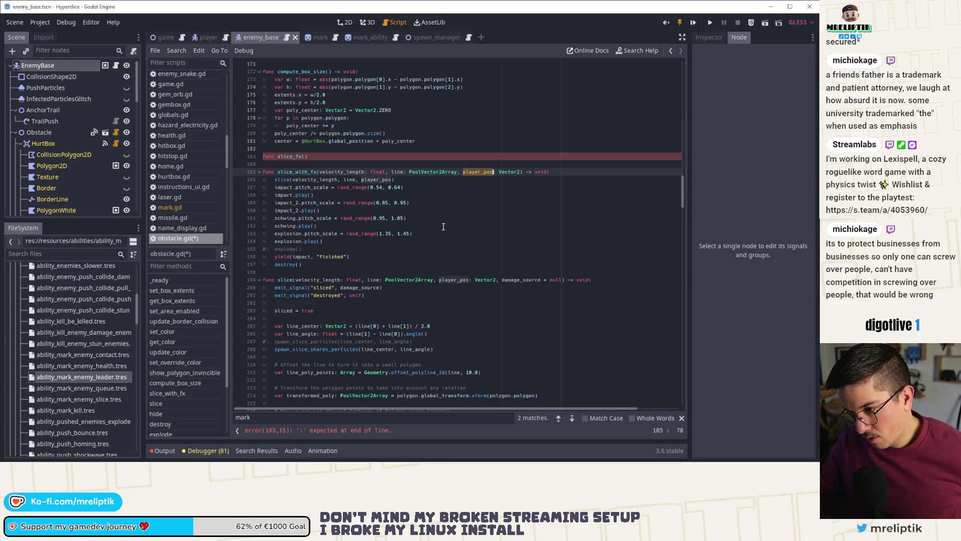
pyautogui.click(340, 280)
pyautogui.scroll(-10, 355, 274)
pyautogui.scroll(-12, 364, 248)
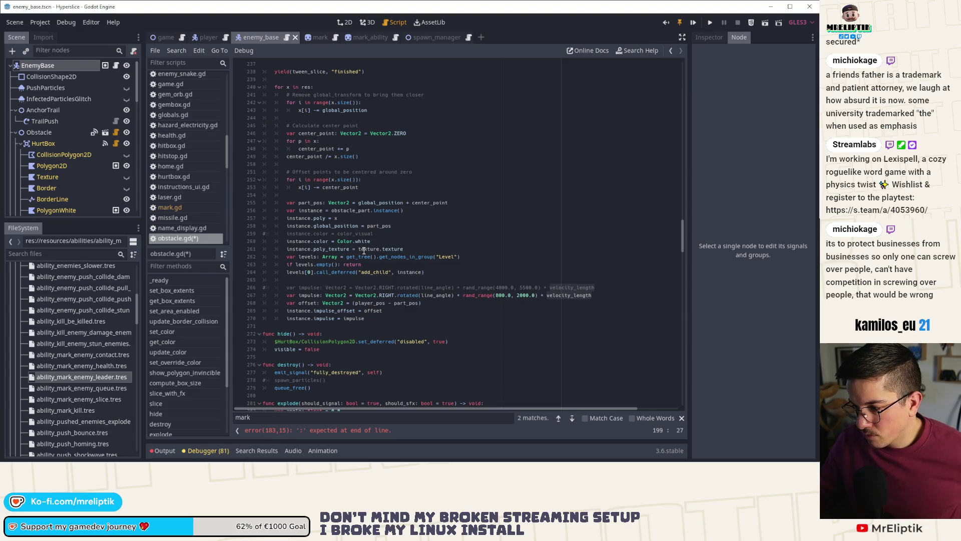
pyautogui.scroll(16, 364, 249)
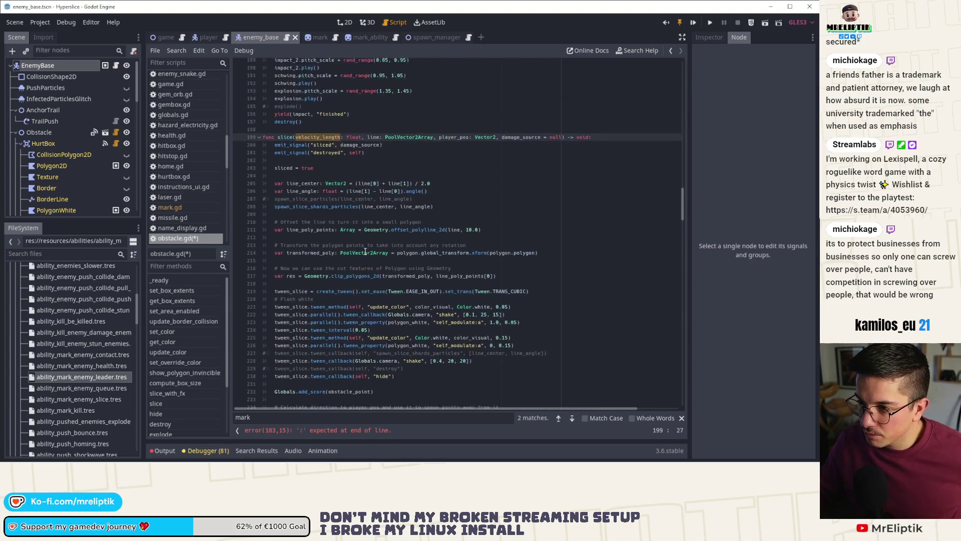
pyautogui.scroll(4, 366, 250)
pyautogui.click(306, 110)
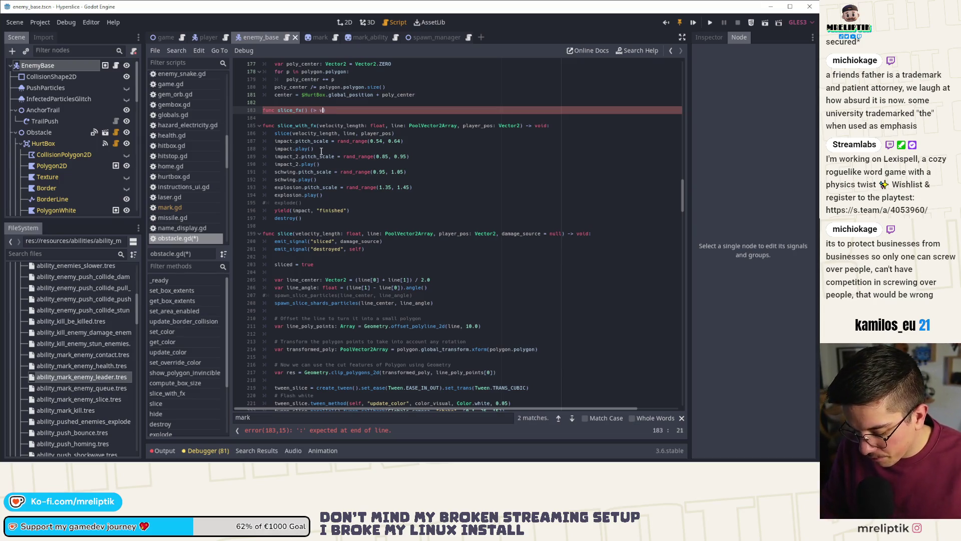
pyautogui.write(':')
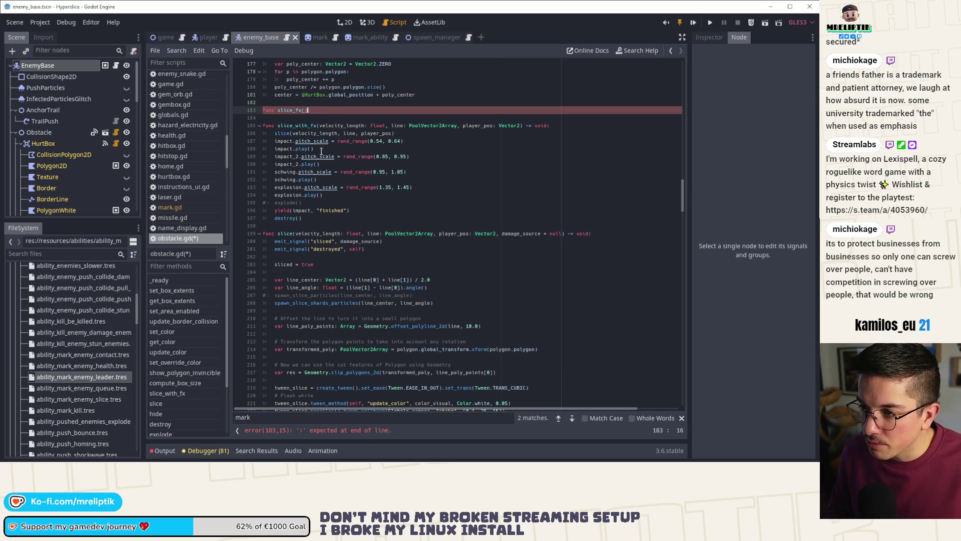
pyautogui.press('BackSpace')
pyautogui.write('-> void:')
pyautogui.press('Return')
pyautogui.write('pass')
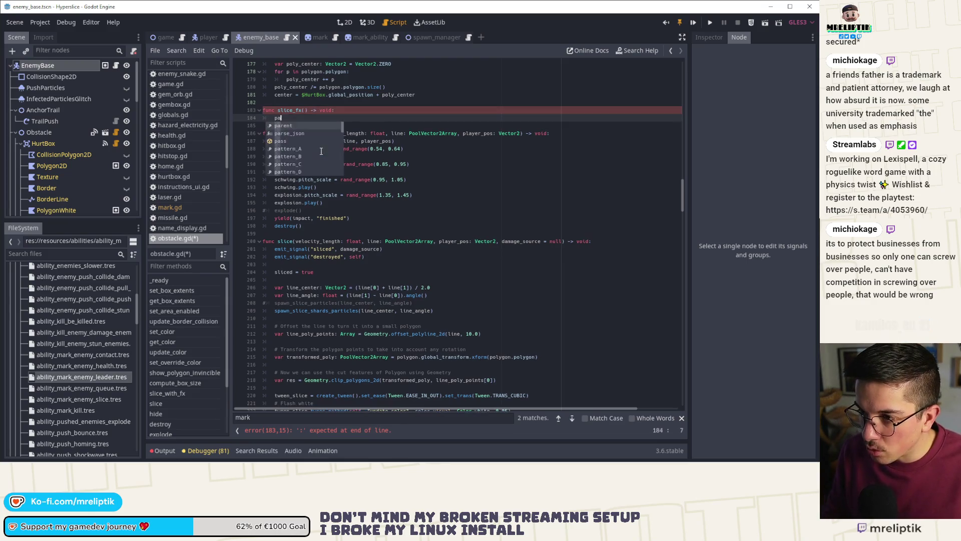
# Add a '# Show a random slice' comment above slice_fx and save obstacle.gd.
pyautogui.hotkey('ctrl', 's')
pyautogui.press('Up')
pyautogui.hotkey('ctrl', 'shift', 'Return')
pyautogui.write('# Show a random slice')
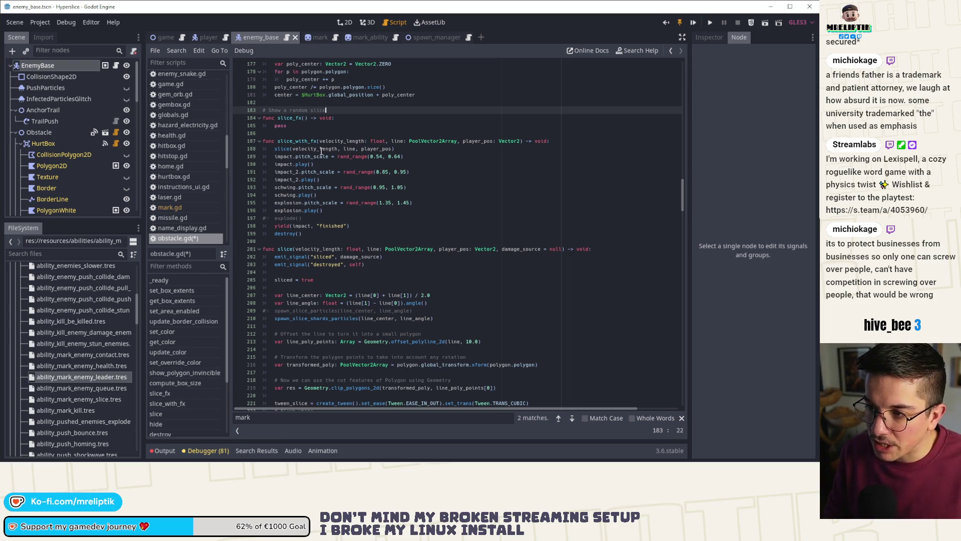
pyautogui.hotkey('ctrl', 's')
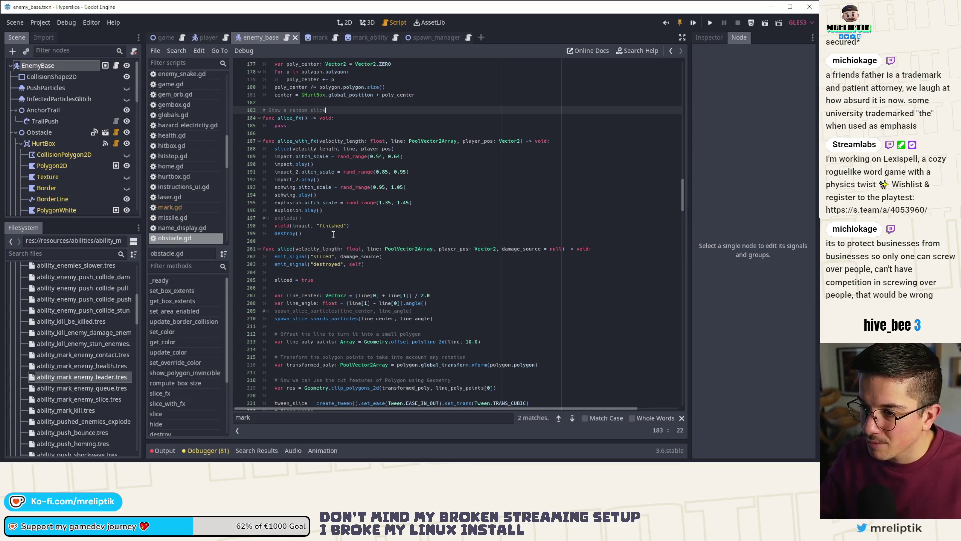
# Copy slice_with_fx's body into slice_fx in place of pass.
pyautogui.moveTo(276, 148)
pyautogui.mouseDown()
pyautogui.moveTo(300, 150)
pyautogui.moveTo(362, 235)
pyautogui.moveTo(361, 210)
pyautogui.mouseUp()
pyautogui.hotkey('ctrl', 'c')
pyautogui.doubleClick(281, 125)
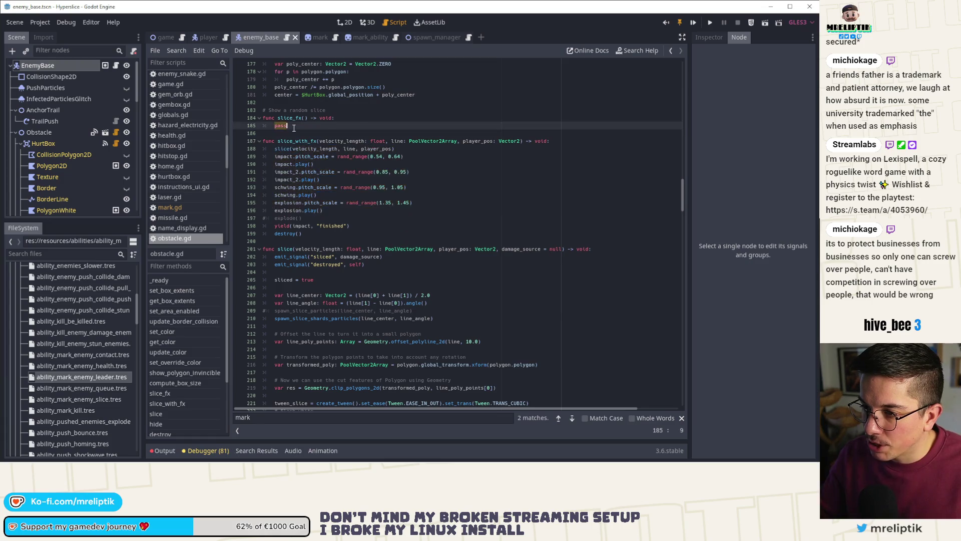
pyautogui.hotkey('ctrl', 'v')
# Inline slice's own body into slice_fx instead of calling slice().
pyautogui.click(289, 125)
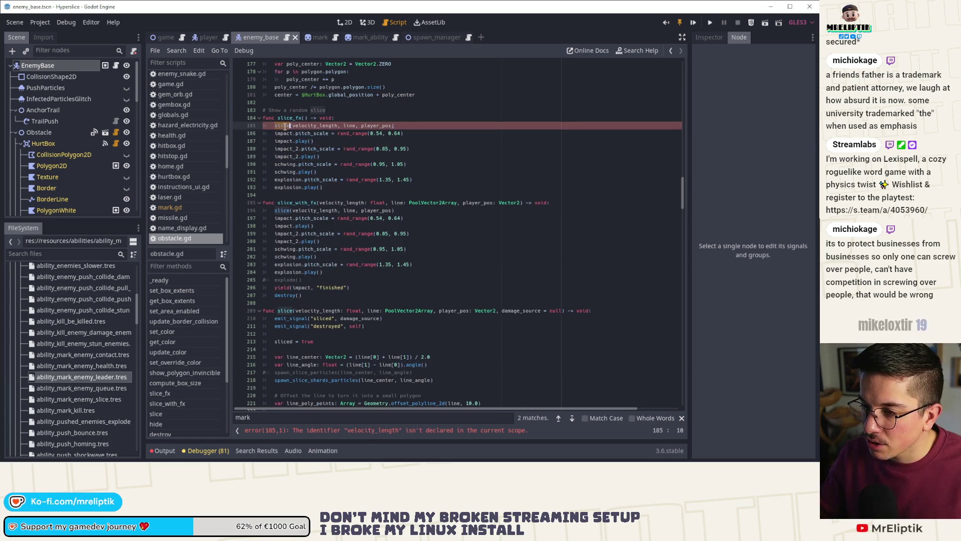
pyautogui.doubleClick(281, 126)
pyautogui.scroll(-1, 318, 243)
pyautogui.scroll(-9, 318, 243)
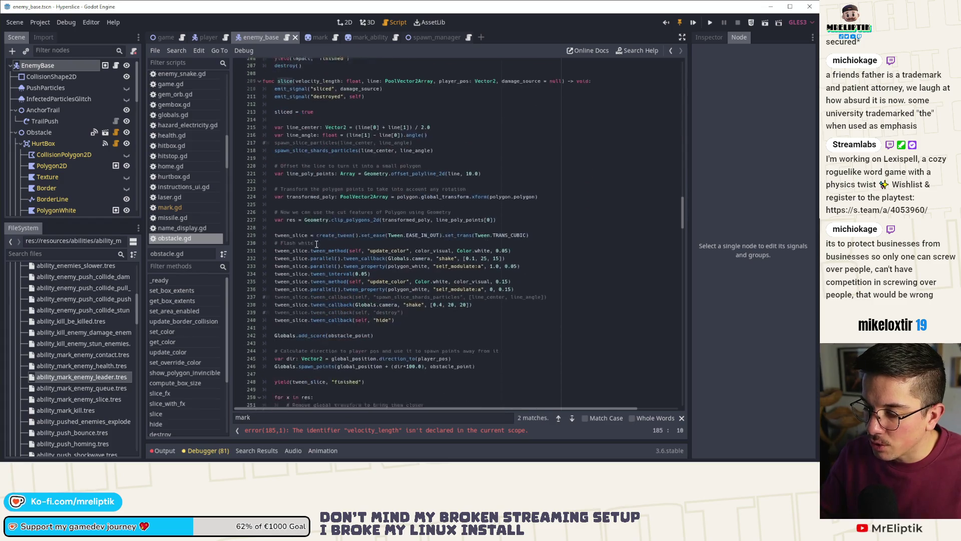
pyautogui.scroll(-18, 311, 223)
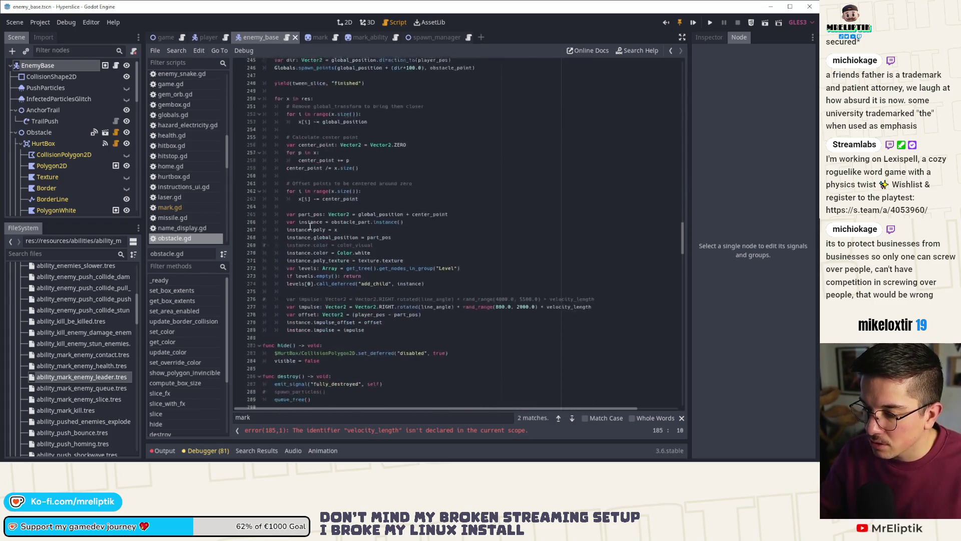
pyautogui.click(371, 210)
pyautogui.scroll(20, 372, 209)
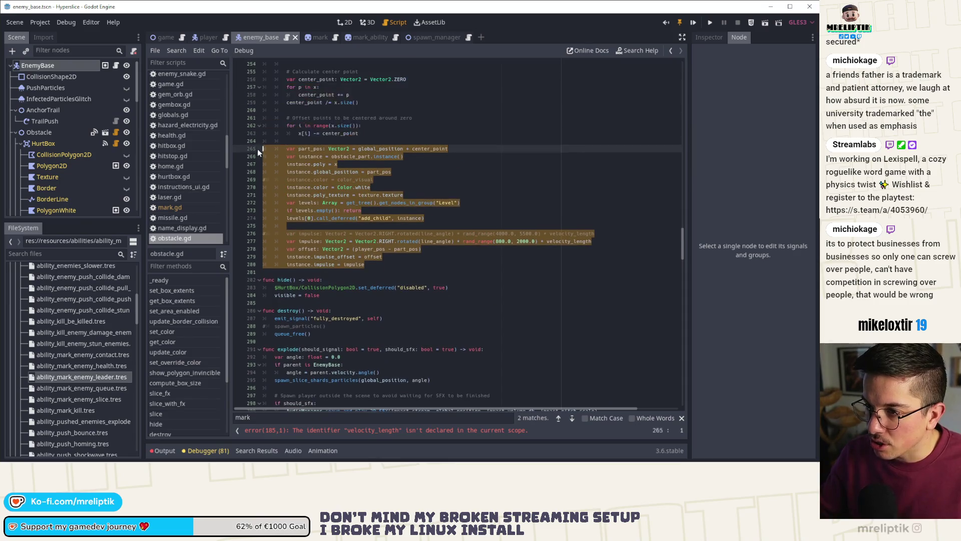
pyautogui.moveTo(286, 405); pyautogui.dragTo(275, 310)
pyautogui.moveTo(286, 367)
pyautogui.mouseDown()
pyautogui.moveTo(280, 373)
pyautogui.moveTo(273, 359)
pyautogui.mouseUp()
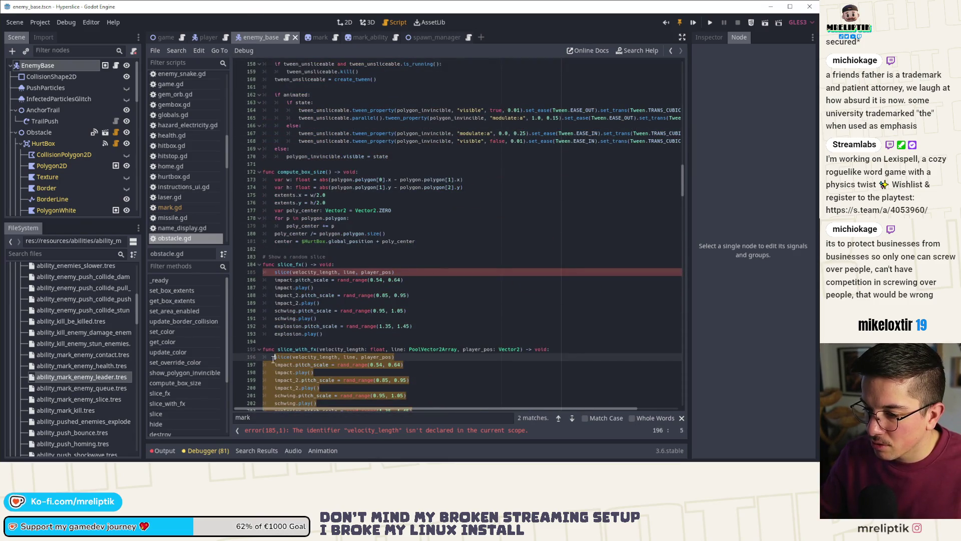
pyautogui.scroll(-4, 273, 359)
pyautogui.moveTo(265, 405); pyautogui.dragTo(273, 375)
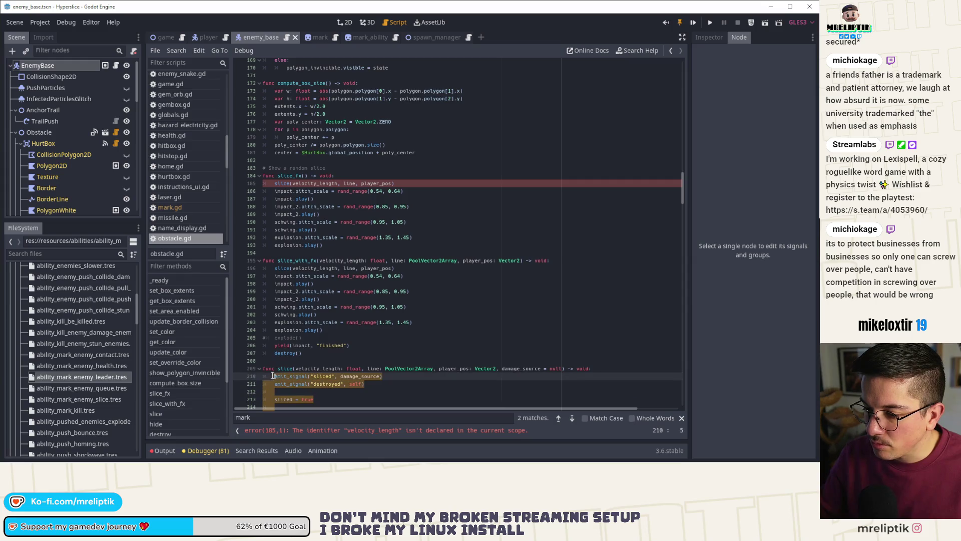
pyautogui.scroll(6, 284, 141)
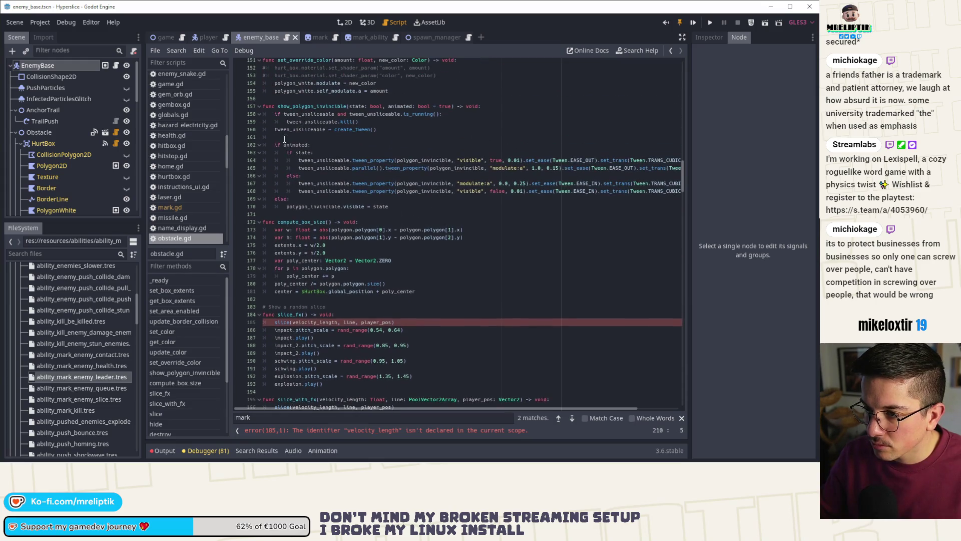
pyautogui.scroll(-3, 297, 314)
pyautogui.click(401, 253)
pyautogui.hotkey('alt', 'Down')
pyautogui.hotkey('alt', 'Down')
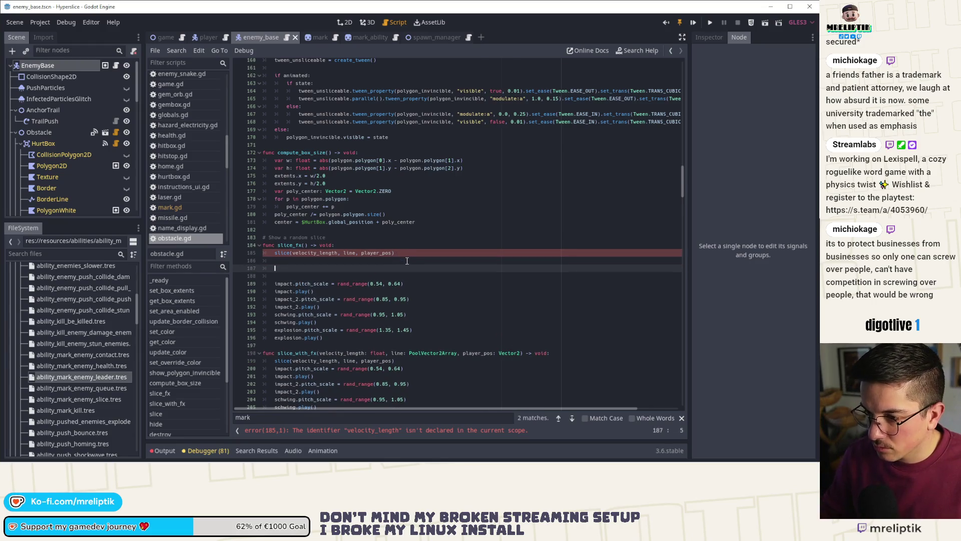
pyautogui.scroll(-9, 380, 265)
pyautogui.scroll(5, 364, 270)
# Delete the signal, sliced and commented spawn_slice_particles lines from slice_fx.
pyautogui.click(303, 145)
pyautogui.hotkey('ctrl', 'shift', 'k')
pyautogui.hotkey('ctrl', 'shift', 'k')
pyautogui.hotkey('ctrl', 'shift', 'k')
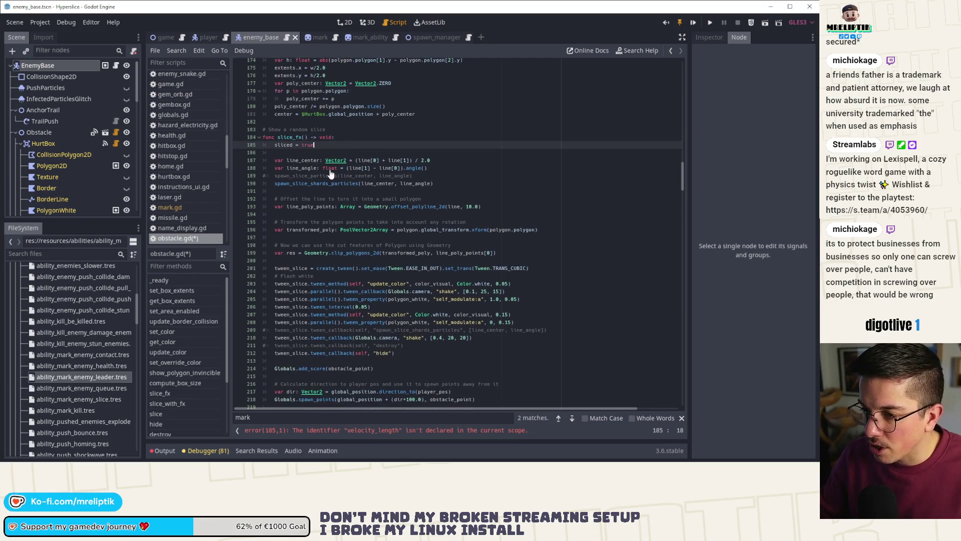
pyautogui.hotkey('ctrl', 'shift', 'k')
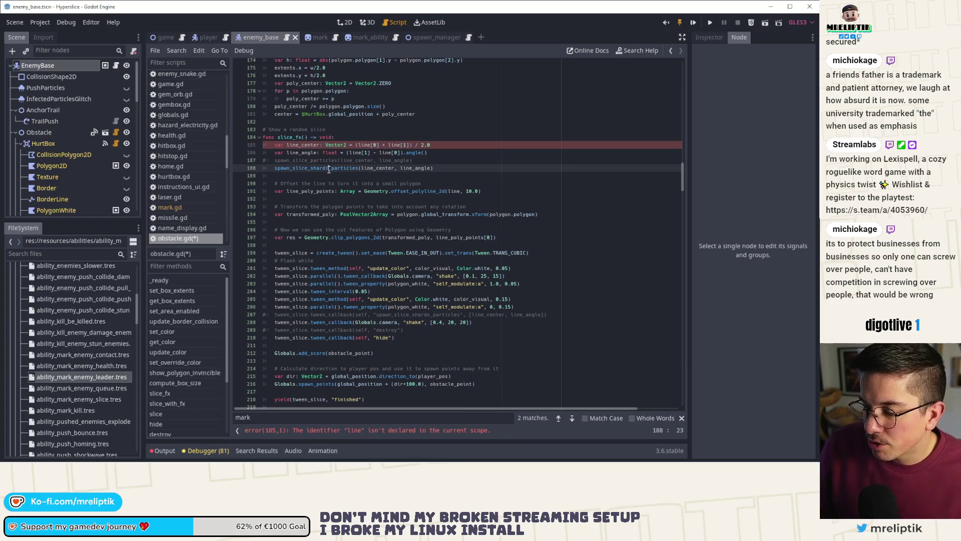
pyautogui.click(343, 161)
pyautogui.hotkey('ctrl', 'shift', 'k')
# Delete the add_score scoring line and save.
pyautogui.click(310, 161)
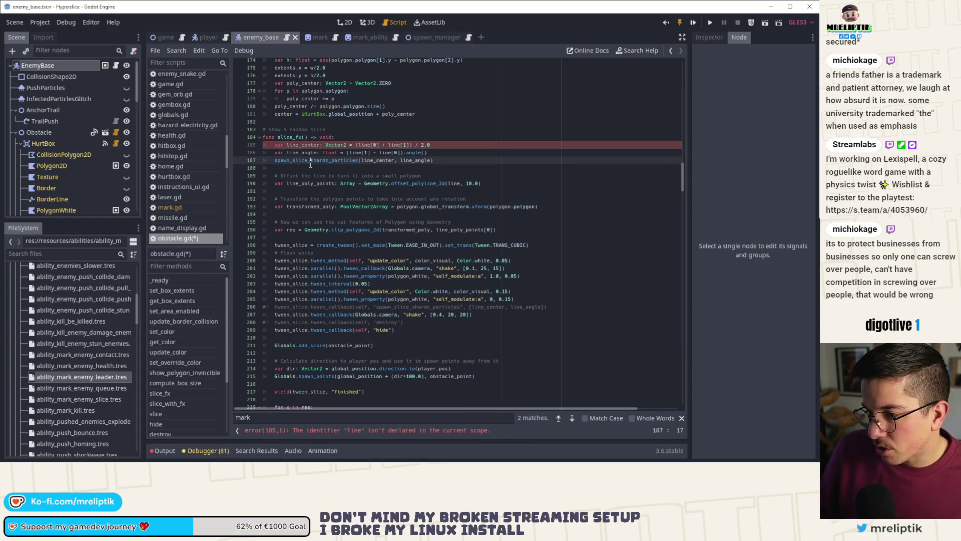
pyautogui.click(305, 197)
pyautogui.press('Down')
pyautogui.press('Down')
pyautogui.press('Down')
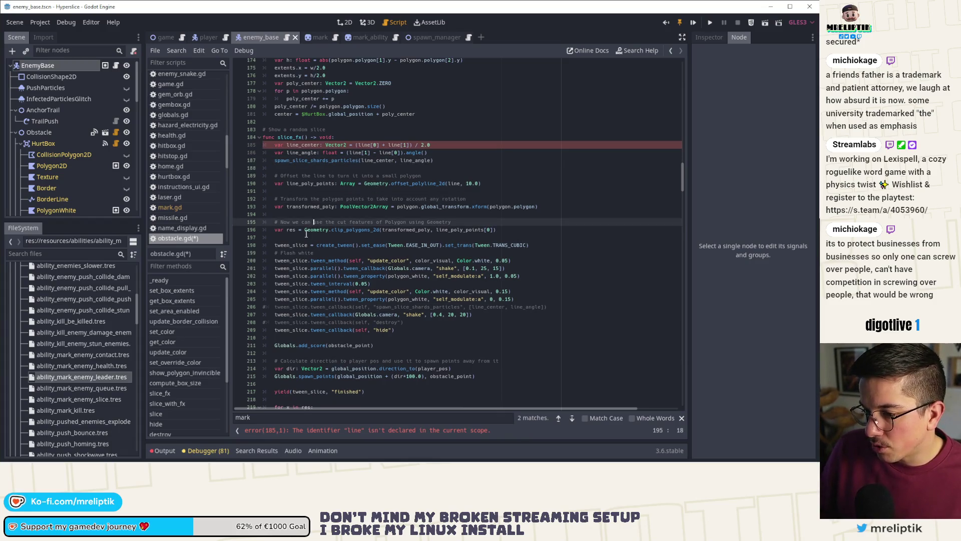
pyautogui.click(299, 244)
pyautogui.click(314, 252)
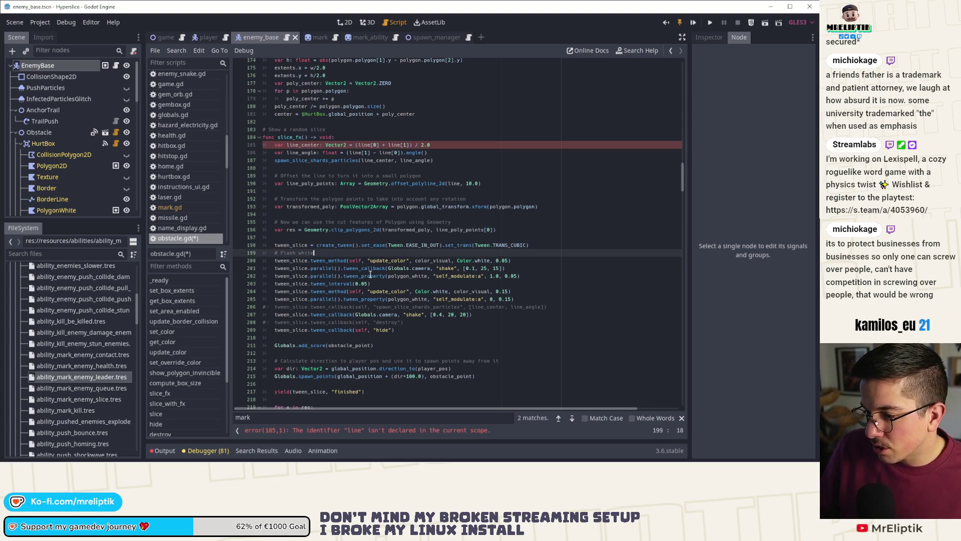
pyautogui.scroll(-4, 314, 212)
pyautogui.scroll(-2, 314, 212)
pyautogui.doubleClick(312, 206)
pyautogui.click(374, 206)
pyautogui.hotkey('ctrl', 'shift', 'k')
pyautogui.hotkey('ctrl', 'shift', 'k')
pyautogui.hotkey('ctrl', 's')
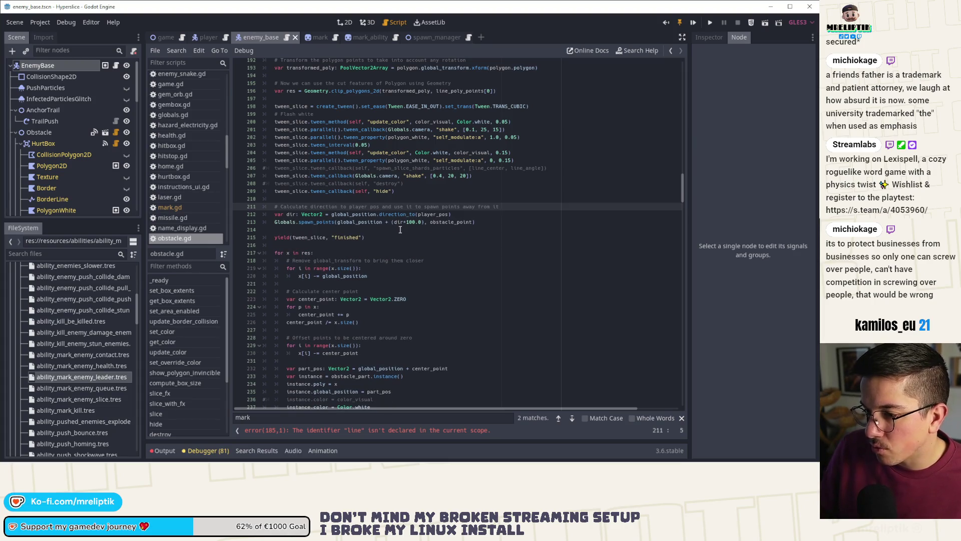
# Remove the shard-spawning loop from slice_fx.
pyautogui.click(317, 229)
pyautogui.doubleClick(326, 223)
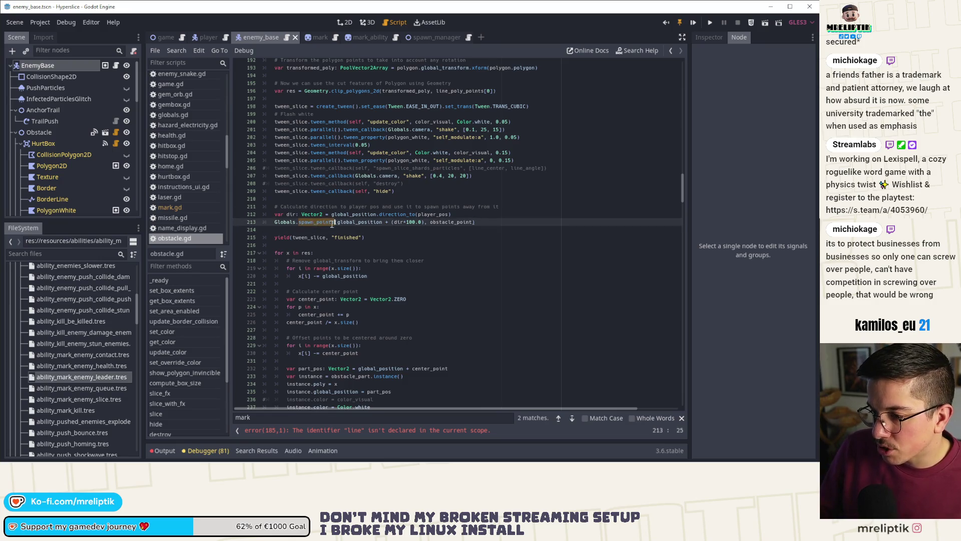
pyautogui.scroll(-2, 378, 238)
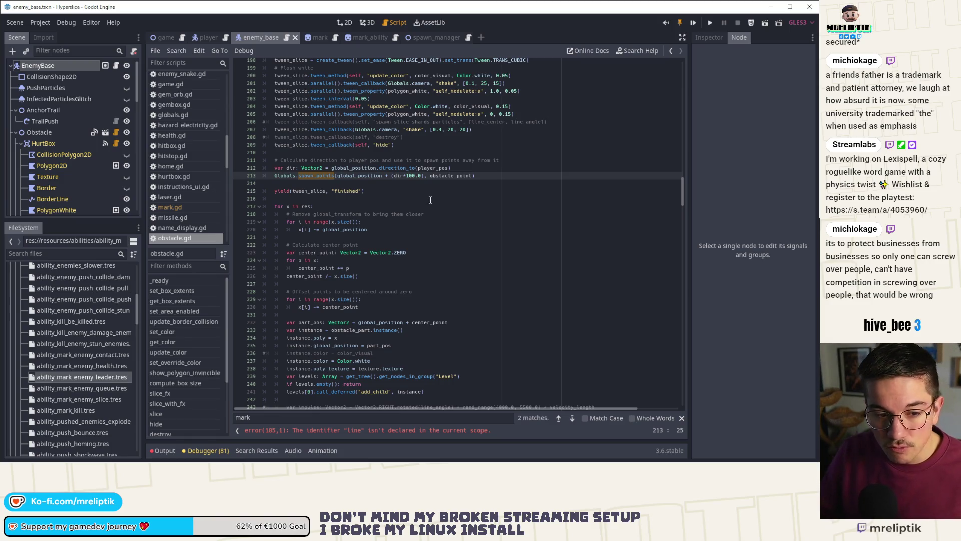
pyautogui.click(375, 191)
pyautogui.scroll(-4, 378, 210)
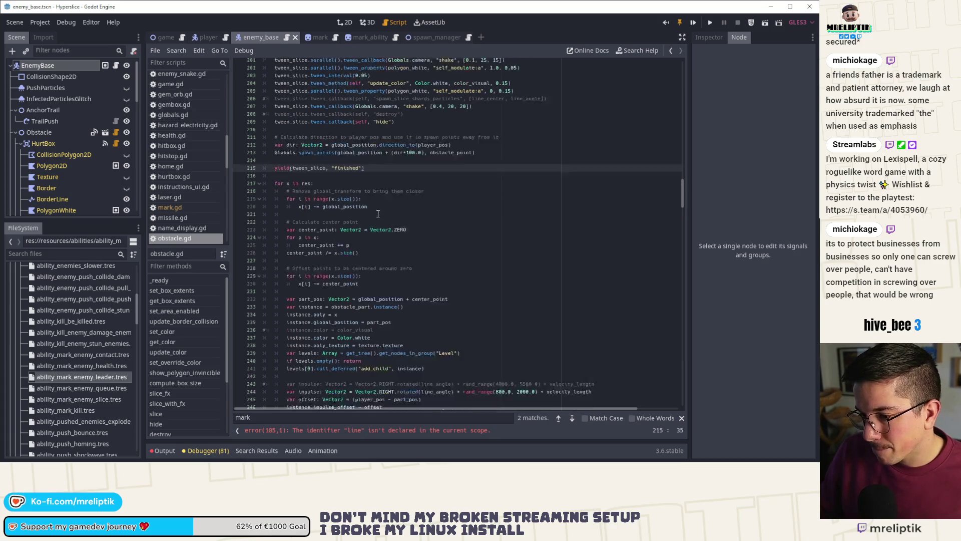
pyautogui.doubleClick(304, 276)
pyautogui.scroll(-2, 304, 276)
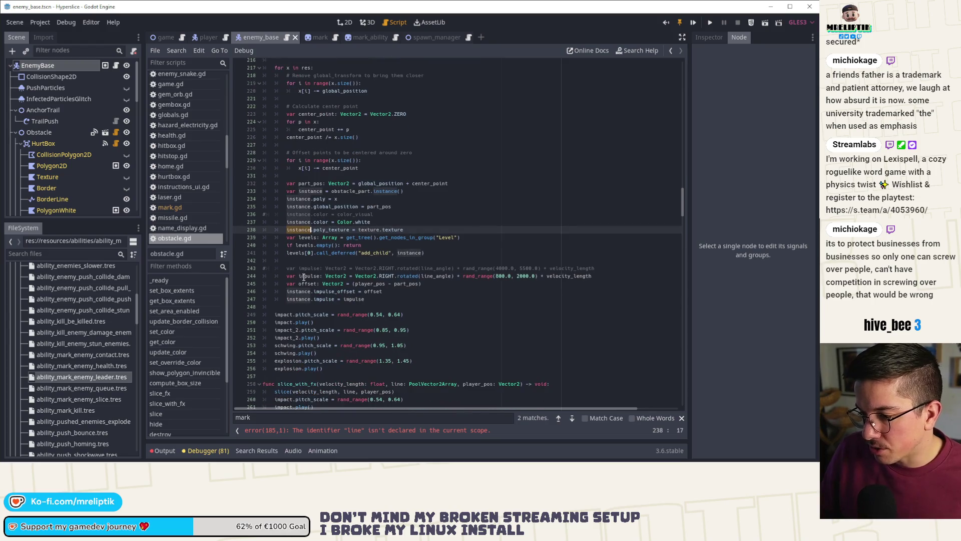
pyautogui.scroll(6, 357, 189)
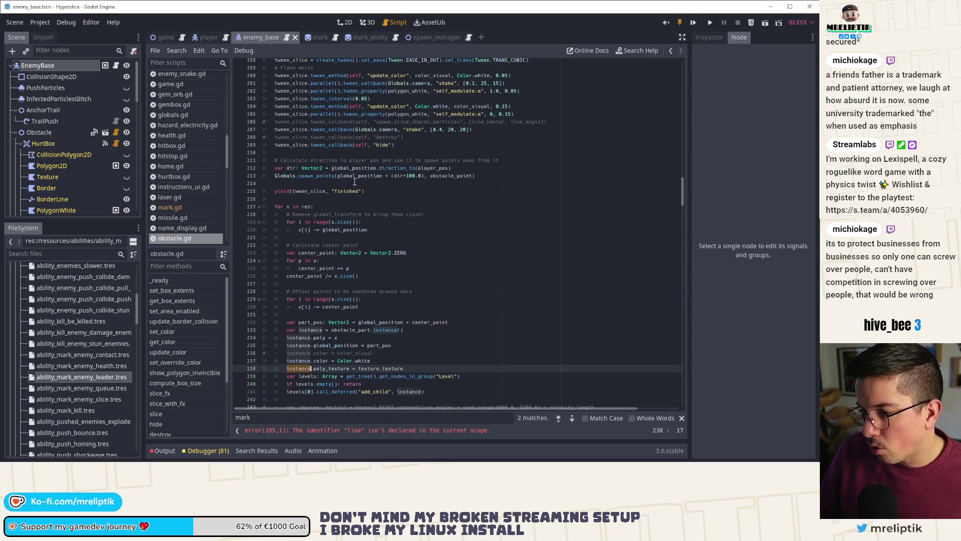
pyautogui.click(326, 205)
pyautogui.hotkey('ctrl', 'shift', 'k')
pyautogui.hotkey('ctrl', 'shift', 'k')
pyautogui.hotkey('ctrl', 'shift', 'k')
# Delete the remaining part-instance block, the tween-finish yield and spawn_points direction code.
pyautogui.hotkey('ctrl', 'shift', 'k')
pyautogui.hotkey('ctrl', 'shift', 'k')
pyautogui.hotkey('ctrl', 'shift', 'k')
pyautogui.click(346, 193)
pyautogui.hotkey('ctrl', 'shift', 'k')
pyautogui.hotkey('ctrl', 'shift', 'k')
pyautogui.click(323, 175)
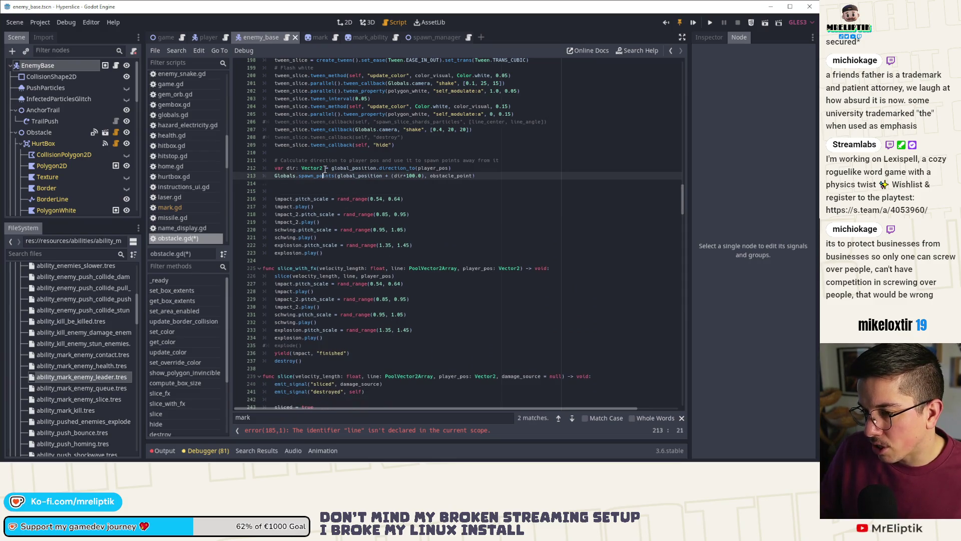
pyautogui.hotkey('ctrl', 'shift', 'k')
pyautogui.hotkey('ctrl', 'shift', 'k')
pyautogui.hotkey('ctrl', 'shift', 'k')
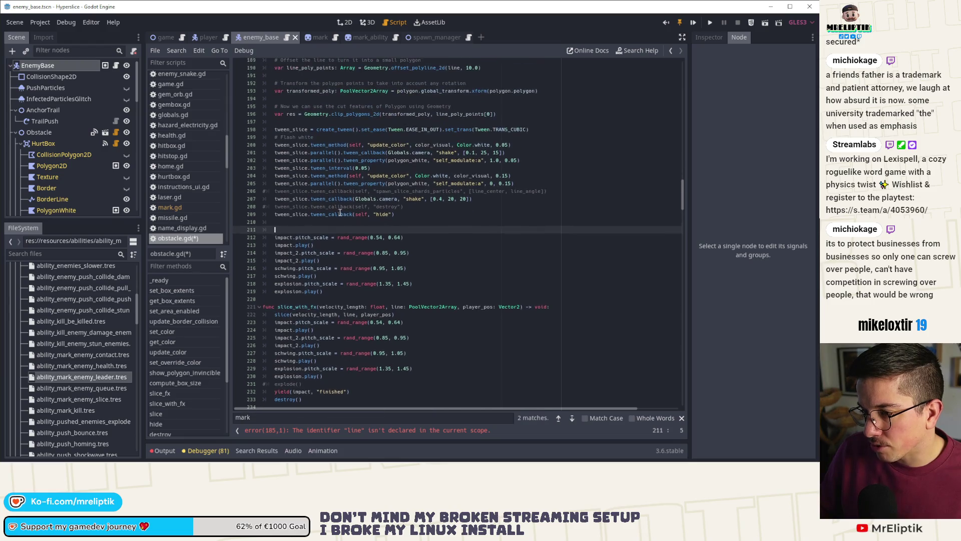
pyautogui.hotkey('ctrl', 'shift', 'k')
# Delete the destroy and hide callback lines and save obstacle.gd.
pyautogui.click(400, 215)
pyautogui.click(420, 199)
pyautogui.click(408, 206)
pyautogui.hotkey('ctrl', 'shift', 'k')
pyautogui.hotkey('ctrl', 'shift', 'k')
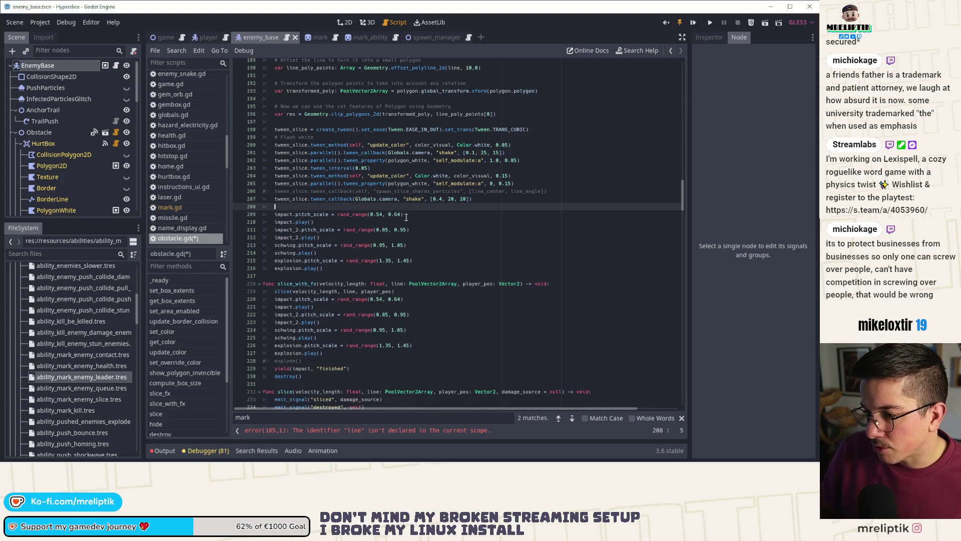
pyautogui.hotkey('ctrl', 's')
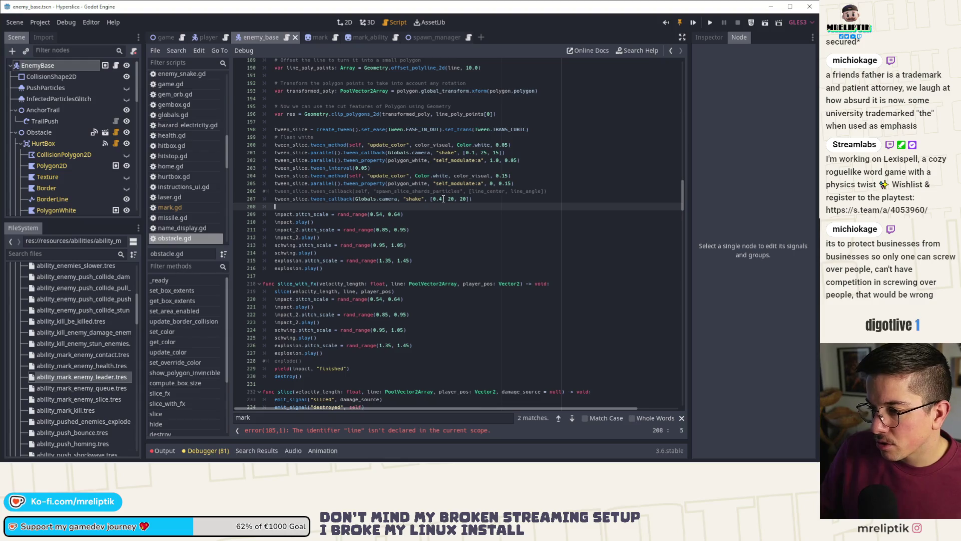
# Change the shake callback to [0.3, 20, 15] and drop the commented line above it.
pyautogui.click(443, 200)
pyautogui.press('BackSpace')
pyautogui.write('3')
pyautogui.press('BackSpace')
pyautogui.press('BackSpace')
pyautogui.write('15')
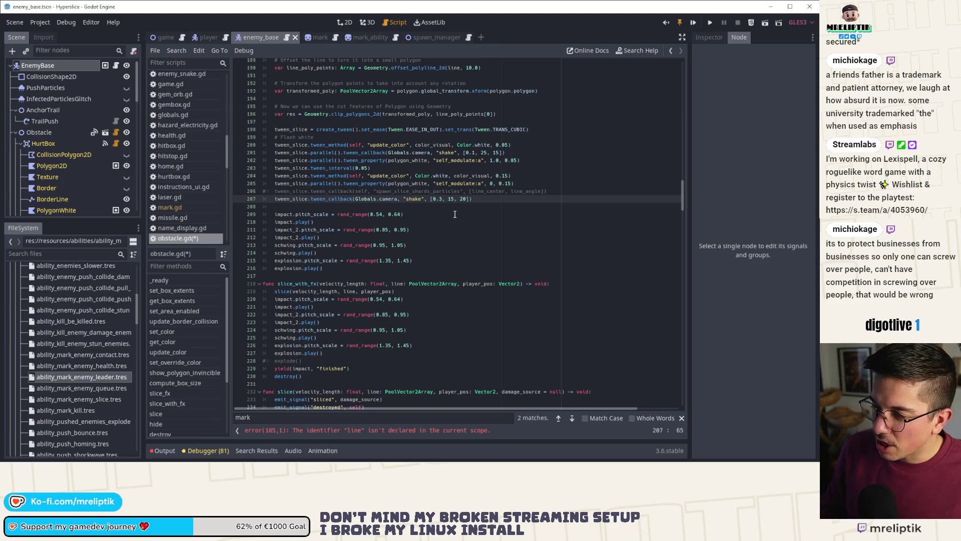
pyautogui.write('20')
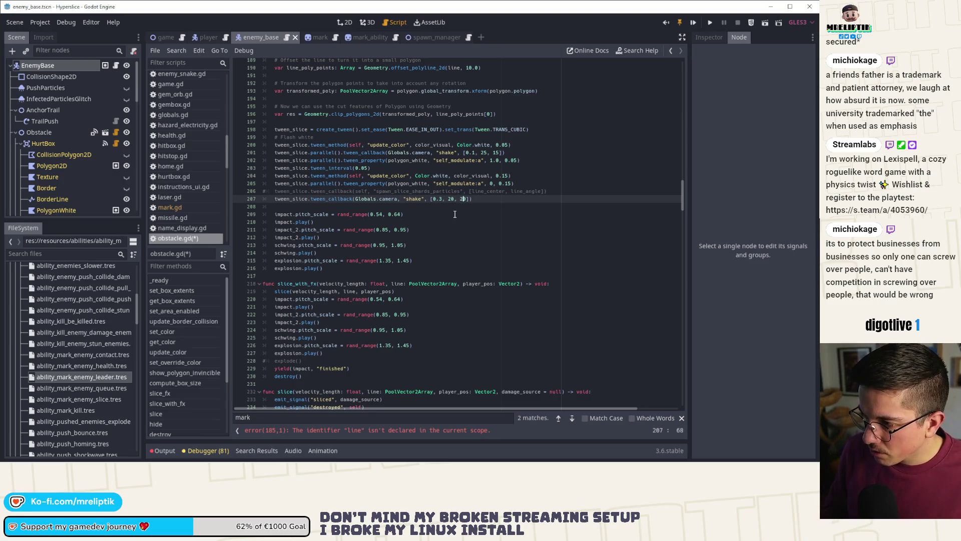
pyautogui.write('5]')
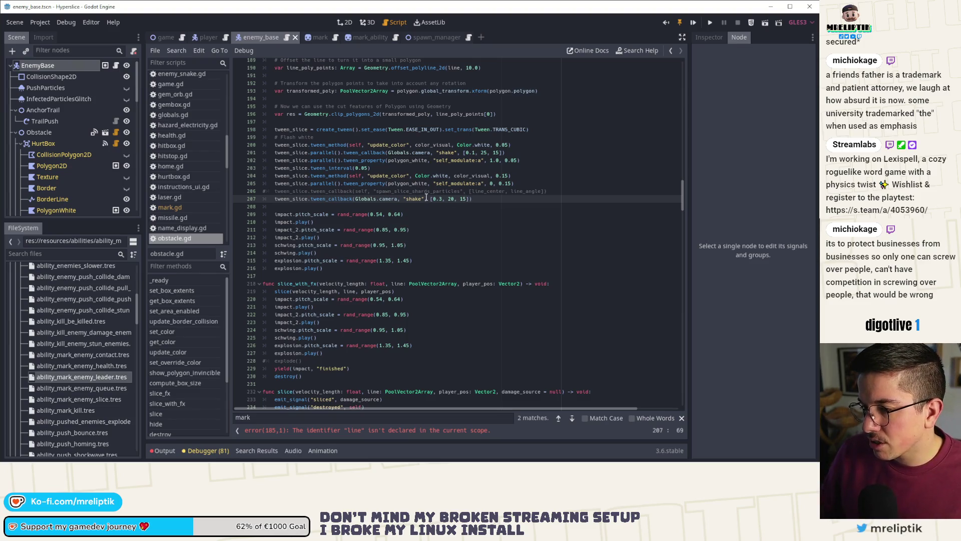
pyautogui.press('Up')
pyautogui.hotkey('ctrl', 'shift', 'k')
pyautogui.hotkey('ctrl', 's')
# Cut the earlier [0.1, 25, 15] shake callback from the flash tween.
pyautogui.click(384, 176)
pyautogui.click(376, 168)
pyautogui.click(440, 154)
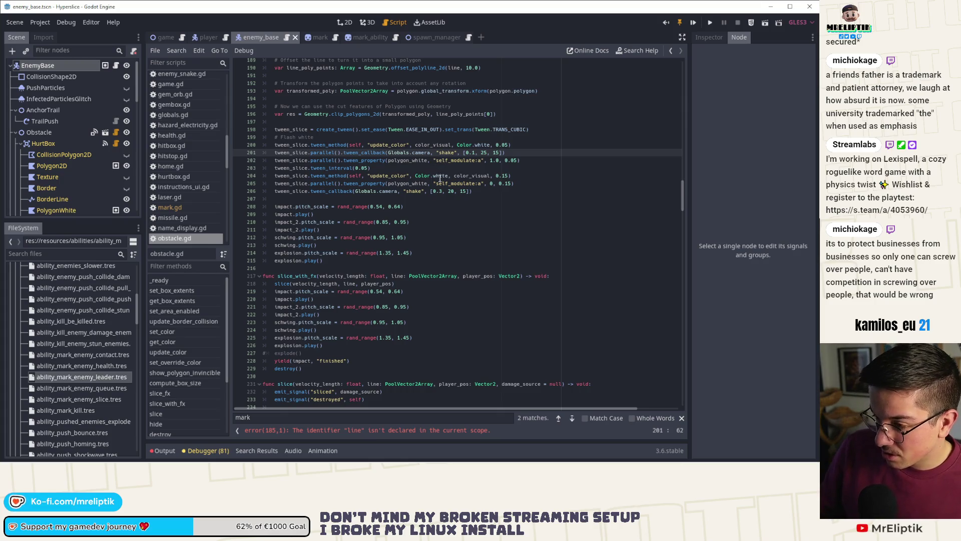
pyautogui.hotkey('ctrl', 'x')
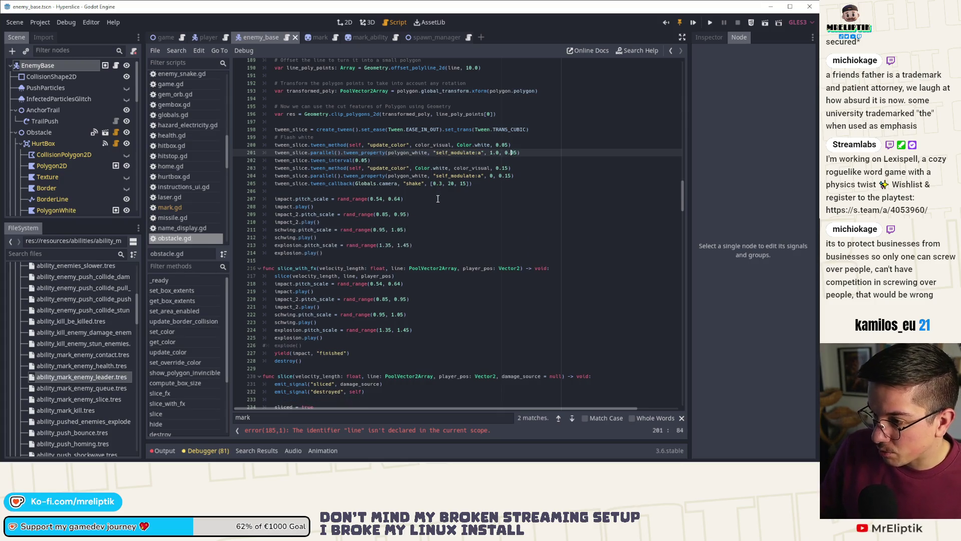
pyautogui.click(407, 145)
pyautogui.press('Up')
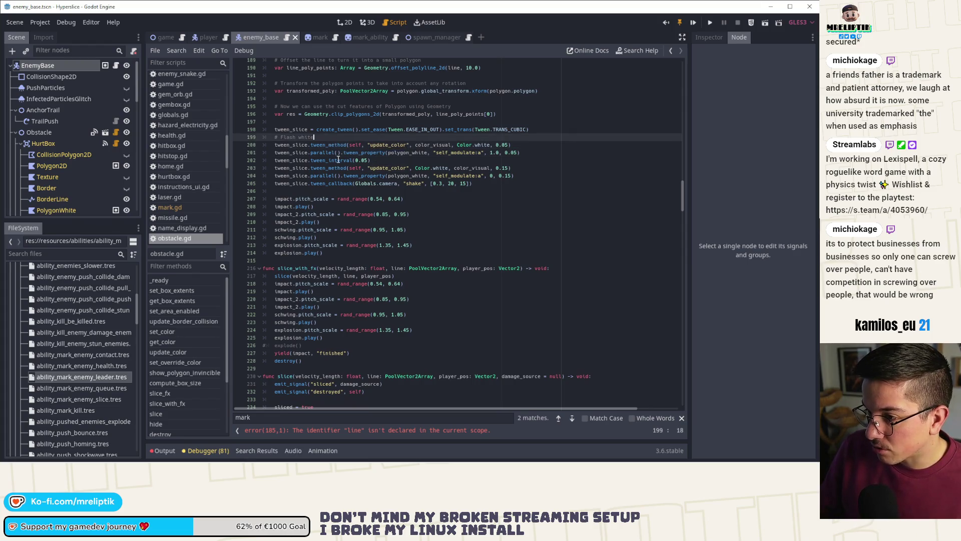
# Delete the clip_polygons_2d and transformed_poly lines.
pyautogui.scroll(4, 342, 175)
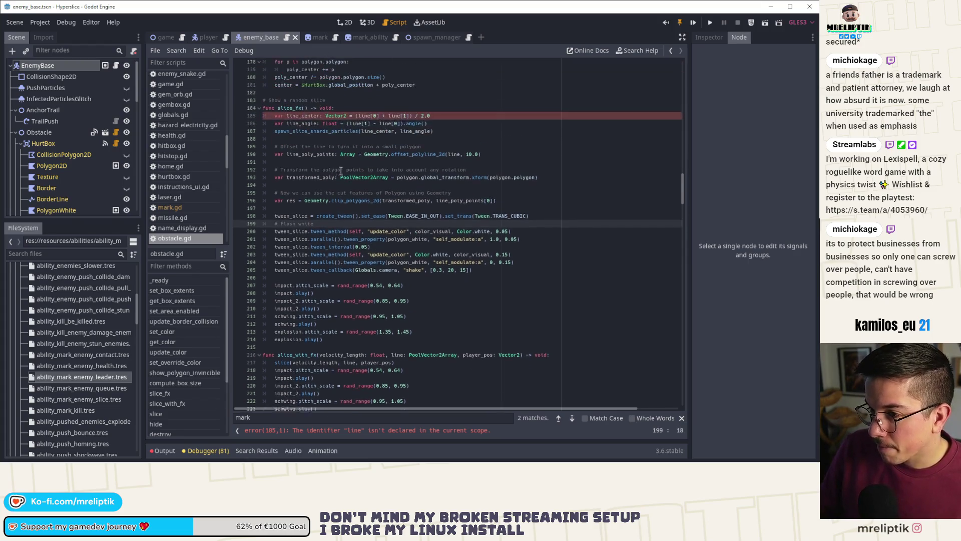
pyautogui.click(349, 206)
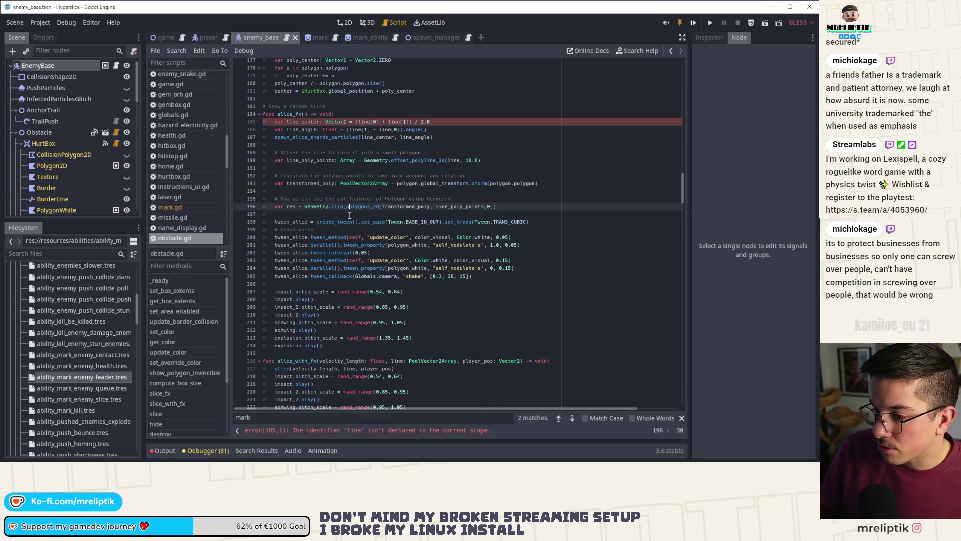
pyautogui.hotkey('ctrl', 'shift', 'k')
pyautogui.hotkey('ctrl', 'shift', 'k')
pyautogui.hotkey('ctrl', 'shift', 'k')
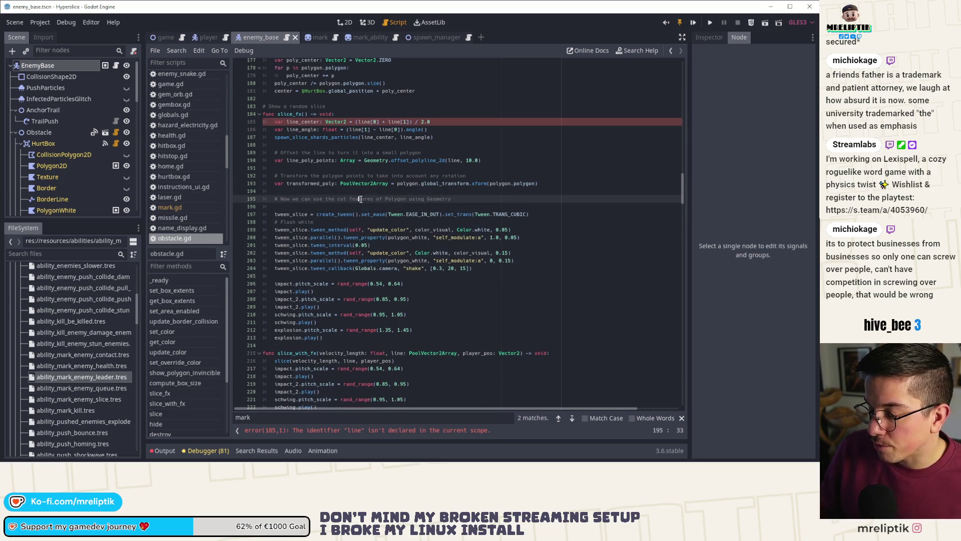
pyautogui.click(335, 183)
pyautogui.hotkey('ctrl', 'shift', 'k')
pyautogui.hotkey('ctrl', 'shift', 'k')
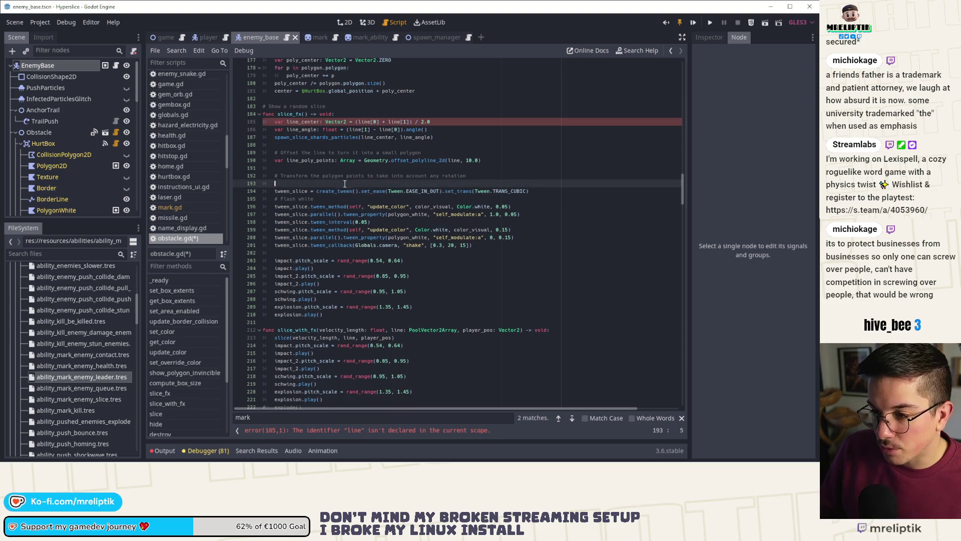